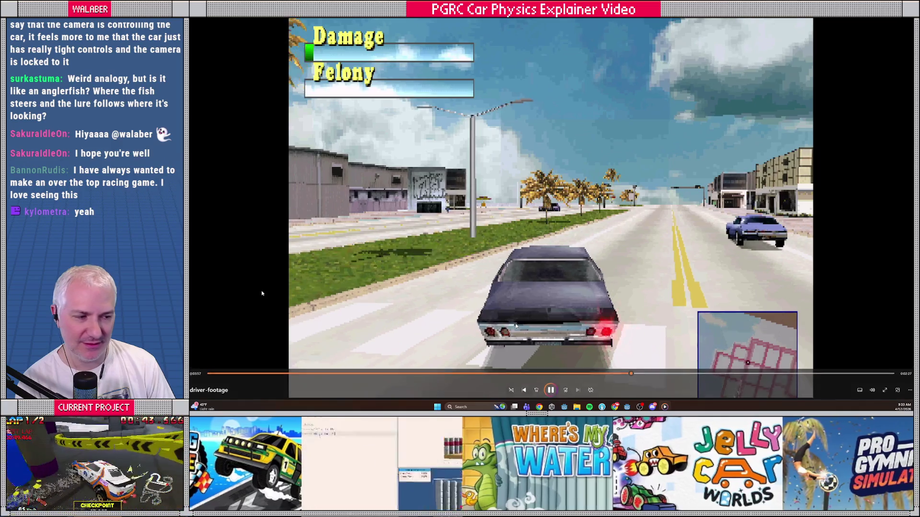
# Return to the media Home and open mk-footage.mp4 from the Footage folder.
pyautogui.press('Escape')
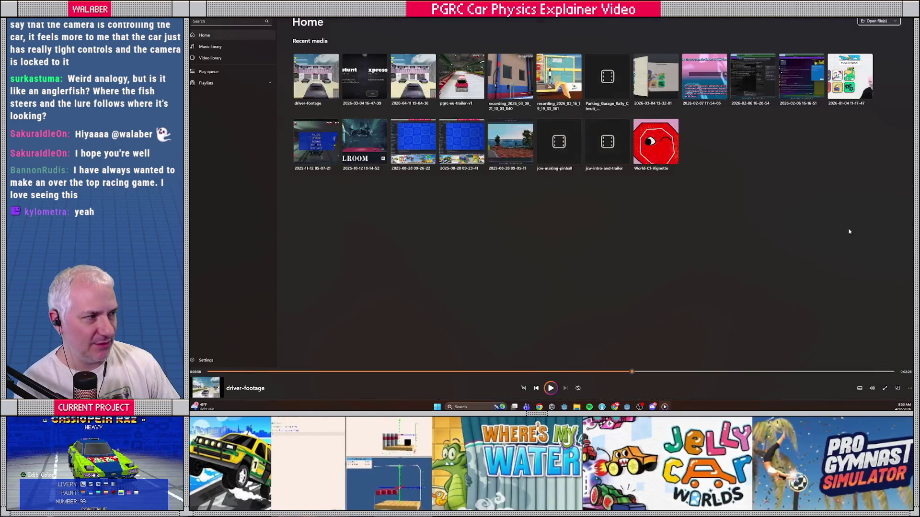
pyautogui.hotkey('ctrl', 'o')
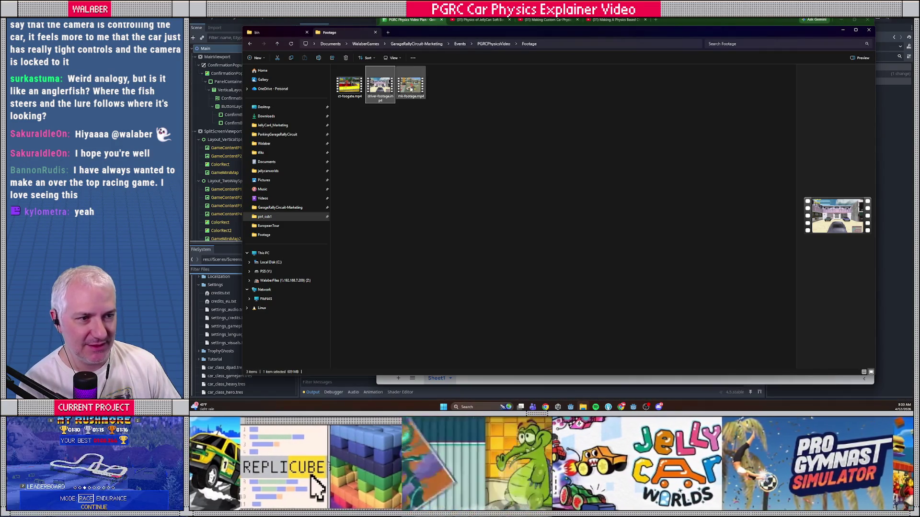
pyautogui.doubleClick(380, 87)
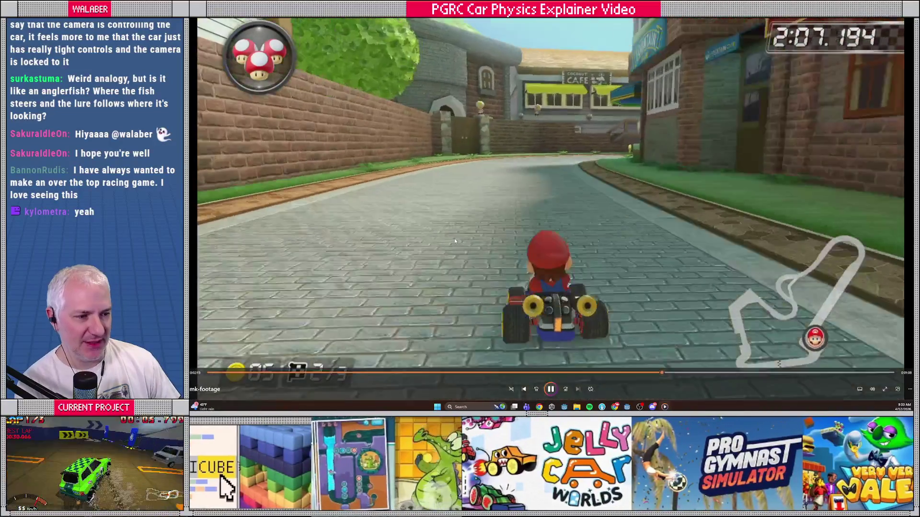
# Pause the mk-footage clip, rewind it about five seconds, and resume playback.
pyautogui.click(454, 238)
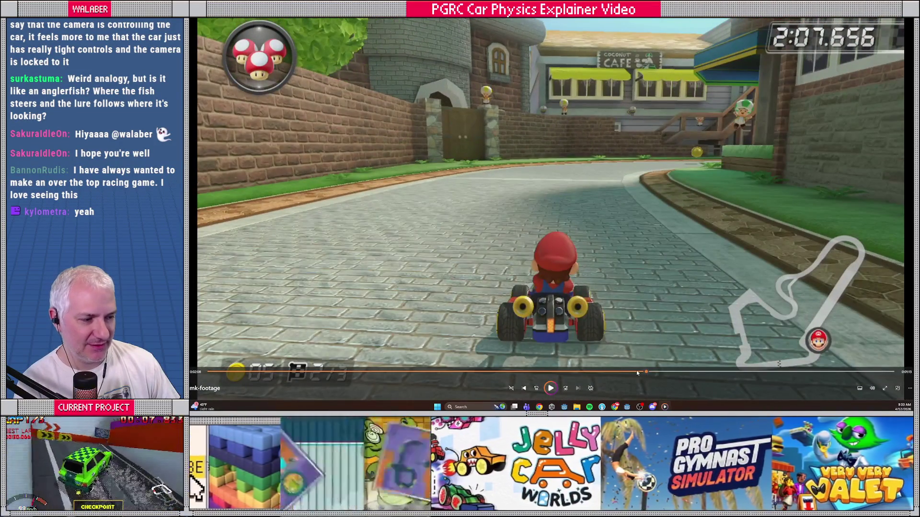
pyautogui.moveTo(637, 373); pyautogui.dragTo(621, 371)
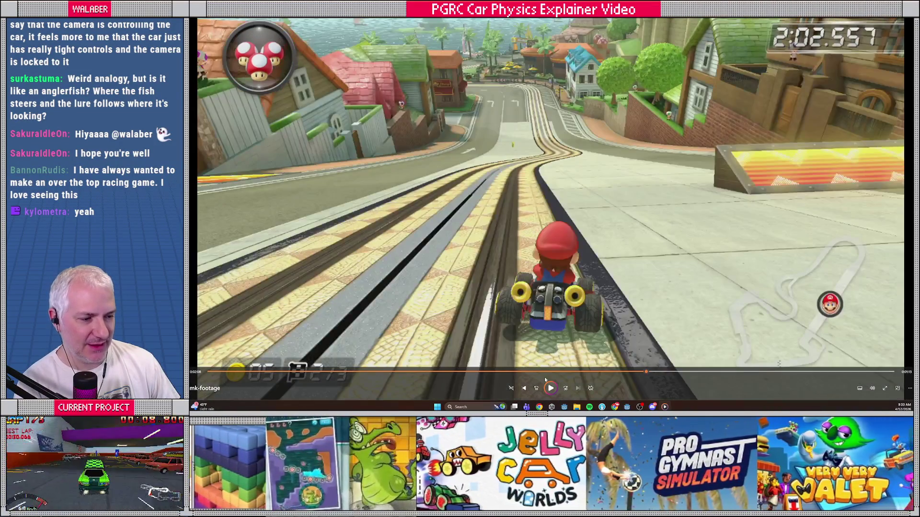
pyautogui.click(550, 388)
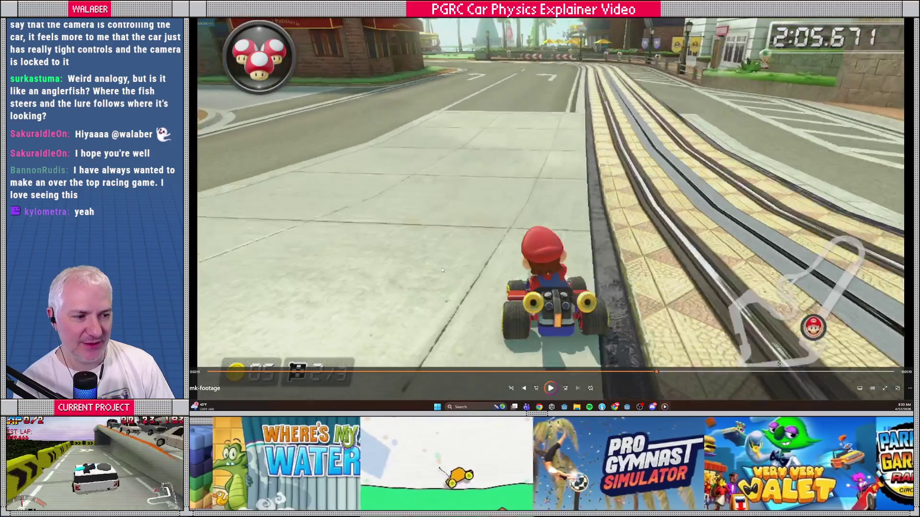
pyautogui.click(442, 270)
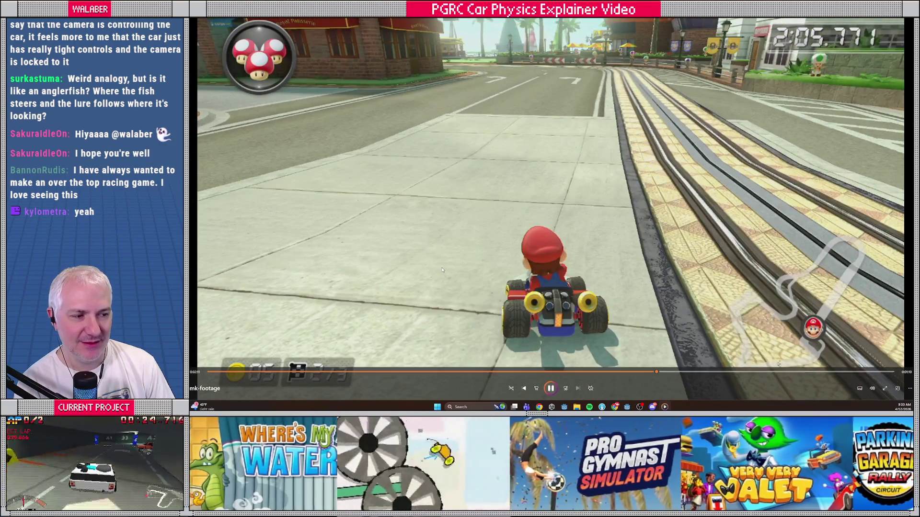
pyautogui.click(442, 270)
pyautogui.click(442, 270)
pyautogui.click(442, 270)
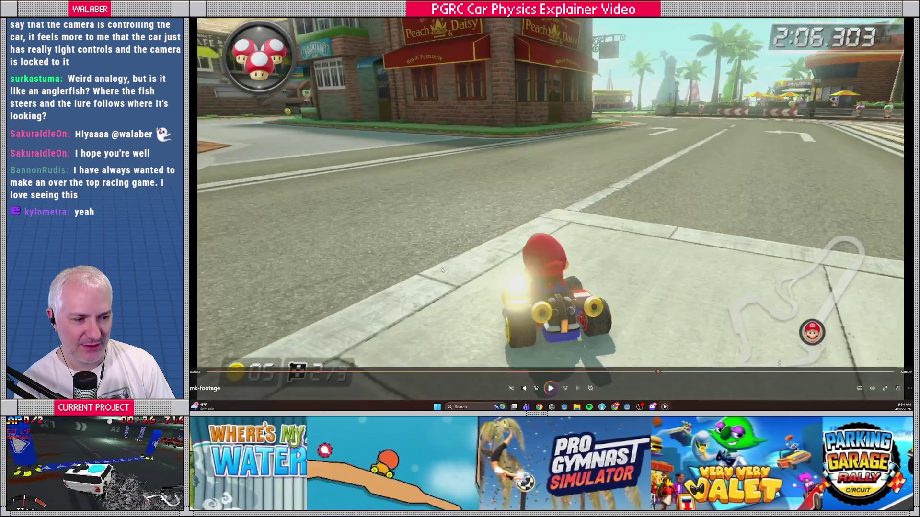
pyautogui.click(442, 270)
pyautogui.click(442, 270)
# Toggle pause and play repeatedly to review the clip through the final lap 3/3.
pyautogui.click(442, 270)
pyautogui.click(441, 270)
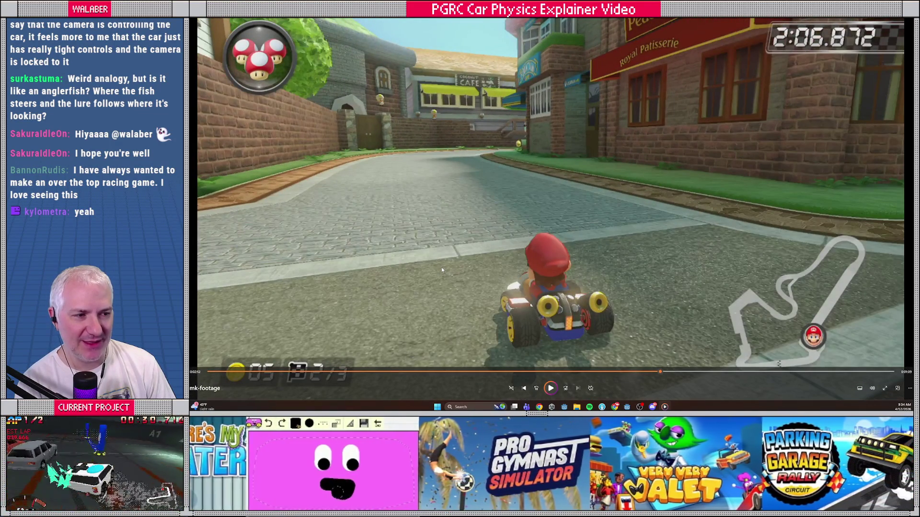
pyautogui.click(442, 270)
pyautogui.click(442, 270)
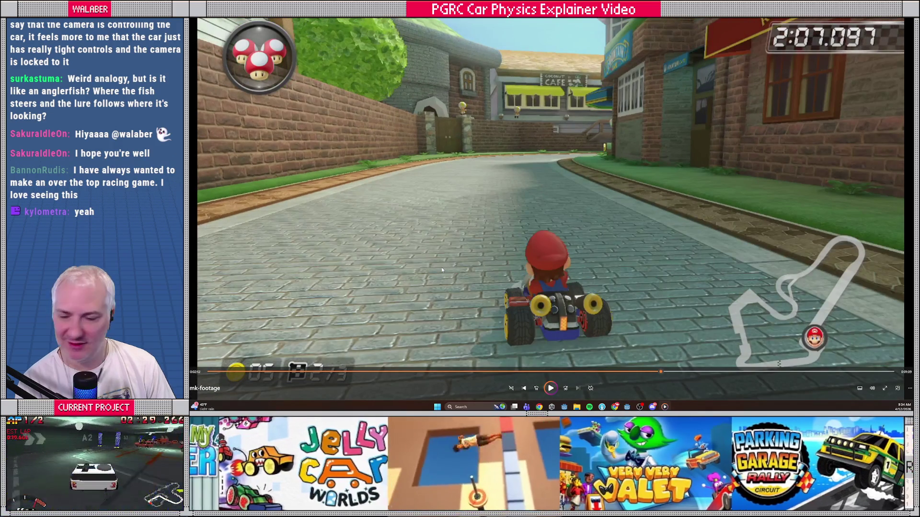
pyautogui.click(442, 270)
pyautogui.click(442, 266)
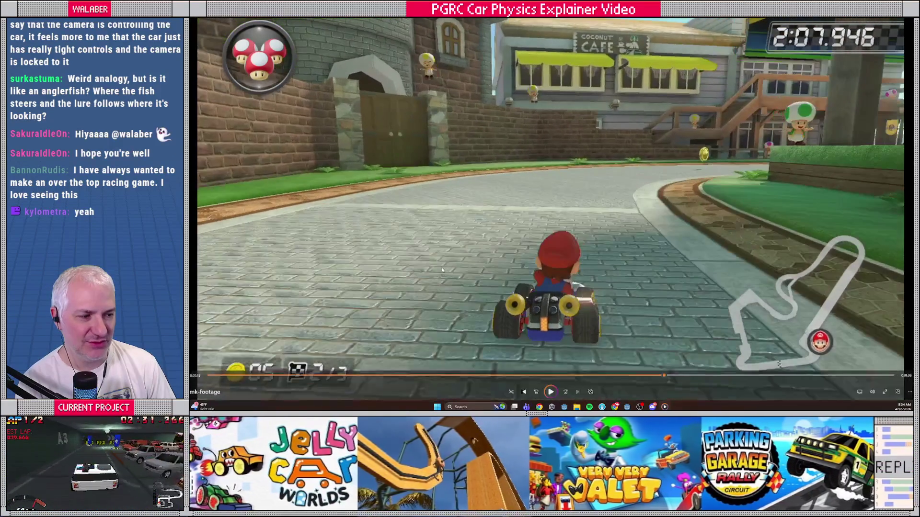
pyautogui.click(441, 266)
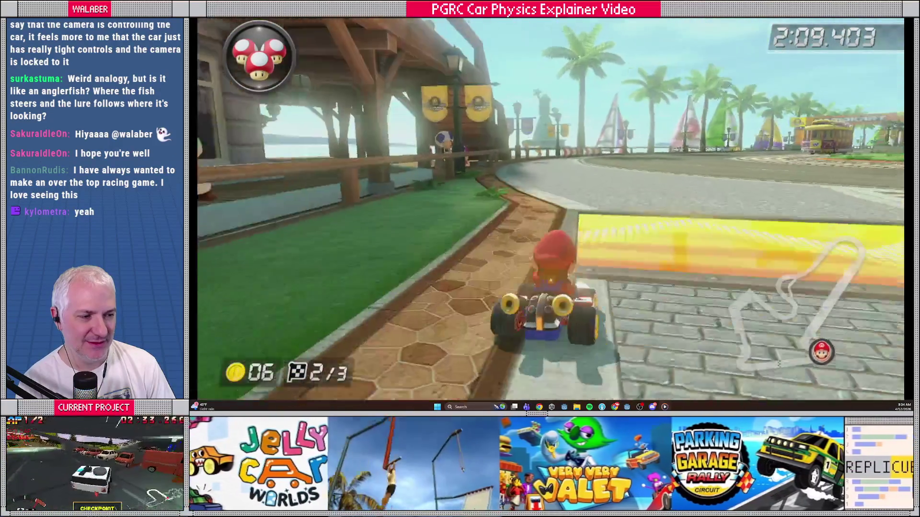
pyautogui.click(441, 270)
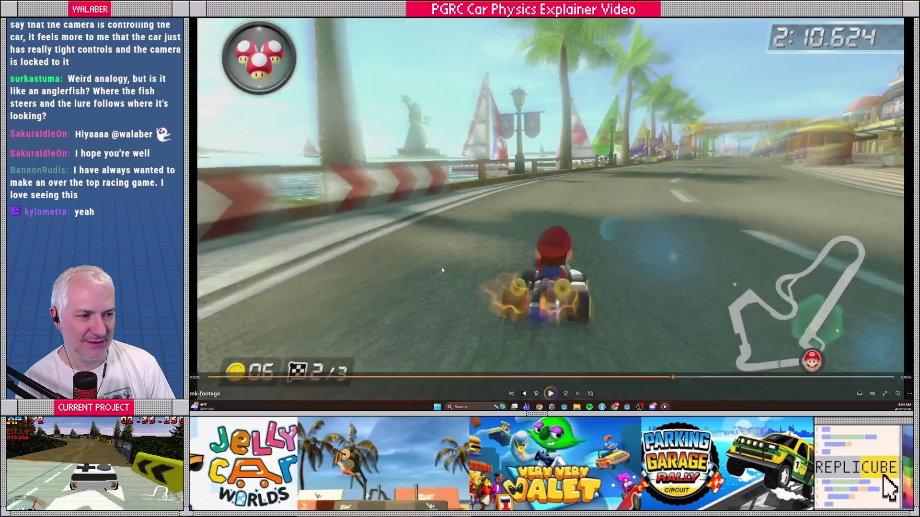
pyautogui.click(441, 266)
pyautogui.click(441, 266)
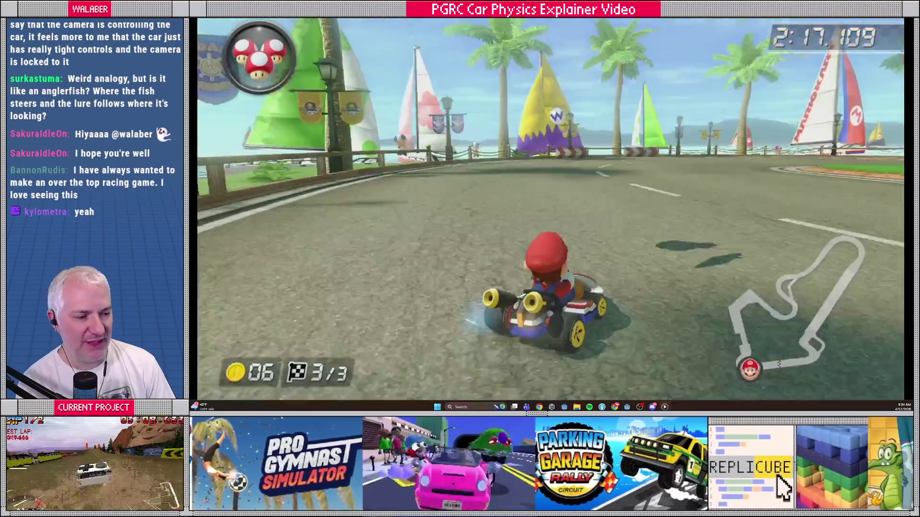
# Pause the clip, jump back slightly, replay, and pause again.
pyautogui.click(441, 267)
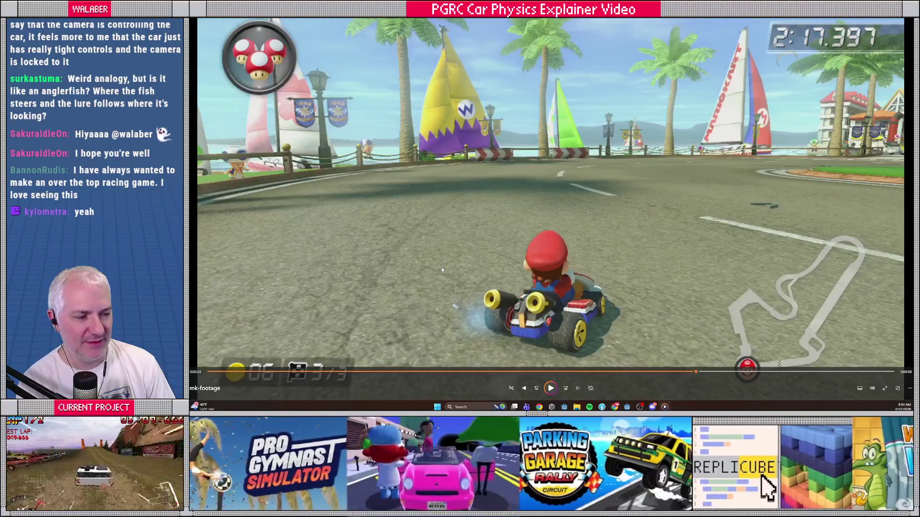
pyautogui.click(441, 266)
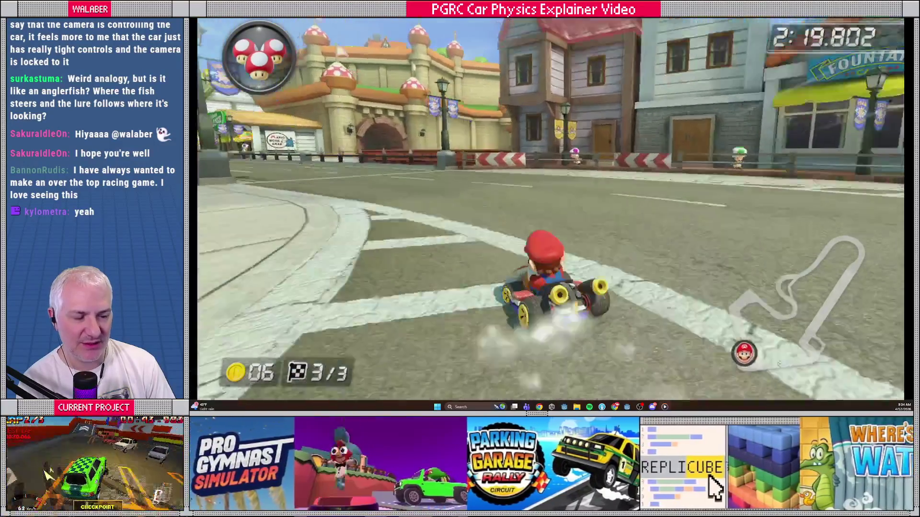
pyautogui.click(442, 270)
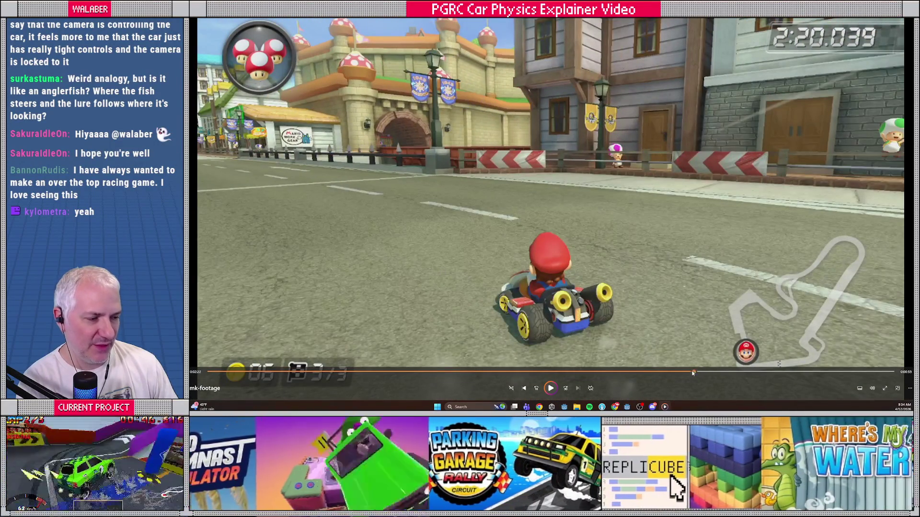
pyautogui.click(687, 373)
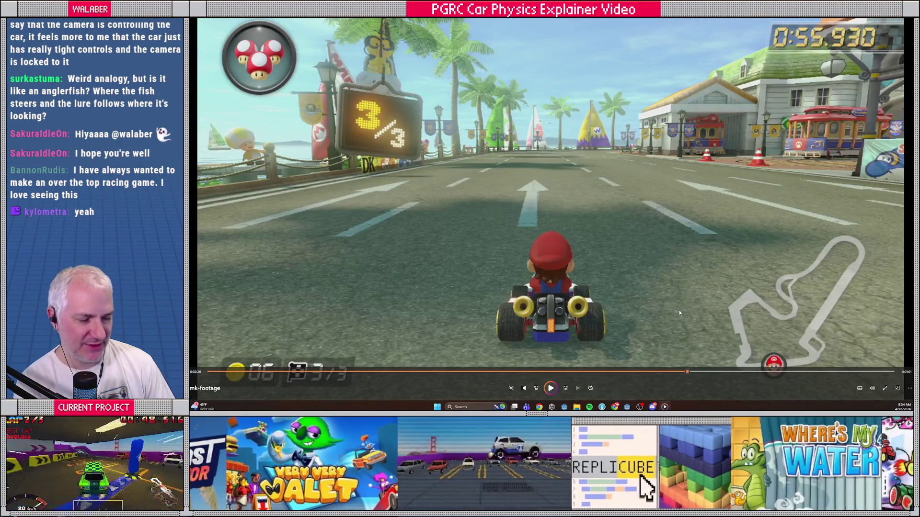
pyautogui.click(679, 313)
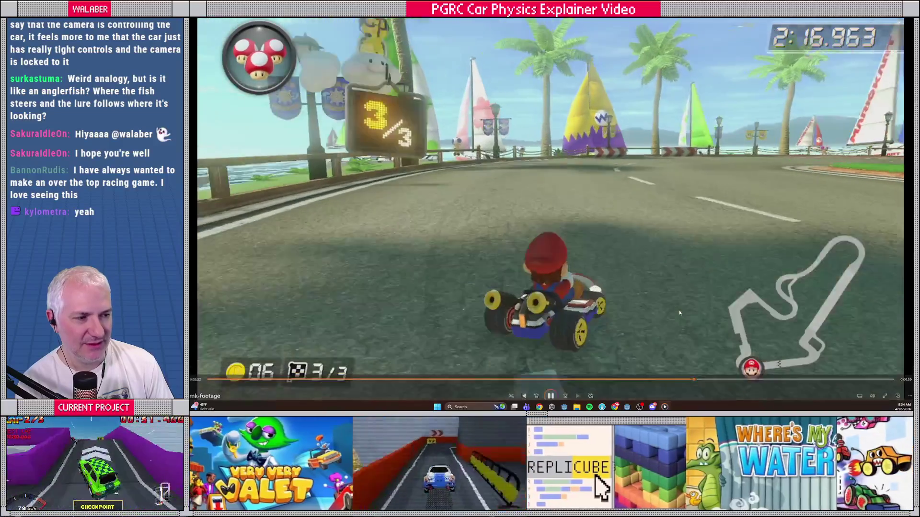
pyautogui.click(679, 313)
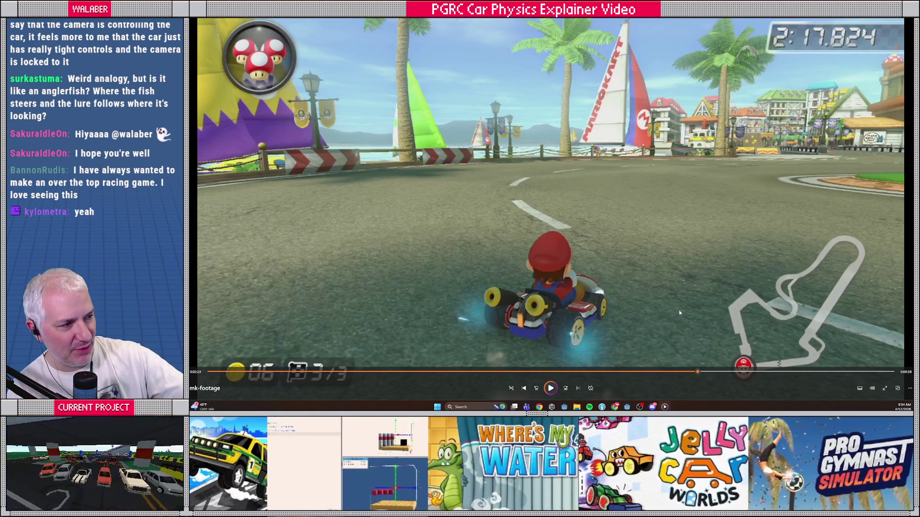
# Step the paused clip forward frame by frame six times, then resume playback.
pyautogui.press('Right')
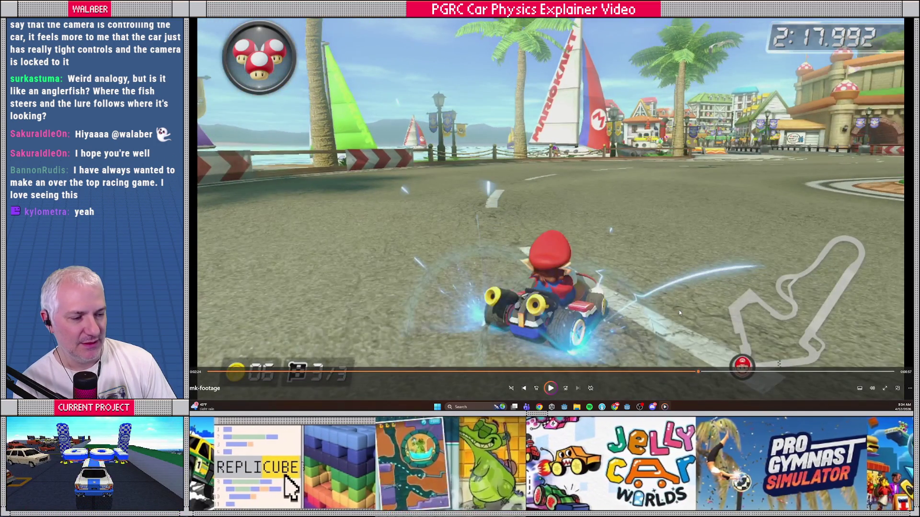
pyautogui.press('Right')
pyautogui.press('Right')
pyautogui.press('Right')
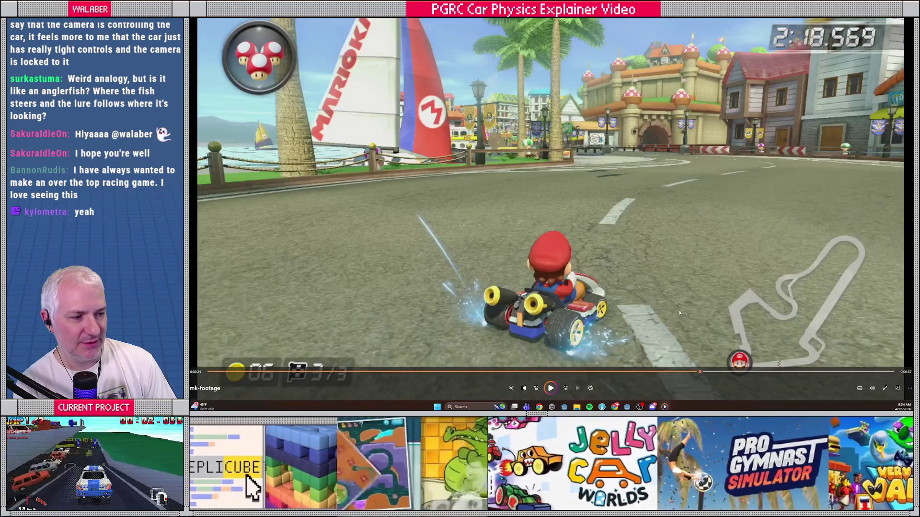
pyautogui.press('Right')
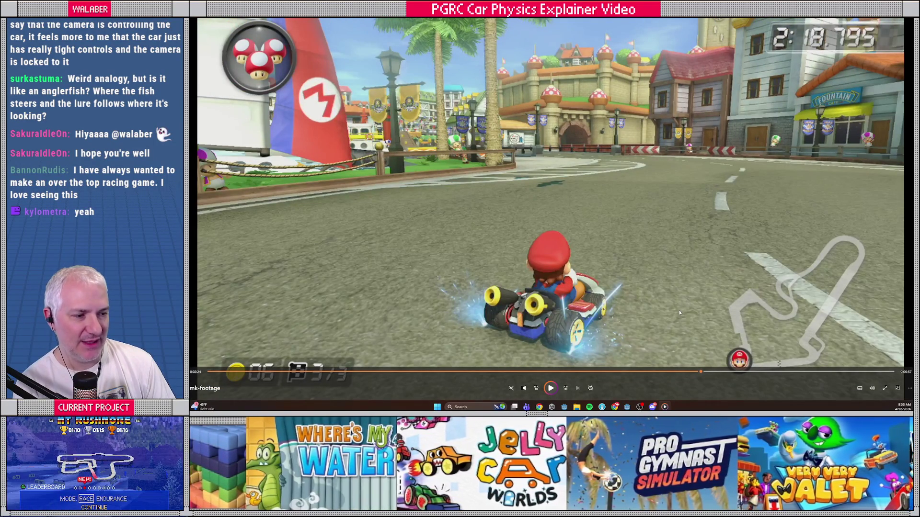
pyautogui.press('Right')
pyautogui.press('Right')
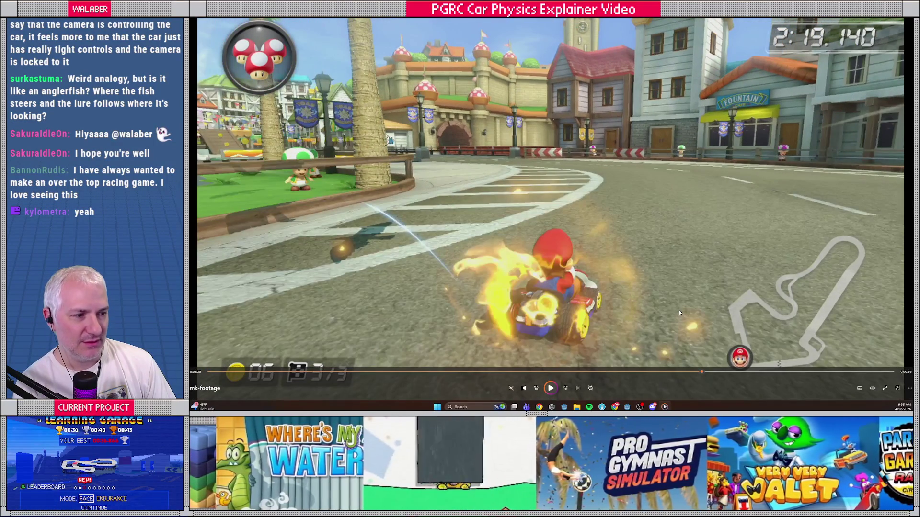
pyautogui.press('Right')
pyautogui.press('Right')
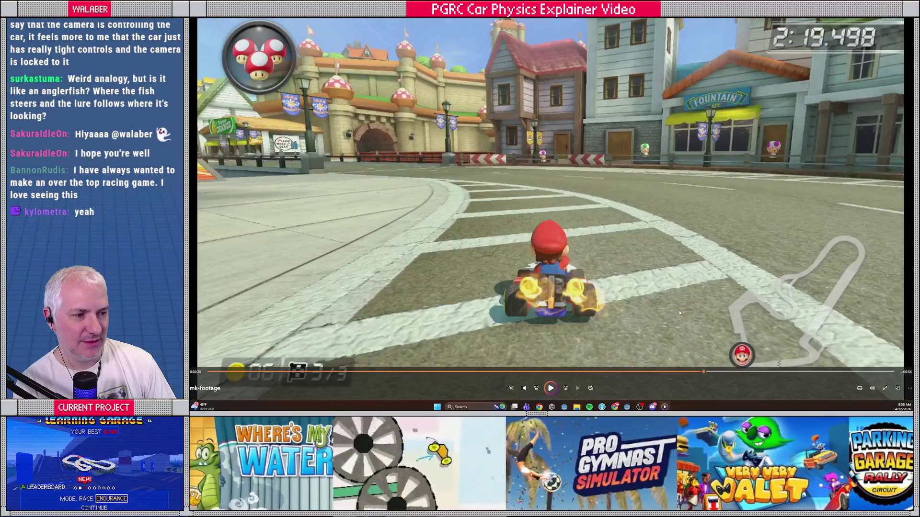
pyautogui.press('Right')
pyautogui.press('Right')
pyautogui.press('Right')
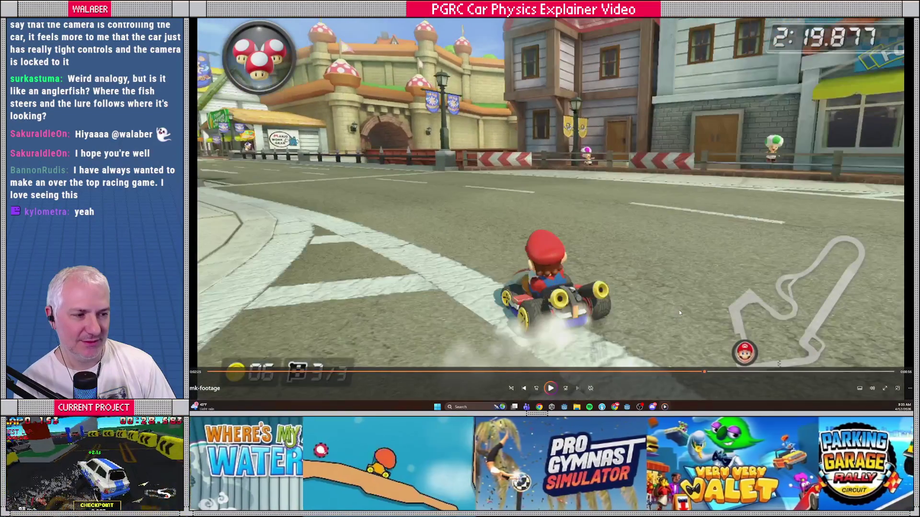
pyautogui.press('space')
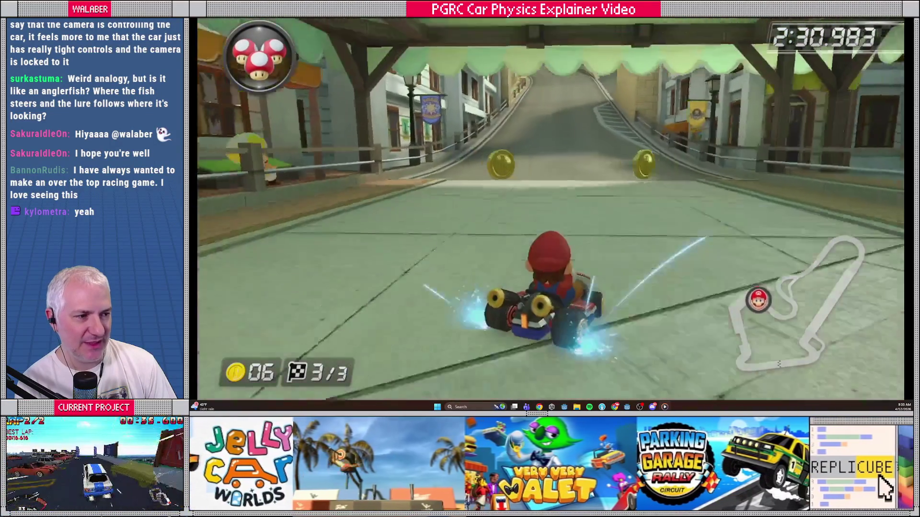
# Pause and resume the race clip several times while reviewing it.
pyautogui.click(679, 311)
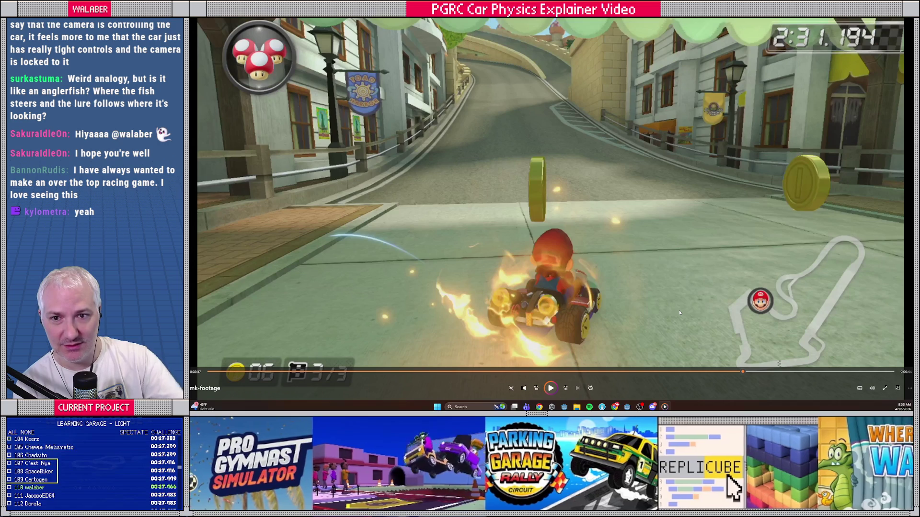
pyautogui.click(680, 310)
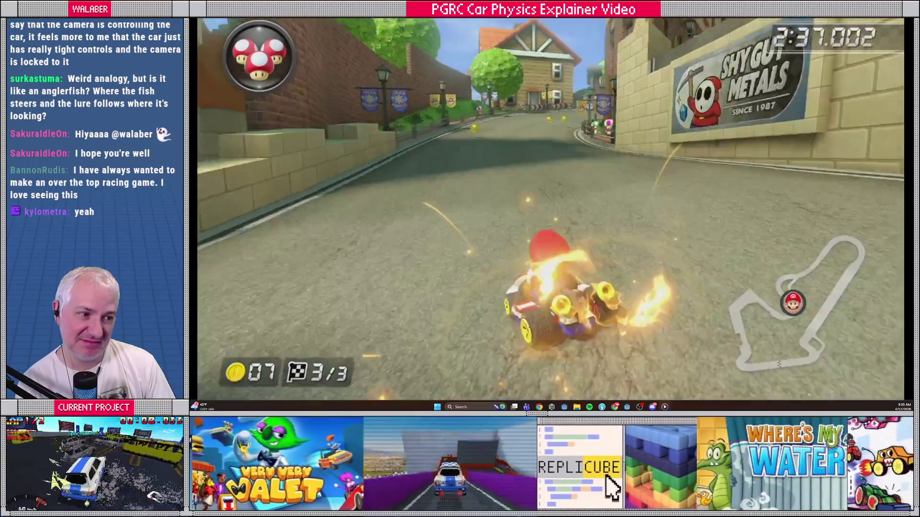
pyautogui.click(680, 310)
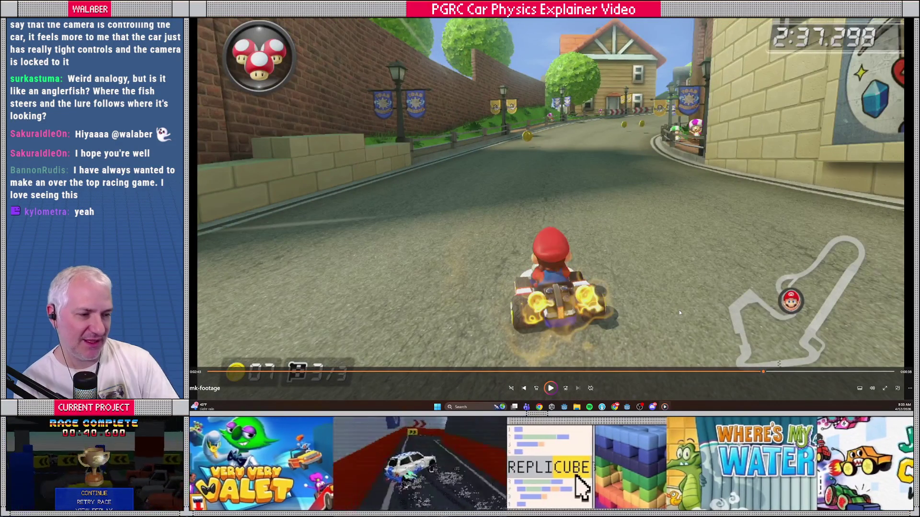
pyautogui.click(679, 313)
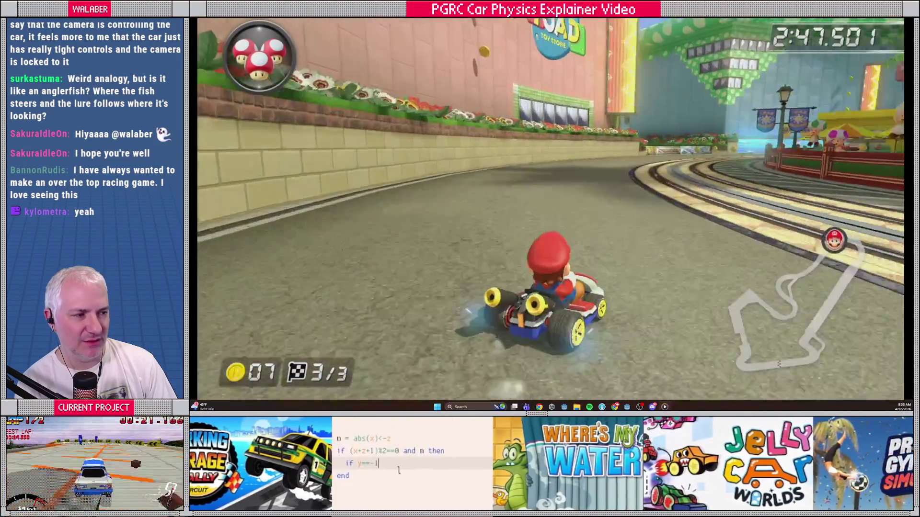
pyautogui.click(679, 312)
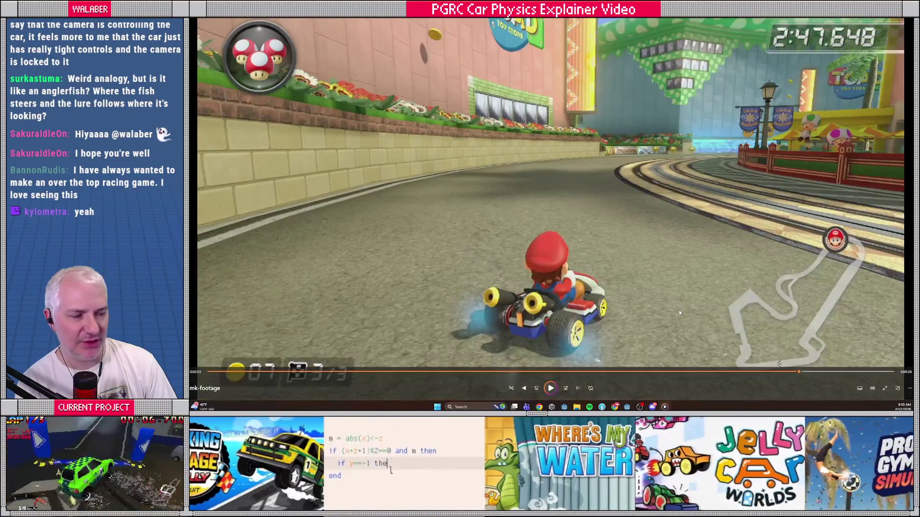
pyautogui.click(680, 312)
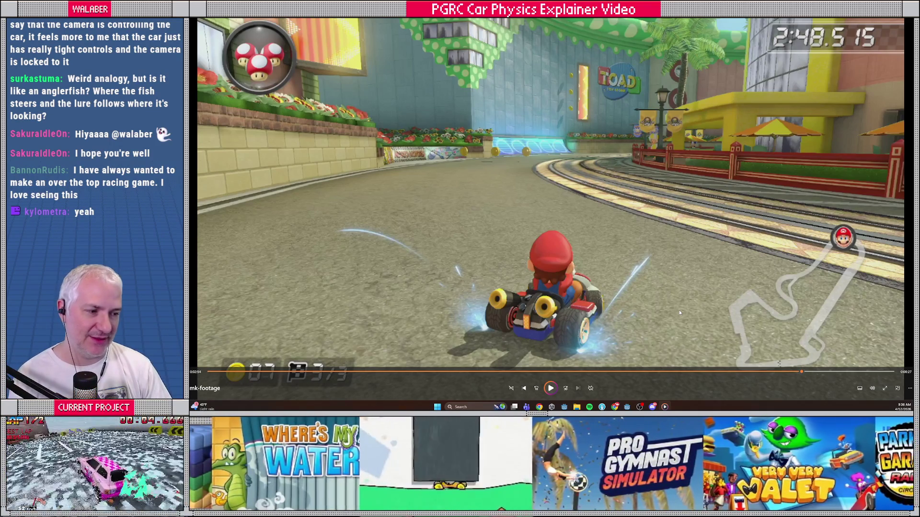
# Rewind the race clip a few seconds, pause near the end, and return to Home.
pyautogui.click(679, 309)
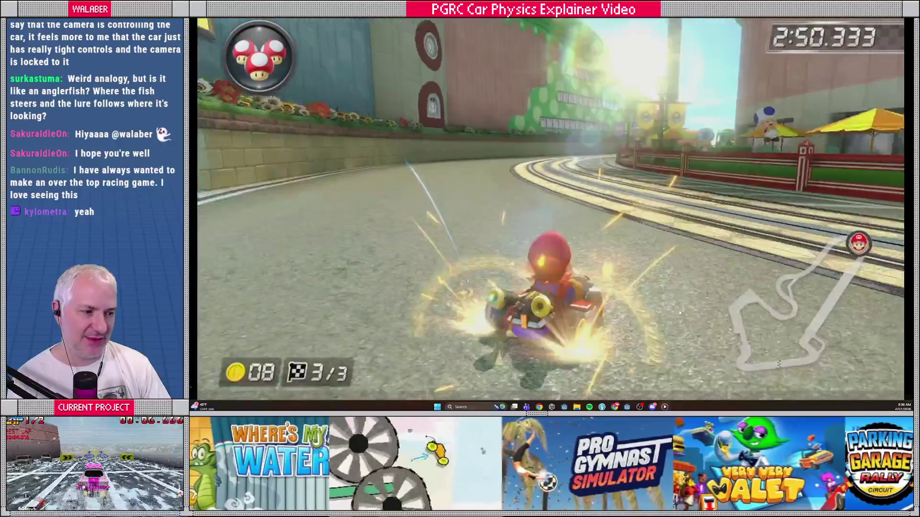
pyautogui.click(680, 309)
pyautogui.click(679, 310)
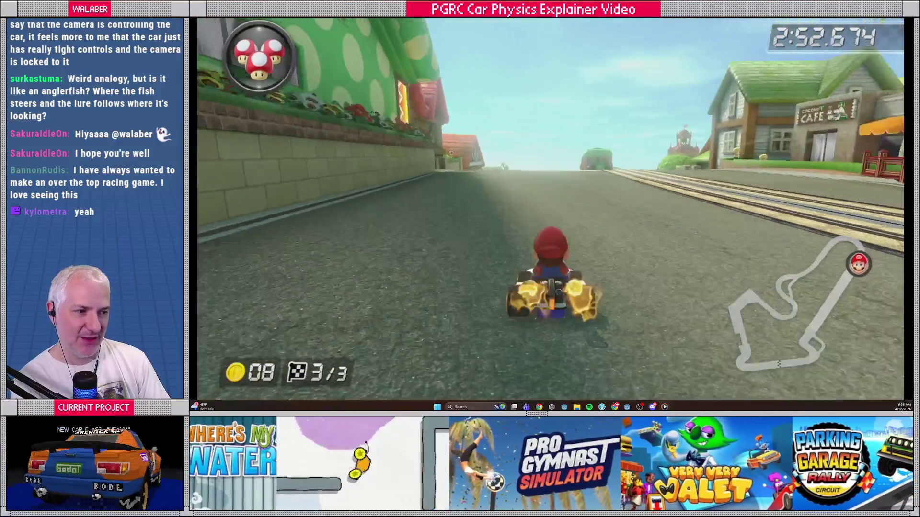
pyautogui.click(679, 310)
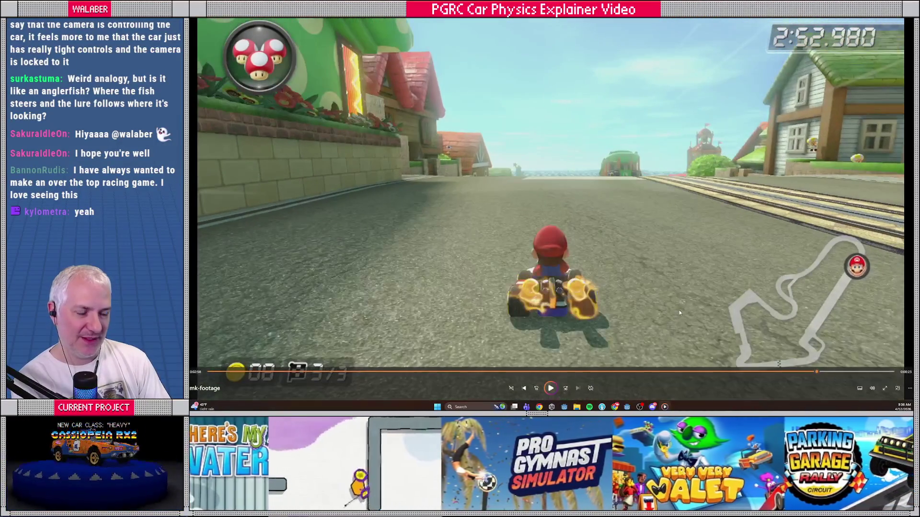
pyautogui.press('Left')
pyautogui.press('Left')
pyautogui.click(679, 309)
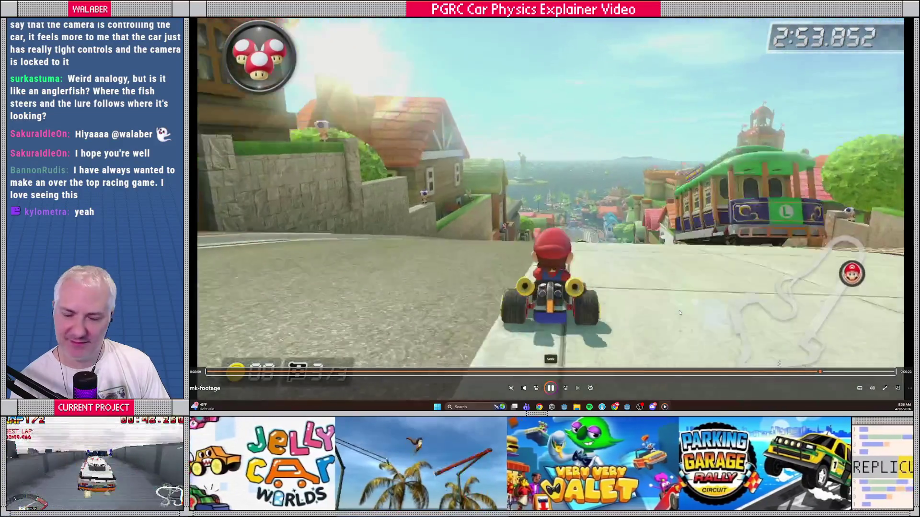
pyautogui.click(680, 311)
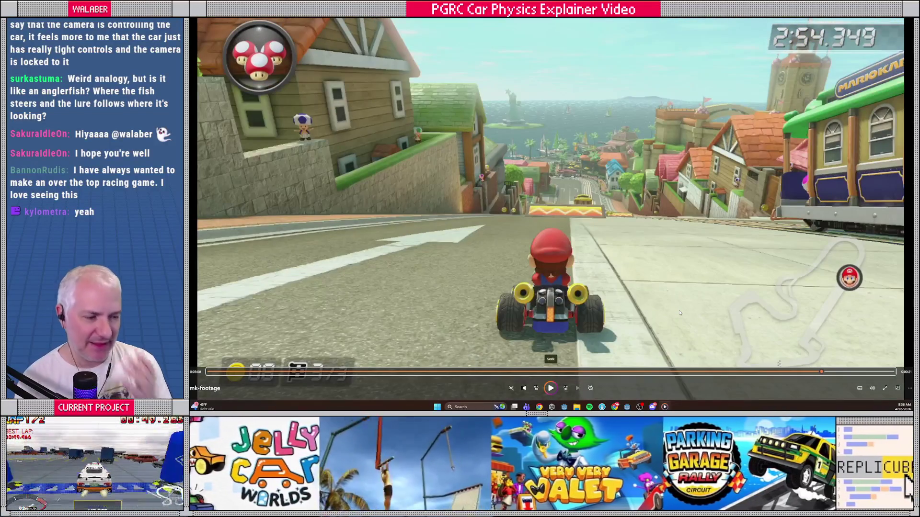
pyautogui.press('Escape')
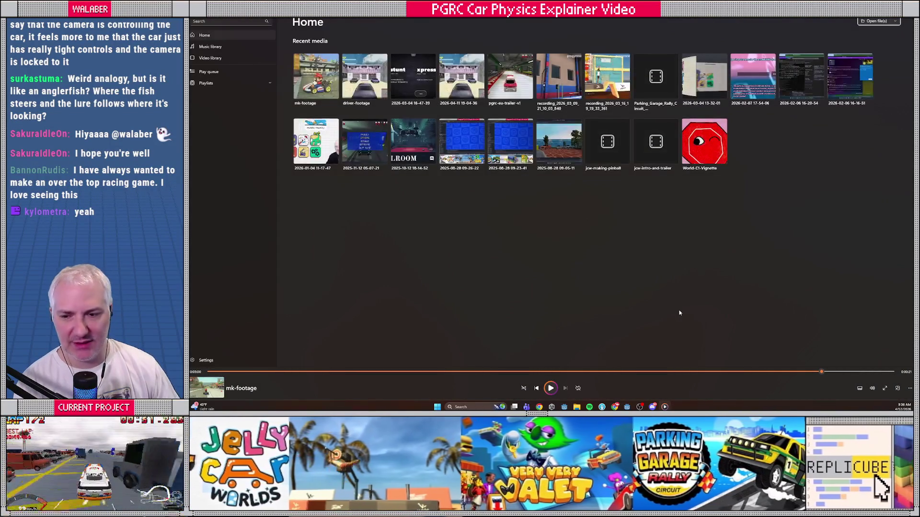
# Close the media player and bring the Footage folder window to the front.
pyautogui.hotkey('alt', 'F4')
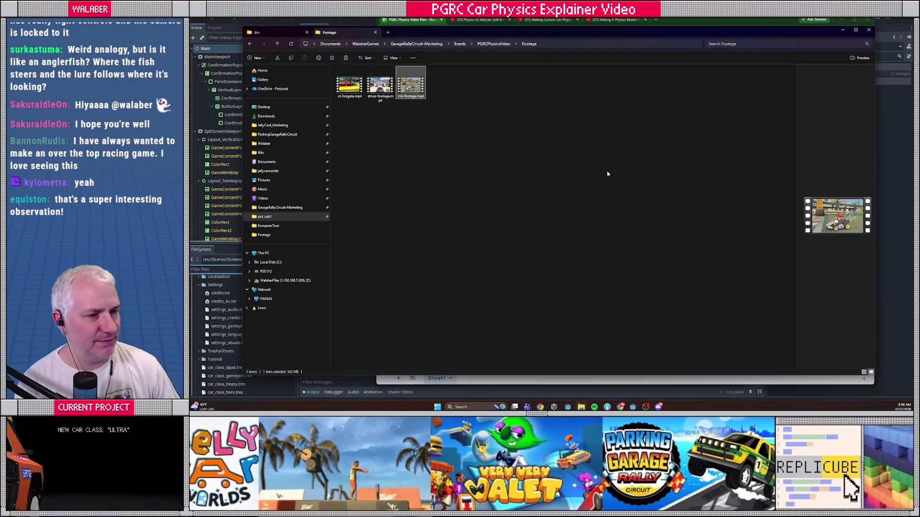
pyautogui.hotkey('alt', 'Tab')
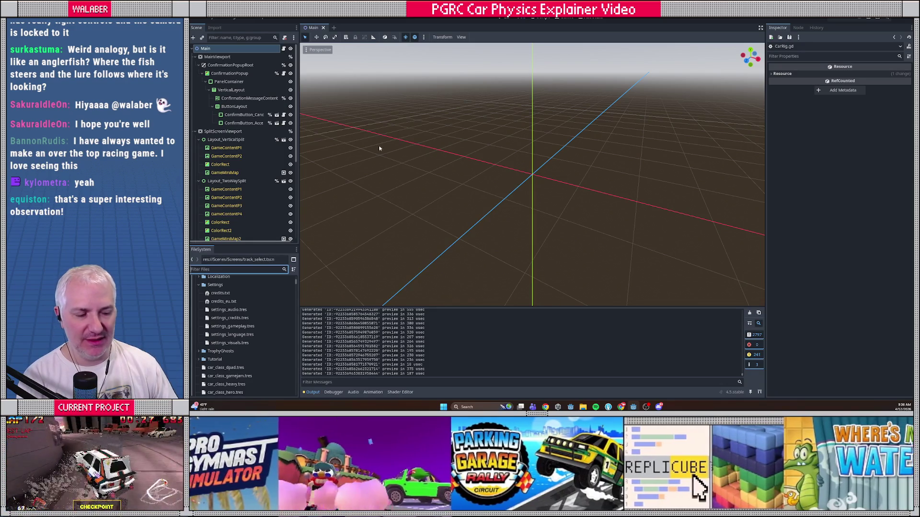
pyautogui.moveTo(583, 406)
pyautogui.click(583, 378)
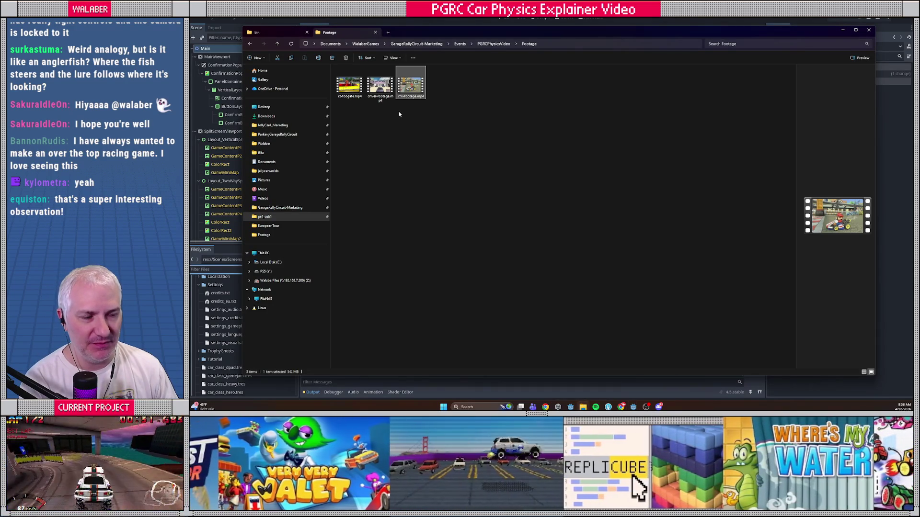
# Box-select and deselect the footage clips, then reopen mk-footage.mp4.
pyautogui.moveTo(415, 115); pyautogui.dragTo(381, 85)
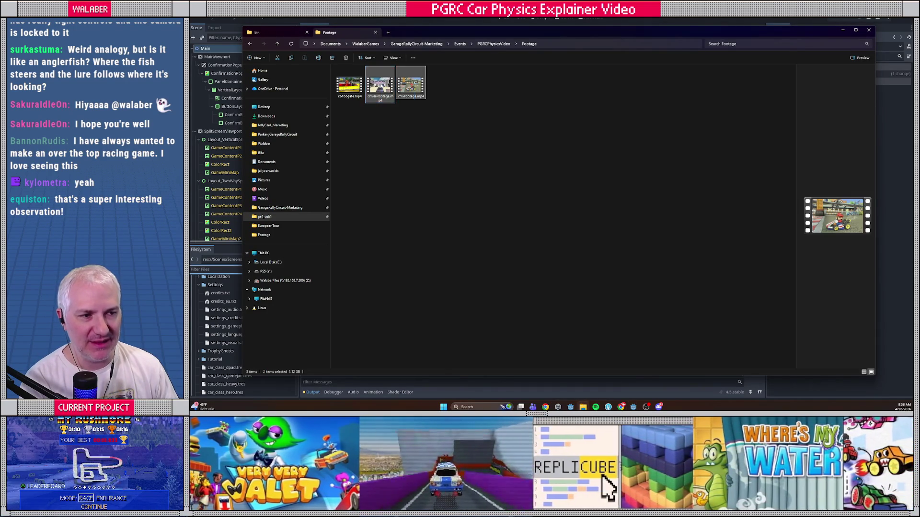
pyautogui.click(407, 115)
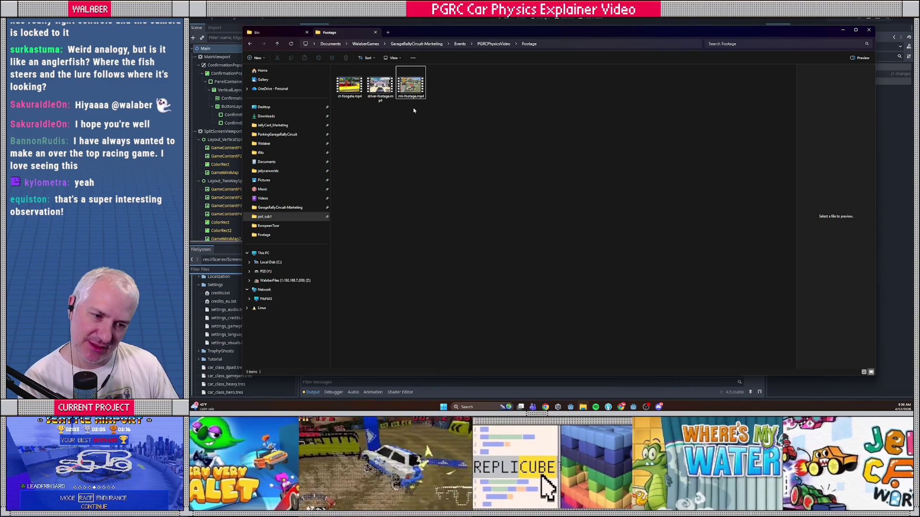
pyautogui.moveTo(410, 132)
pyautogui.mouseDown()
pyautogui.moveTo(400, 113)
pyautogui.moveTo(339, 78)
pyautogui.moveTo(425, 132)
pyautogui.moveTo(338, 72)
pyautogui.moveTo(396, 129)
pyautogui.mouseUp()
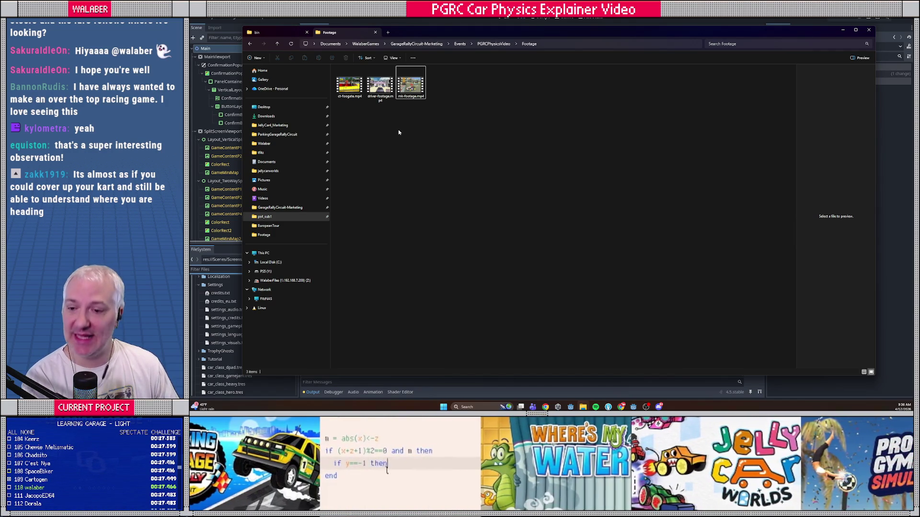
pyautogui.hotkey('alt', 'Tab')
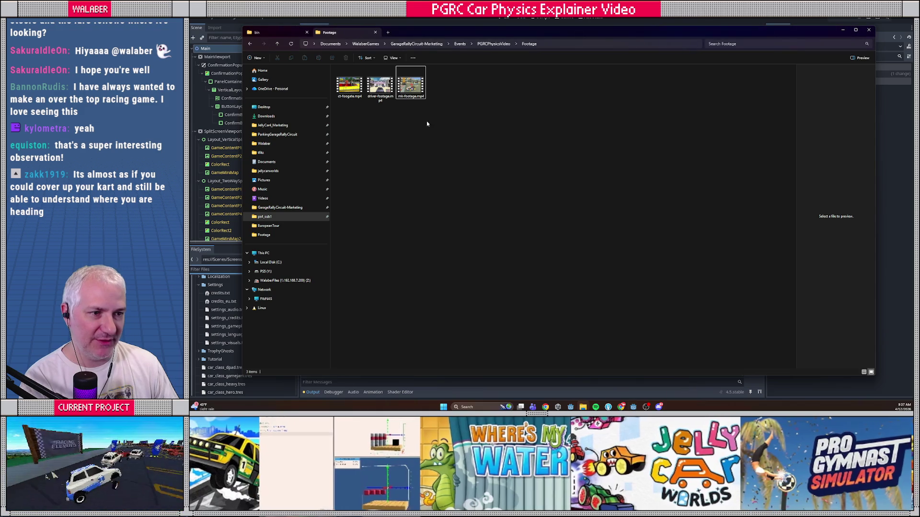
pyautogui.doubleClick(411, 85)
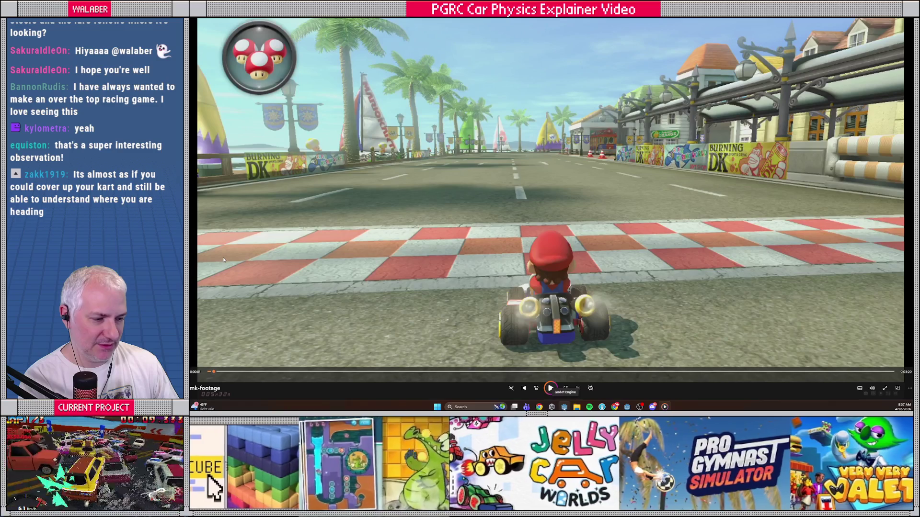
# Play and pause the mk-footage clip, bring a blank Notepad over it, then close the player.
pyautogui.moveTo(577, 406)
pyautogui.press('space')
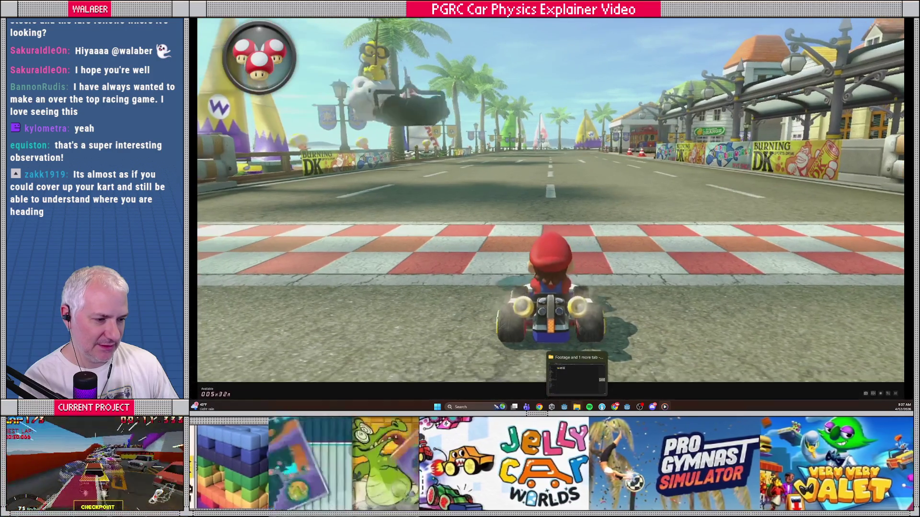
pyautogui.press('space')
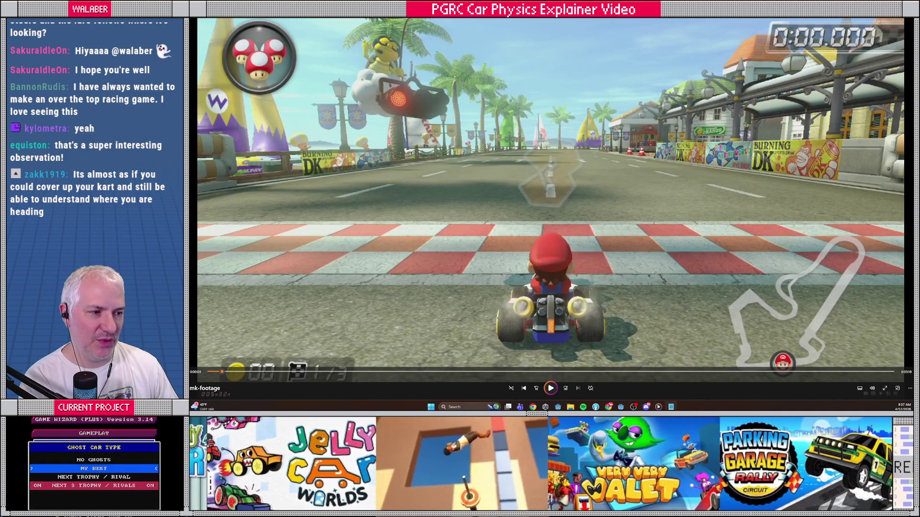
pyautogui.hotkey('alt', 'Tab')
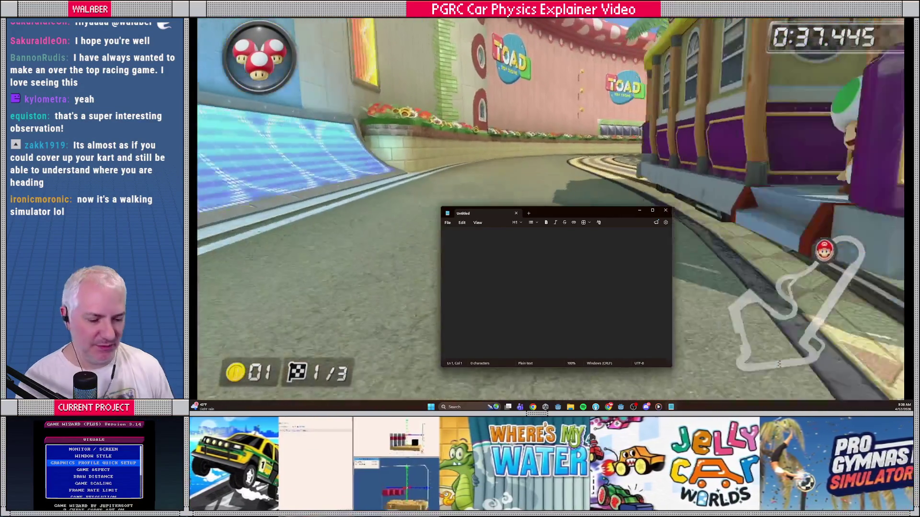
pyautogui.moveTo(779, 364)
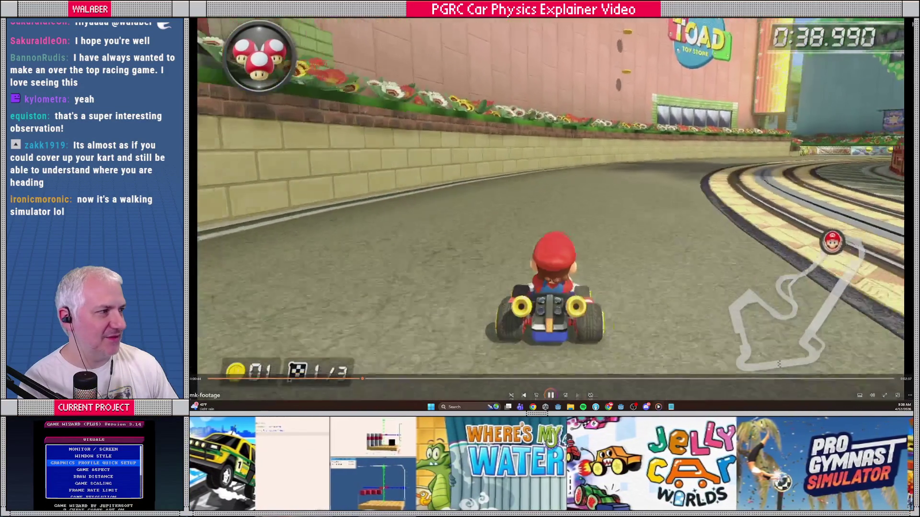
pyautogui.hotkey('alt', 'F4')
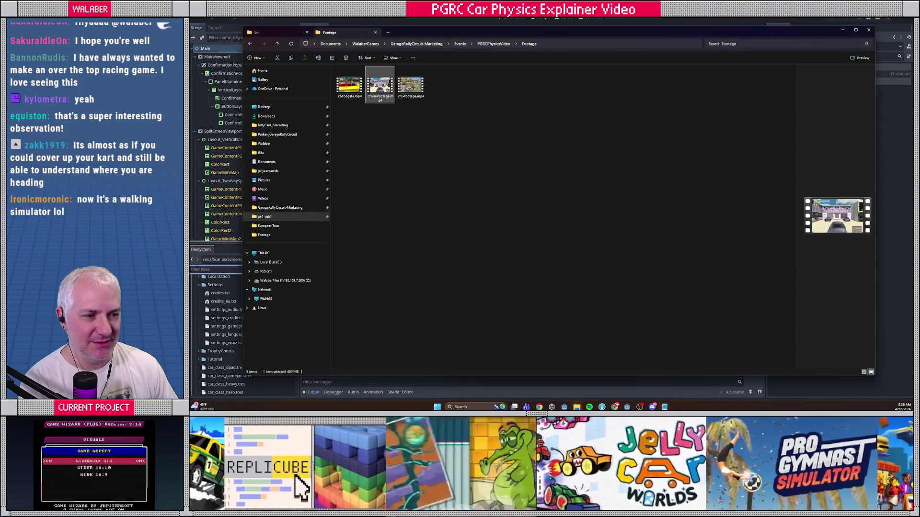
# Open driver-footage.mp4 and widen the blank Notepad window on both sides while it plays.
pyautogui.press('Return')
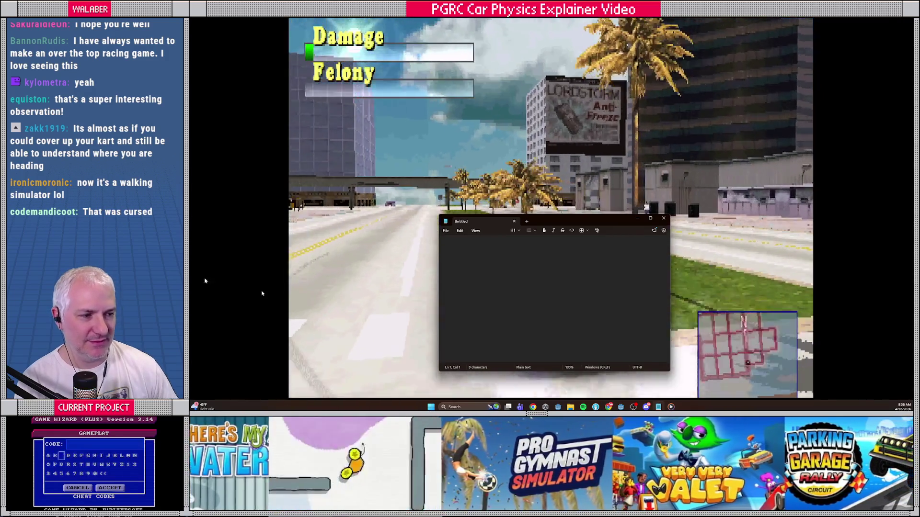
pyautogui.moveTo(481, 309)
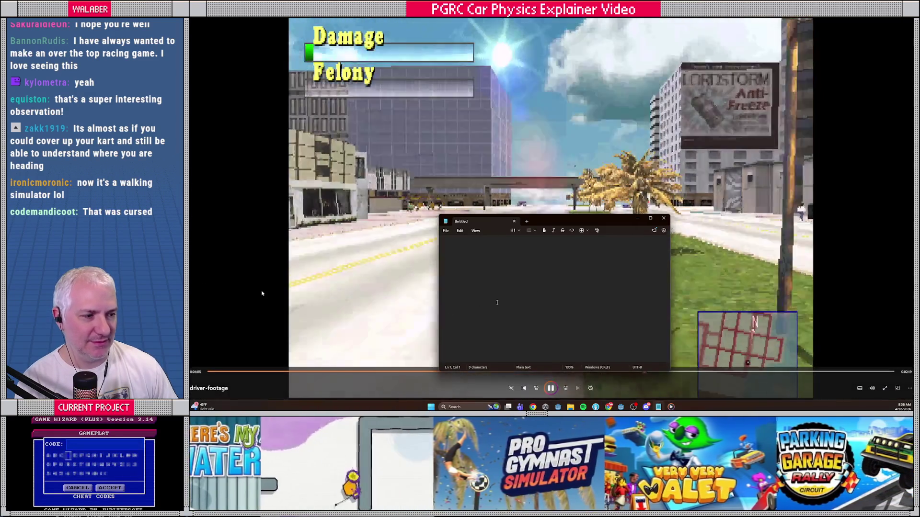
pyautogui.moveTo(671, 290); pyautogui.dragTo(683, 289)
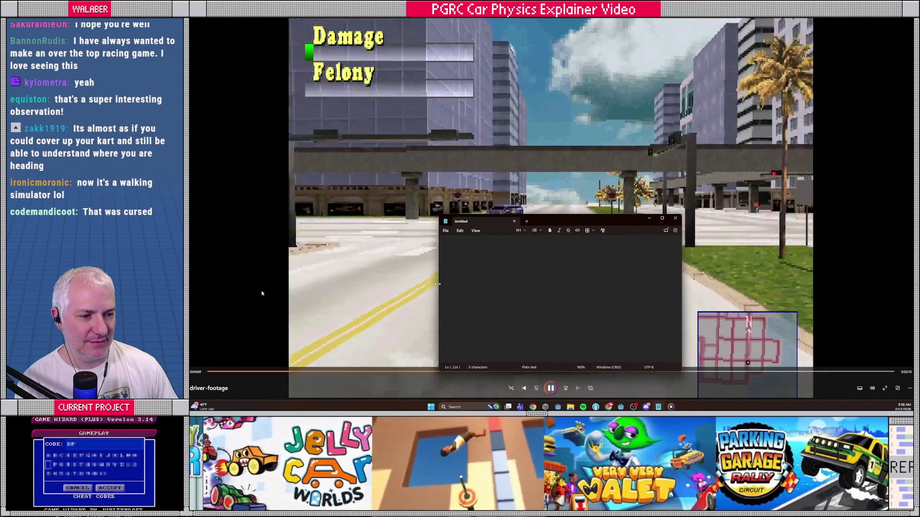
pyautogui.moveTo(437, 284); pyautogui.dragTo(421, 284)
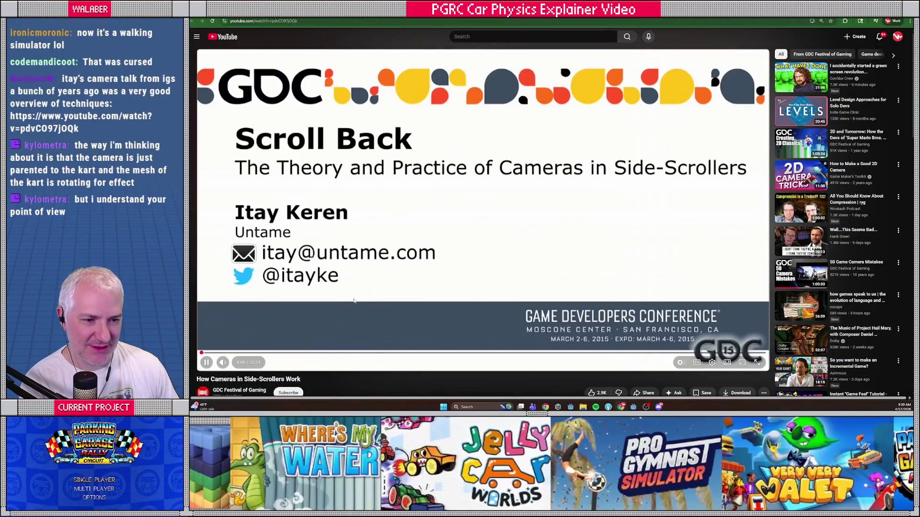
# Skim the side-scroller camera talk back to the region-focus slide, then bring Godot forward.
pyautogui.click(277, 352)
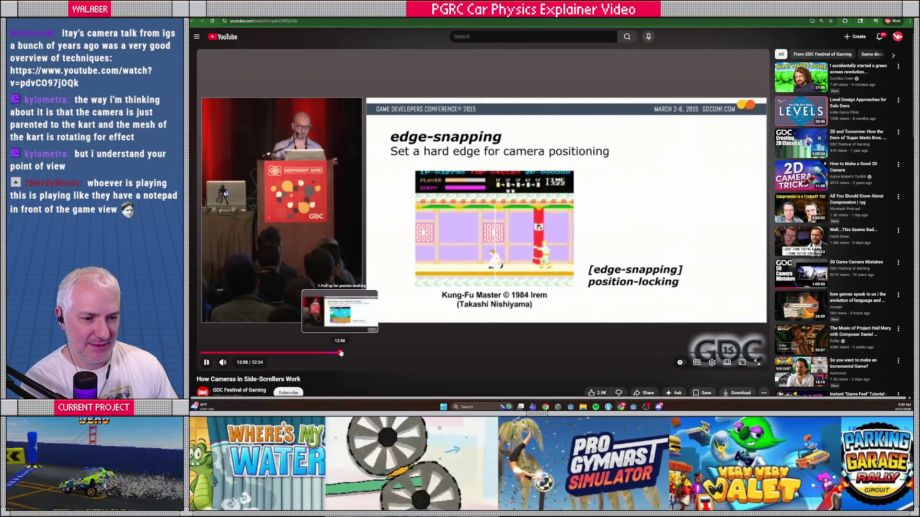
pyautogui.moveTo(341, 354); pyautogui.dragTo(659, 354)
pyautogui.click(717, 353)
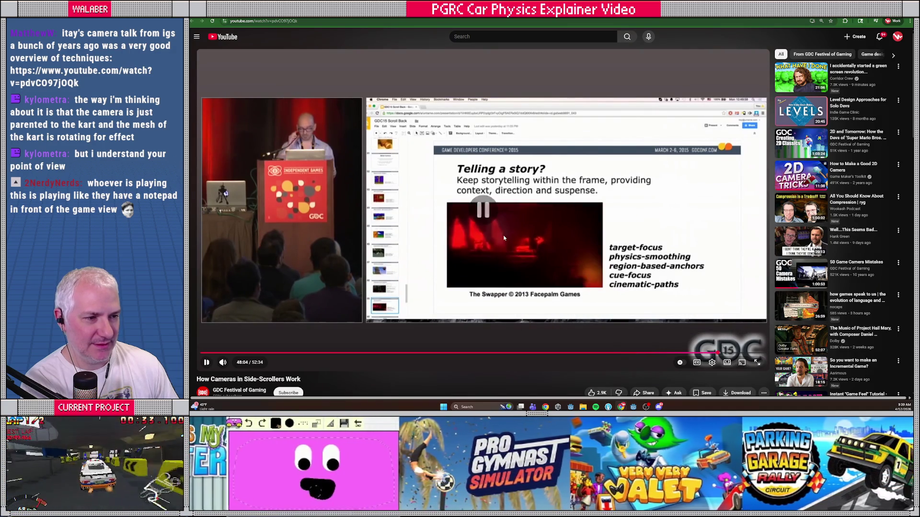
pyautogui.press('space')
pyautogui.scroll(-3, 439, 246)
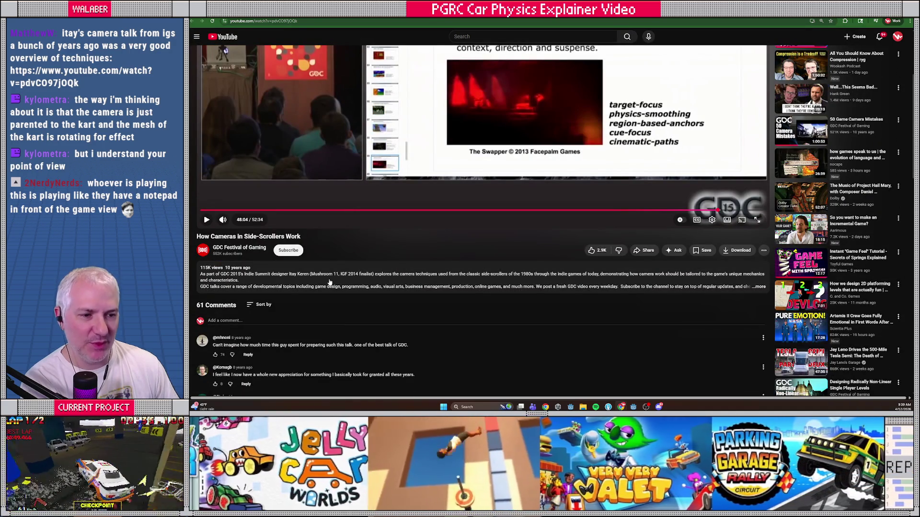
pyautogui.scroll(3, 329, 282)
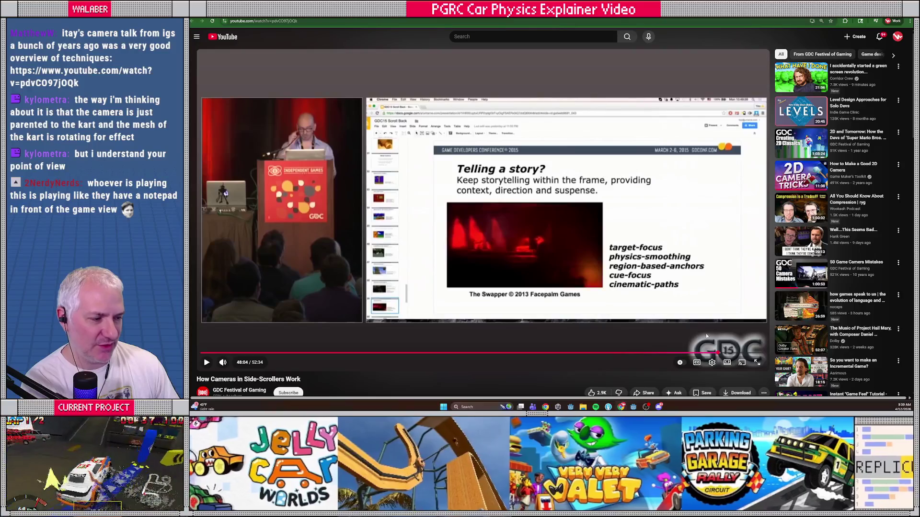
pyautogui.click(563, 354)
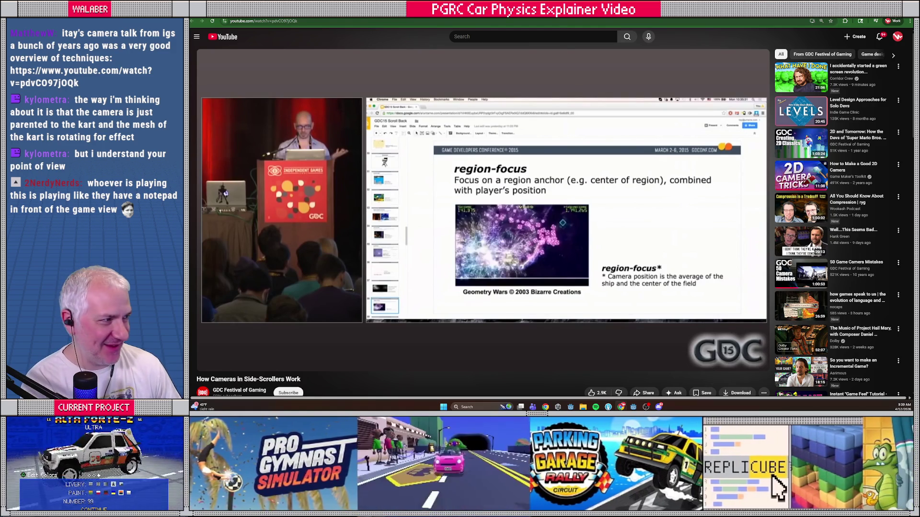
pyautogui.hotkey('alt', 'Tab')
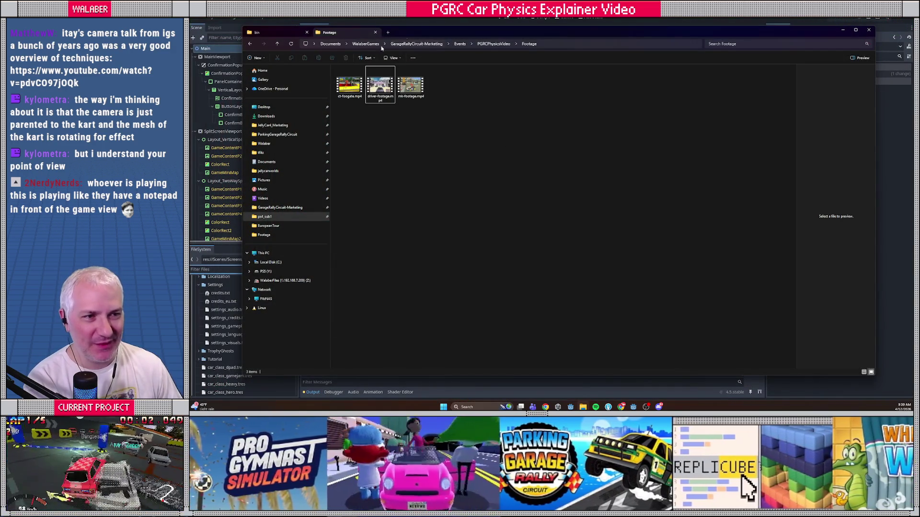
pyautogui.click(447, 18)
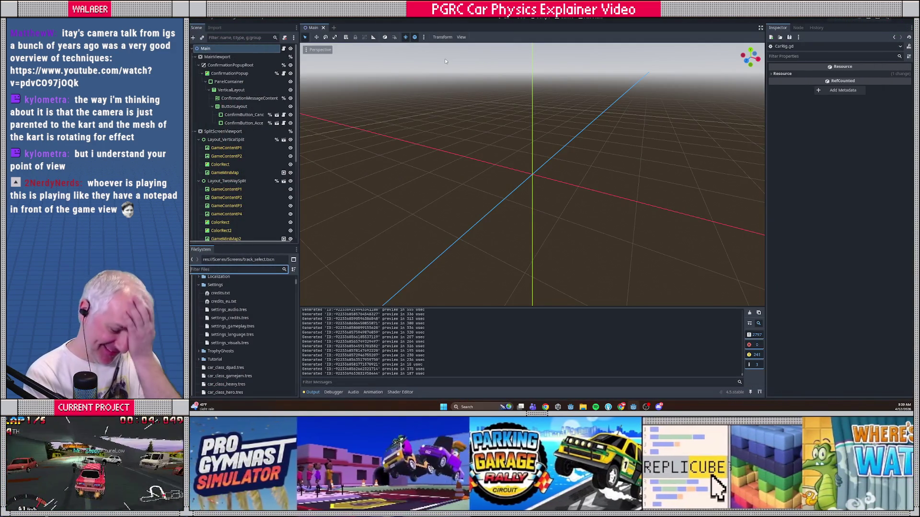
# Scroll the PGRC Physics Video Plan, select A14:C18, and close the JellyCar YouTube tab.
pyautogui.hotkey('alt', 'Tab')
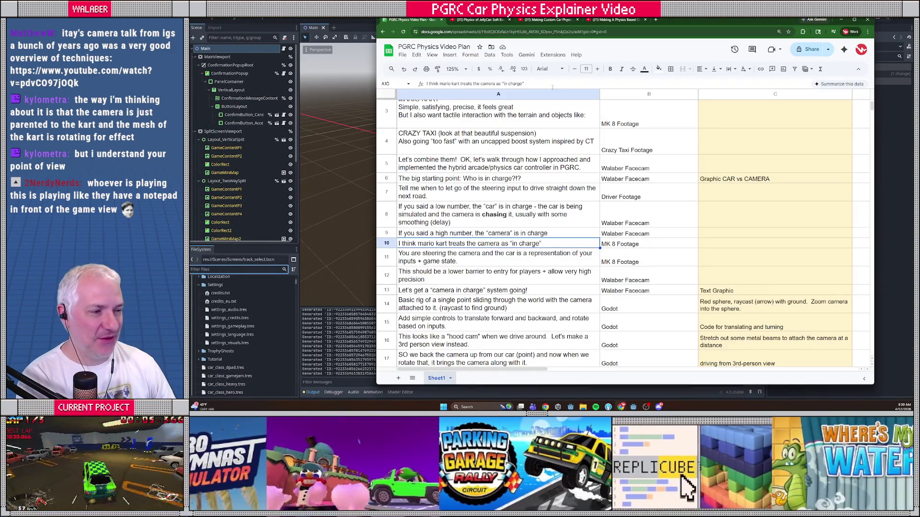
pyautogui.scroll(1, 638, 166)
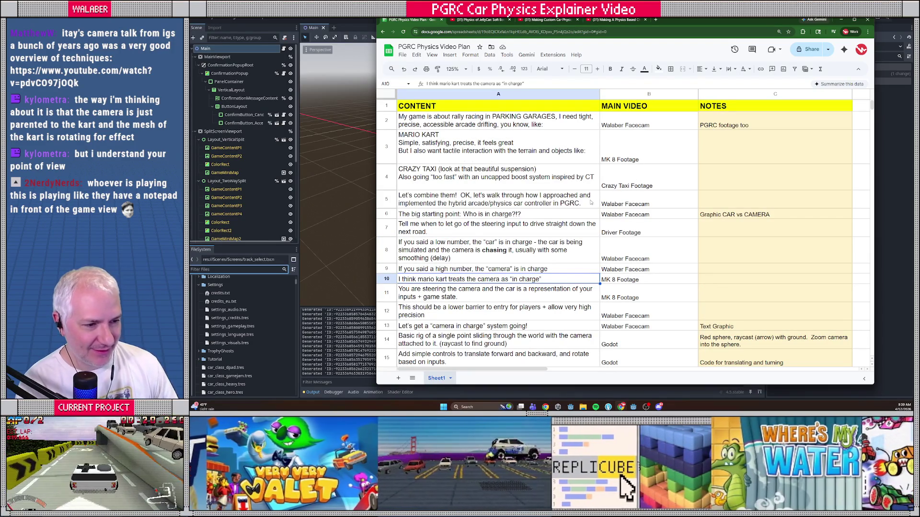
pyautogui.scroll(-3, 591, 202)
pyautogui.scroll(-2, 585, 207)
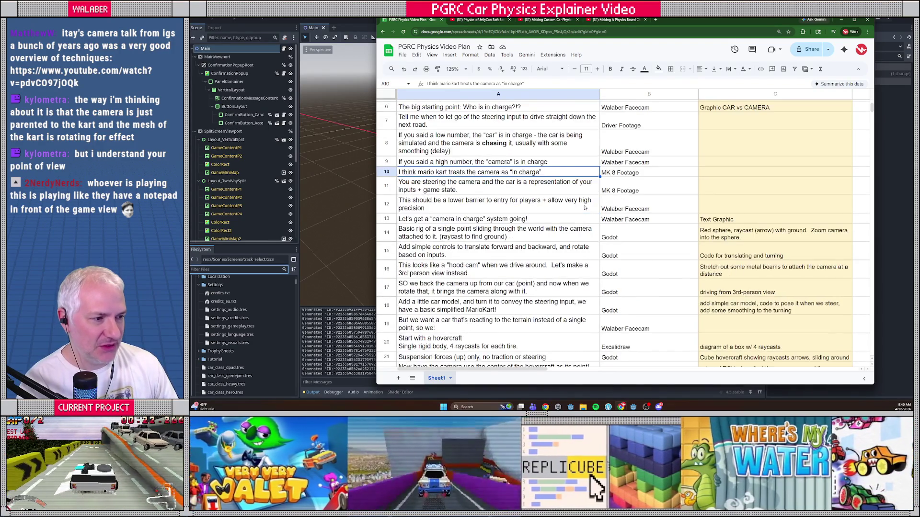
pyautogui.scroll(-2, 583, 209)
pyautogui.moveTo(489, 203); pyautogui.dragTo(762, 266)
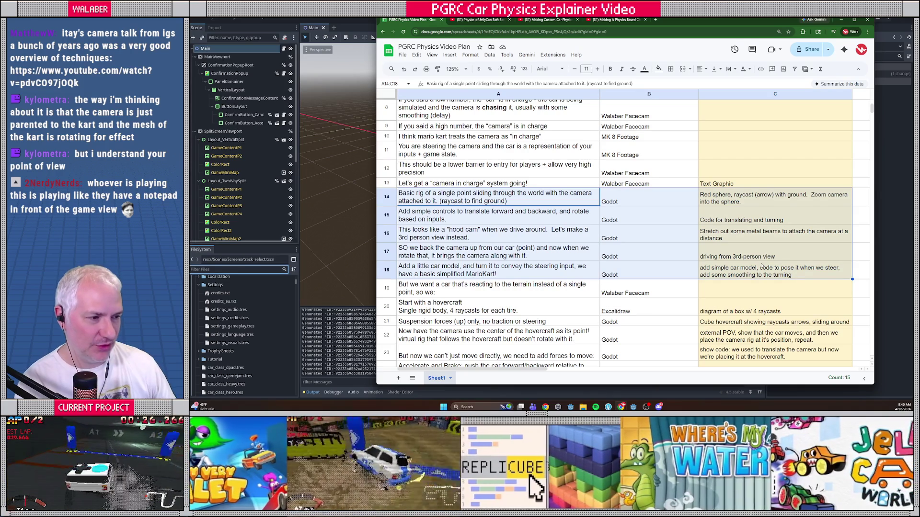
pyautogui.moveTo(489, 197)
pyautogui.mouseDown()
pyautogui.moveTo(622, 218)
pyautogui.moveTo(733, 266)
pyautogui.mouseUp()
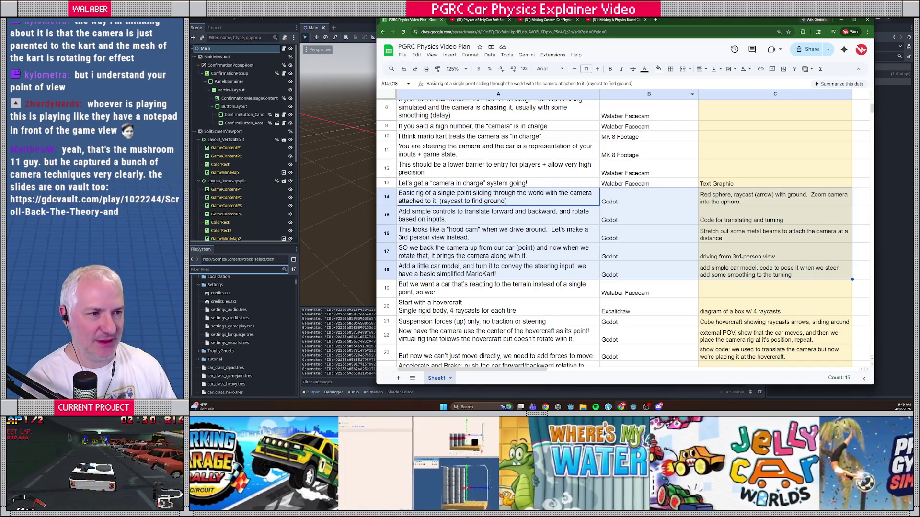
pyautogui.click(509, 19)
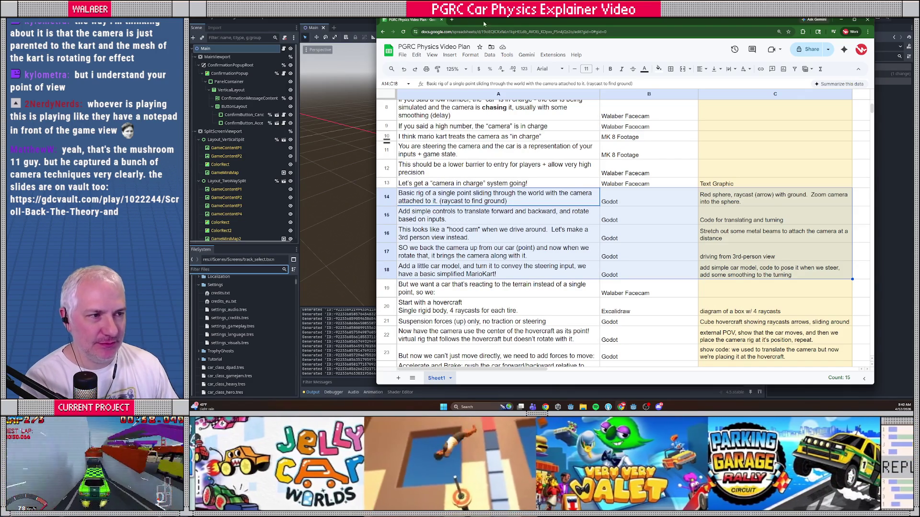
pyautogui.hotkey('alt', 'Tab')
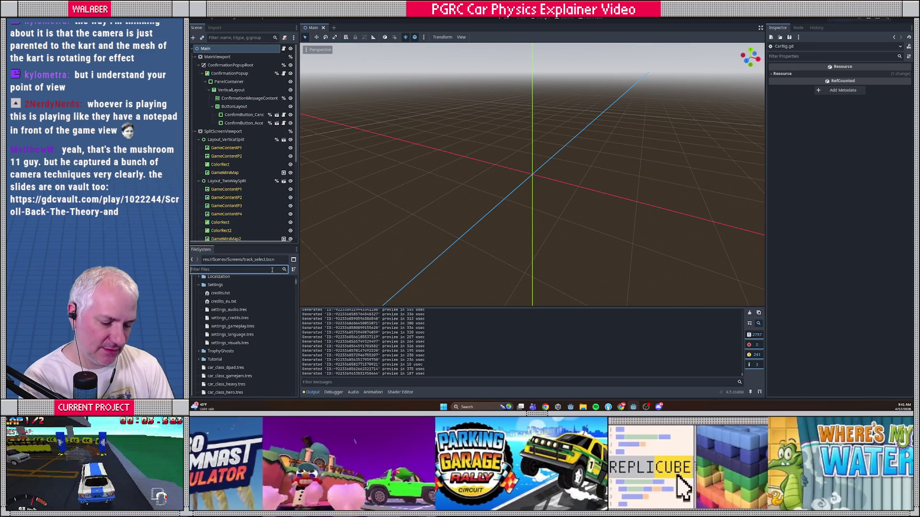
# Filter FileSystem for 'san', open track_01_san_francisco.tscn, and fly through the parking area.
pyautogui.write('san')
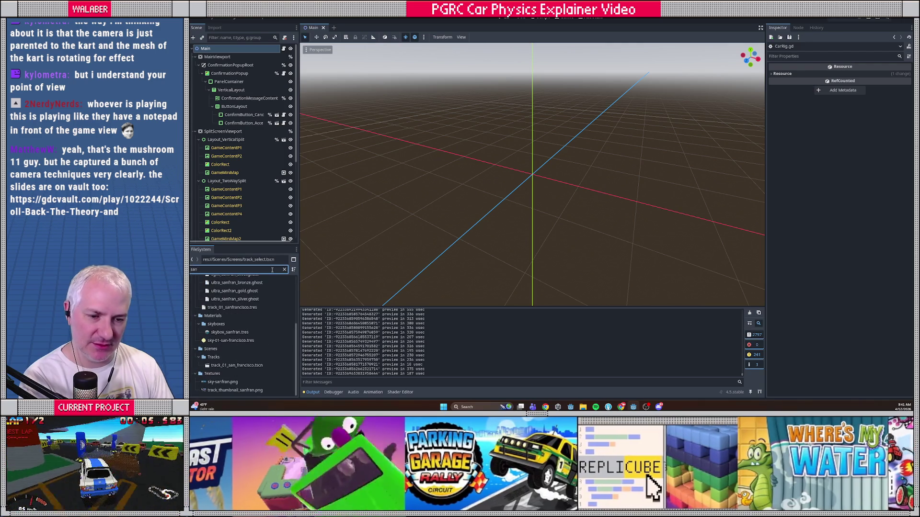
pyautogui.click(237, 365)
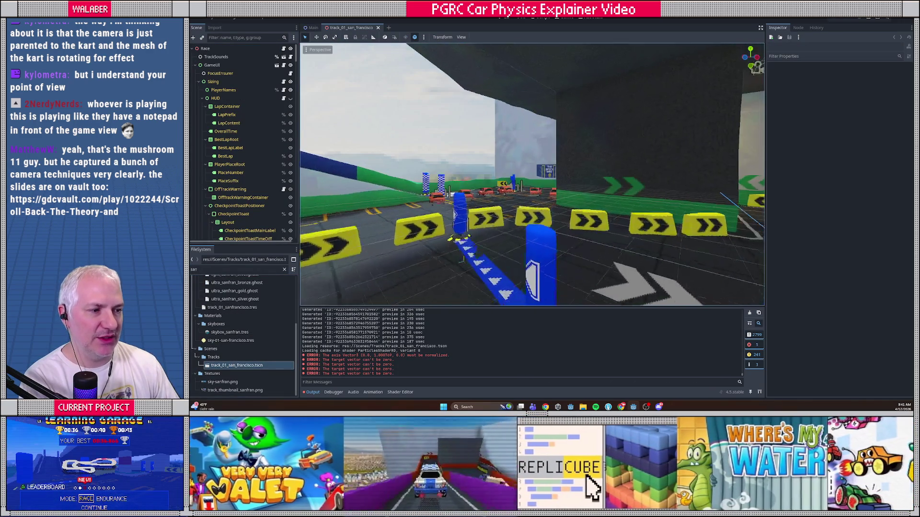
pyautogui.press('w')
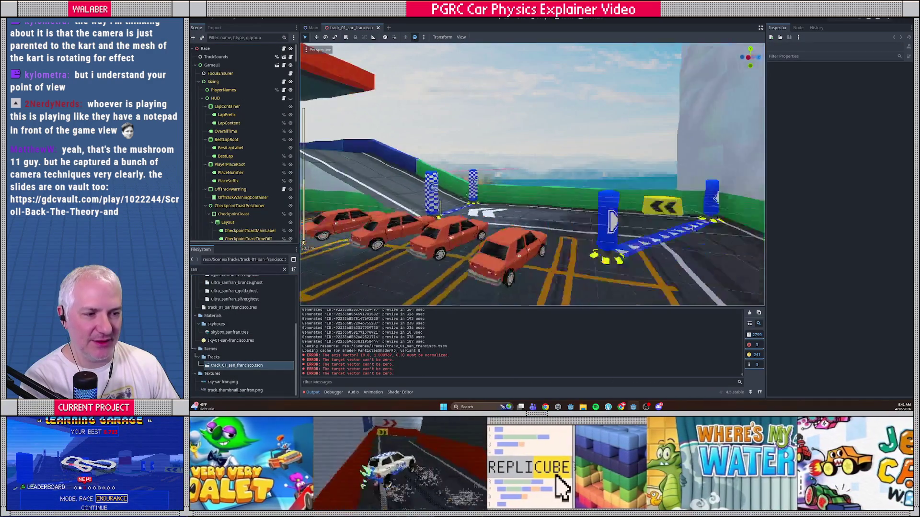
pyautogui.press('w')
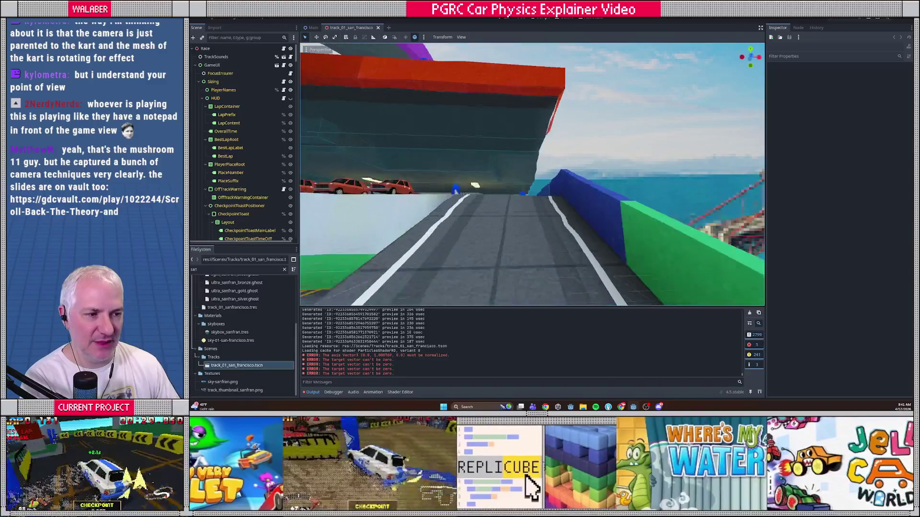
pyautogui.press('w')
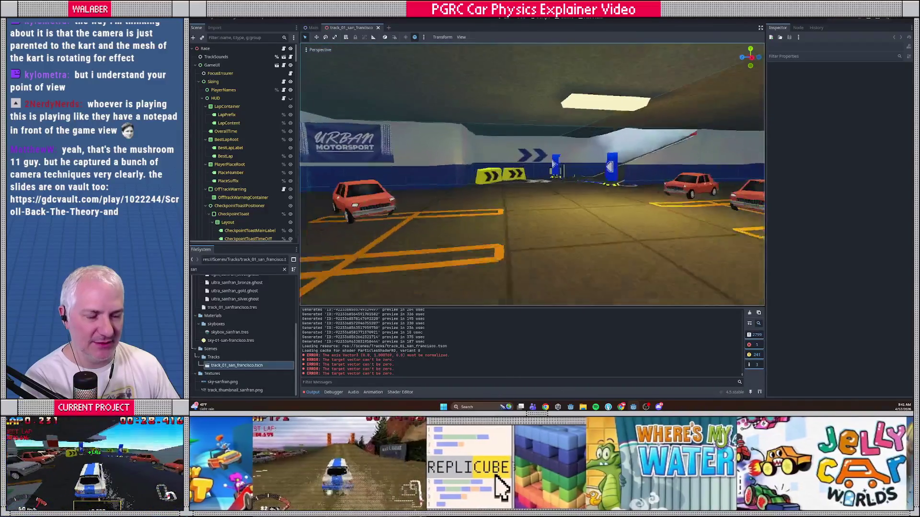
pyautogui.press('w')
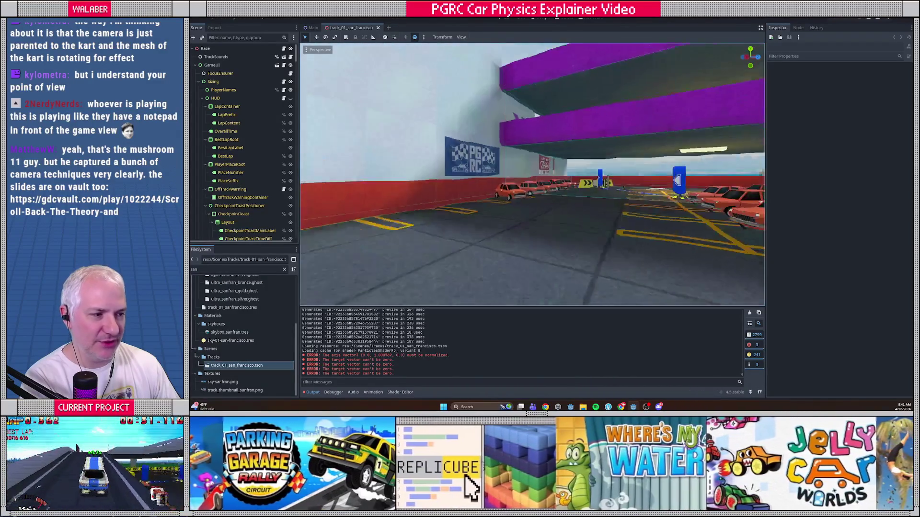
pyautogui.press('w')
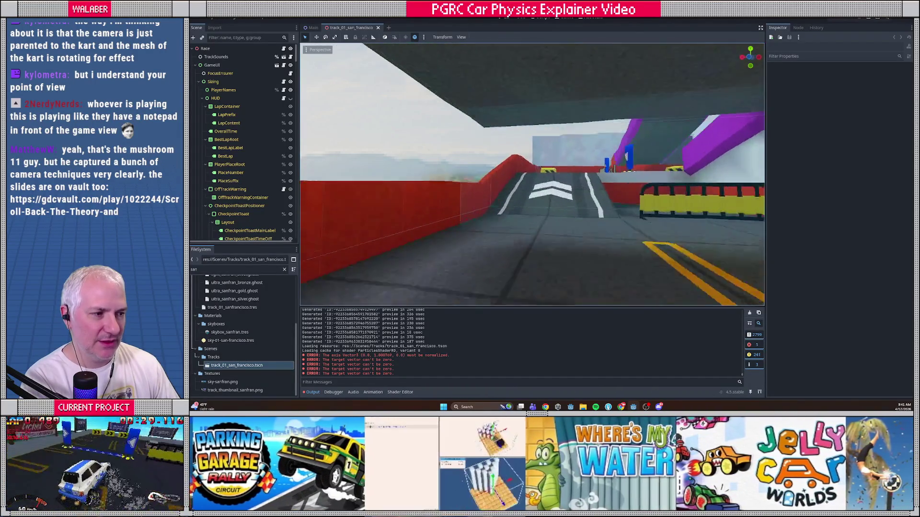
# Rise to an overhead view of the track, then descend into the garage among the red cars.
pyautogui.press('w')
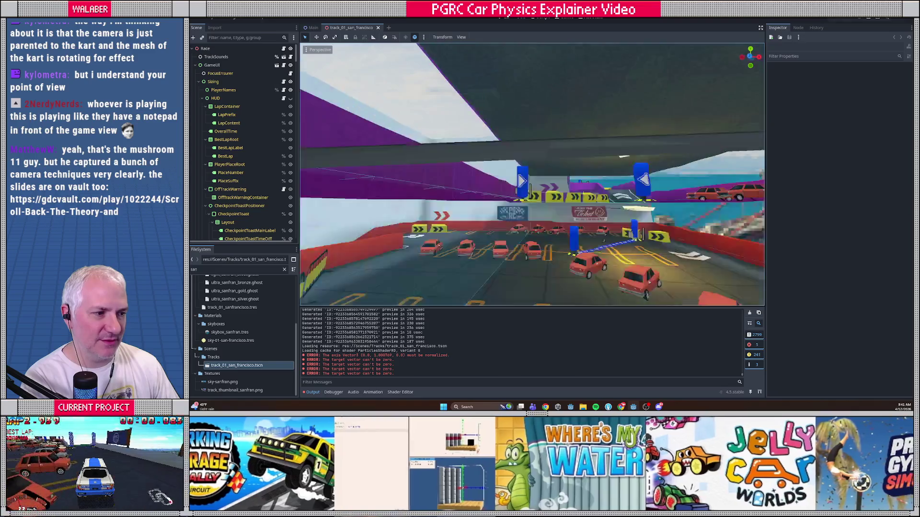
pyautogui.press('w')
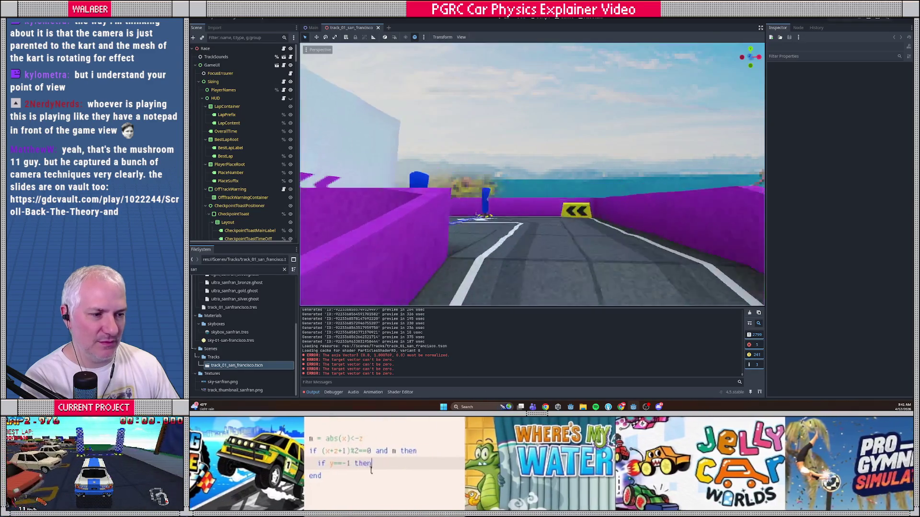
pyautogui.press('w')
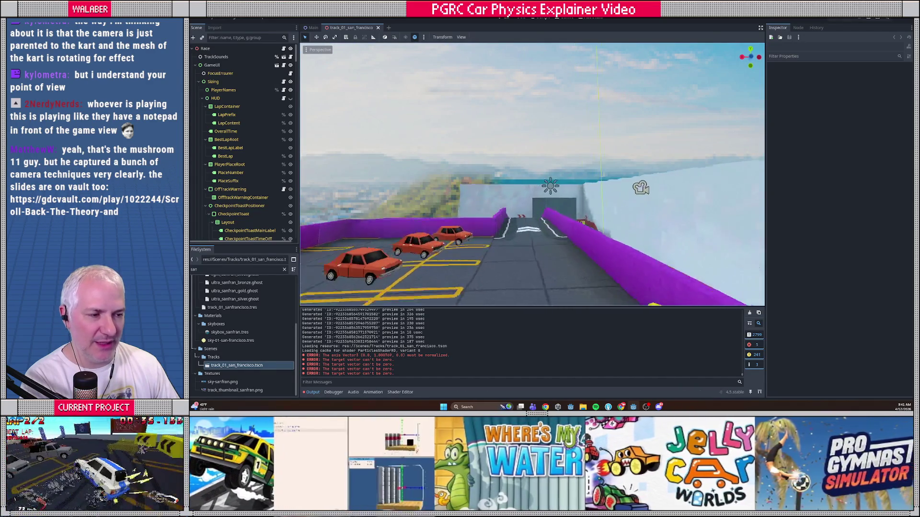
pyautogui.press('s')
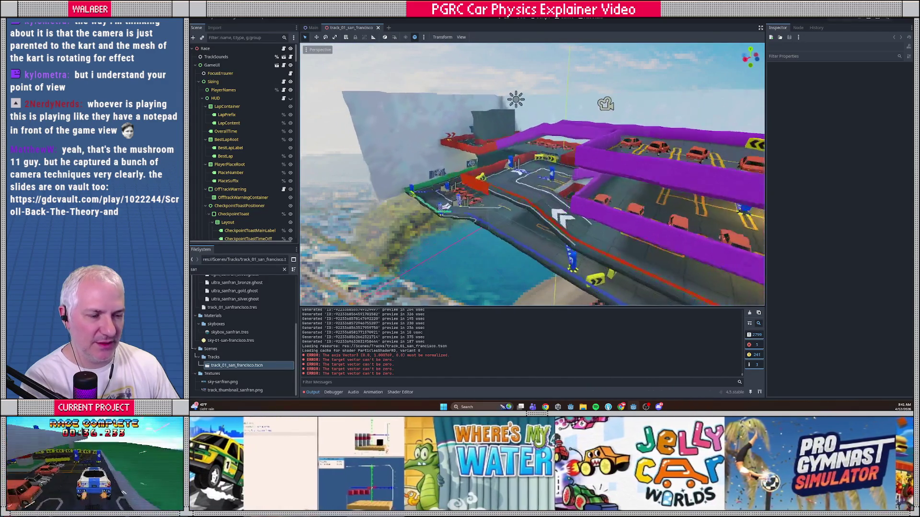
pyautogui.press('w')
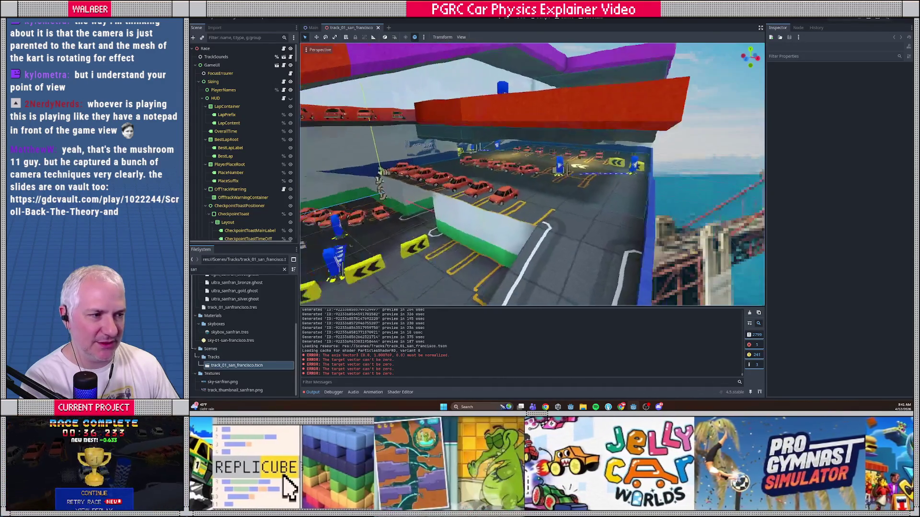
pyautogui.press('w')
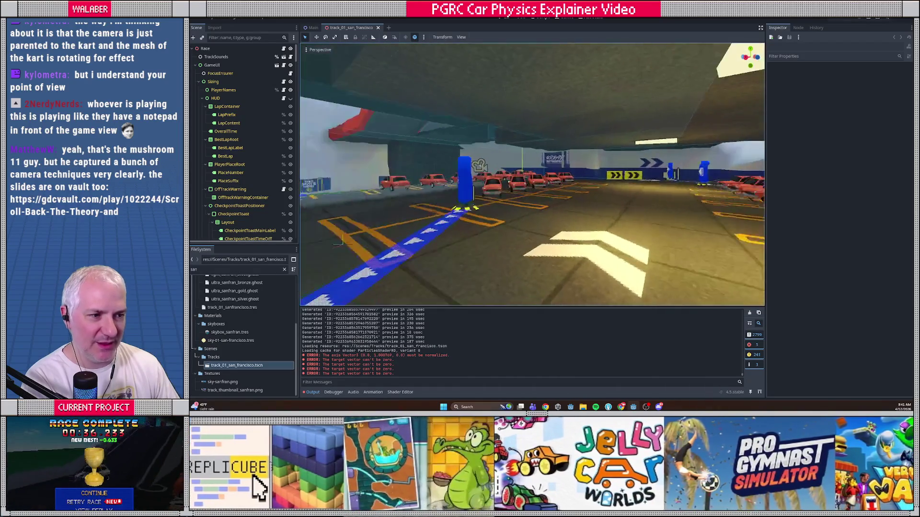
pyautogui.press('a')
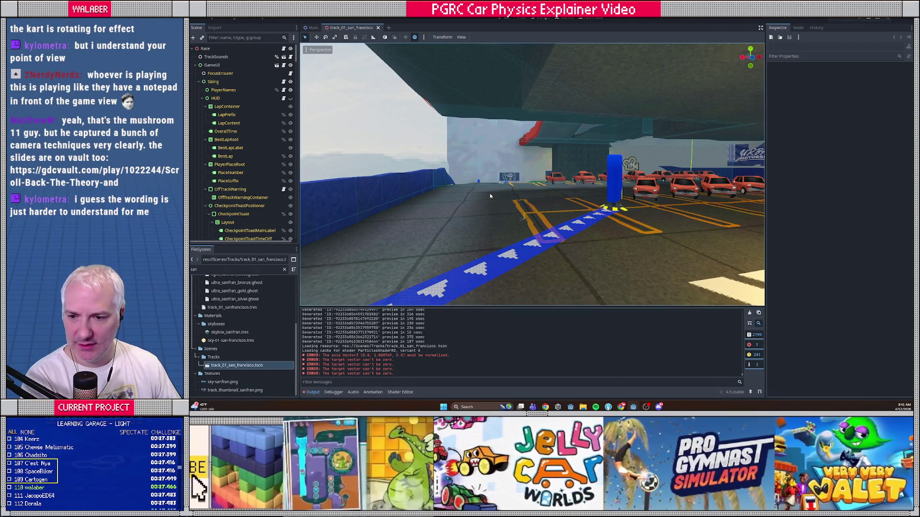
pyautogui.press('d')
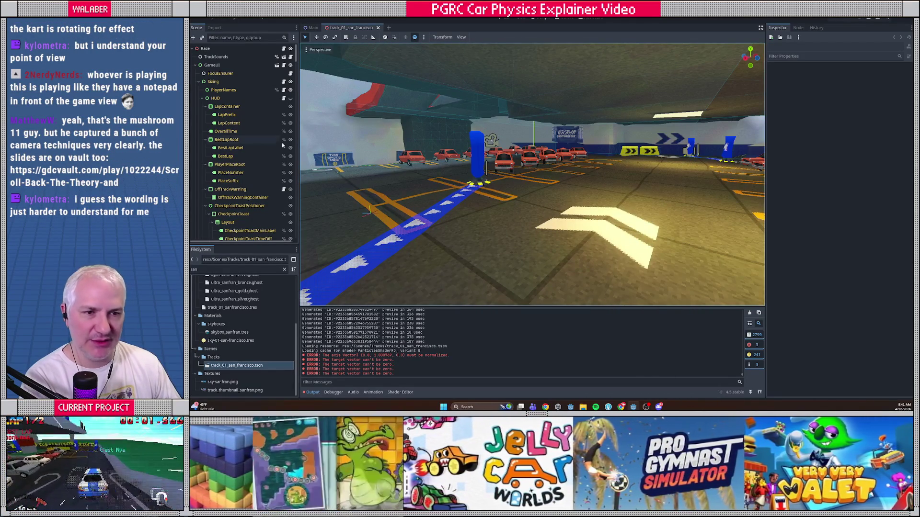
# Close the San Francisco track tab, clear the 'san' filter, and make the file list taller.
pyautogui.click(378, 27)
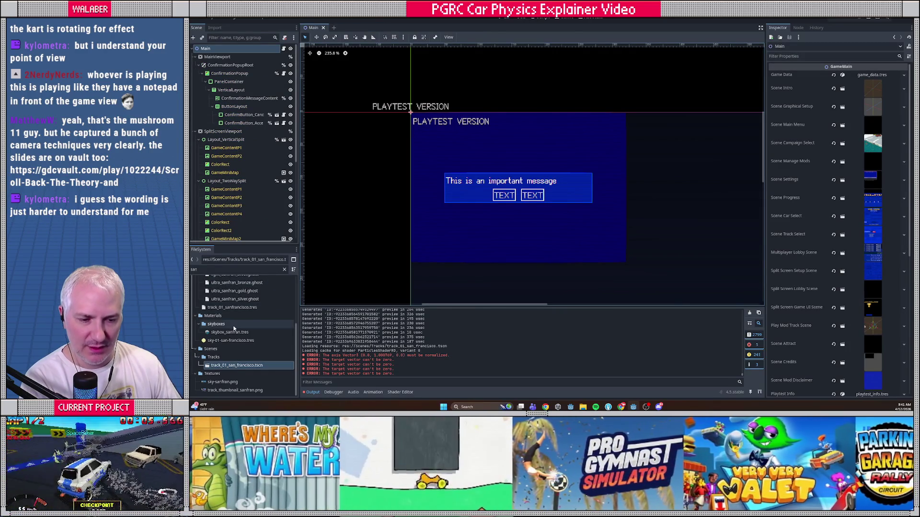
pyautogui.click(285, 270)
pyautogui.scroll(-1, 265, 303)
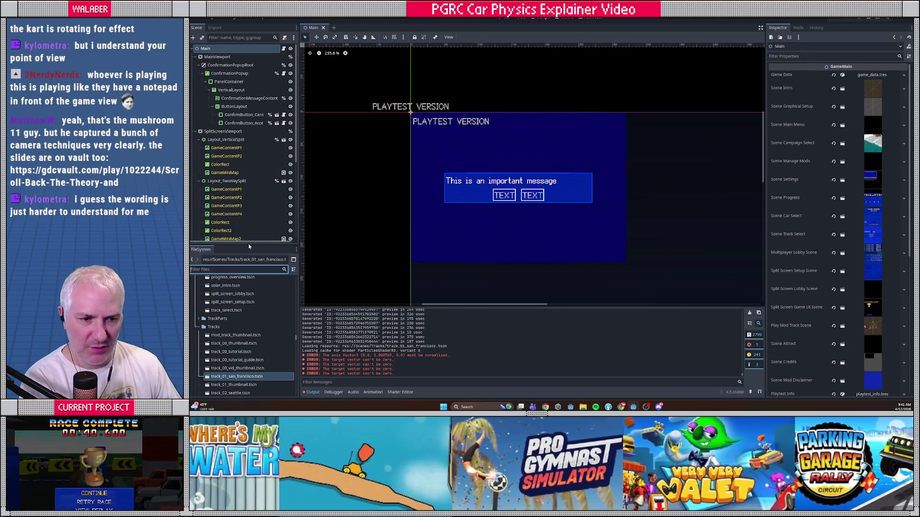
pyautogui.moveTo(248, 244); pyautogui.dragTo(248, 187)
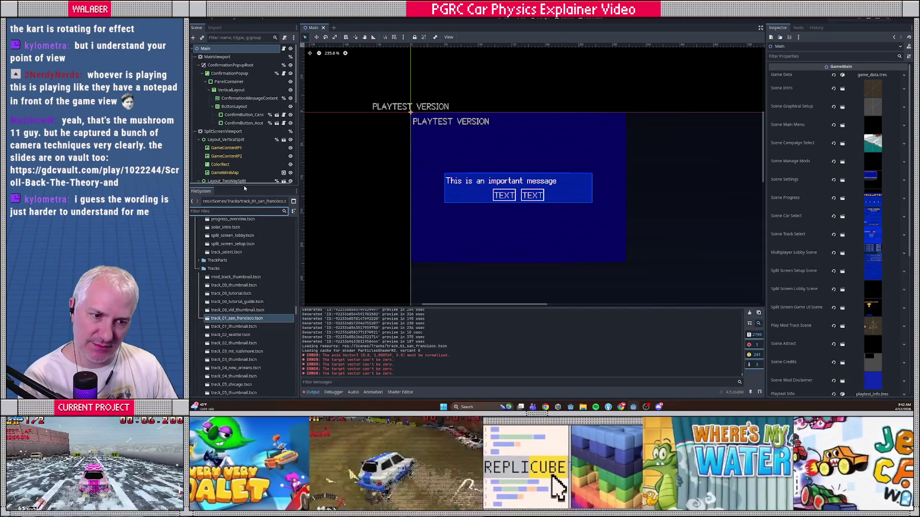
pyautogui.moveTo(244, 186); pyautogui.dragTo(244, 178)
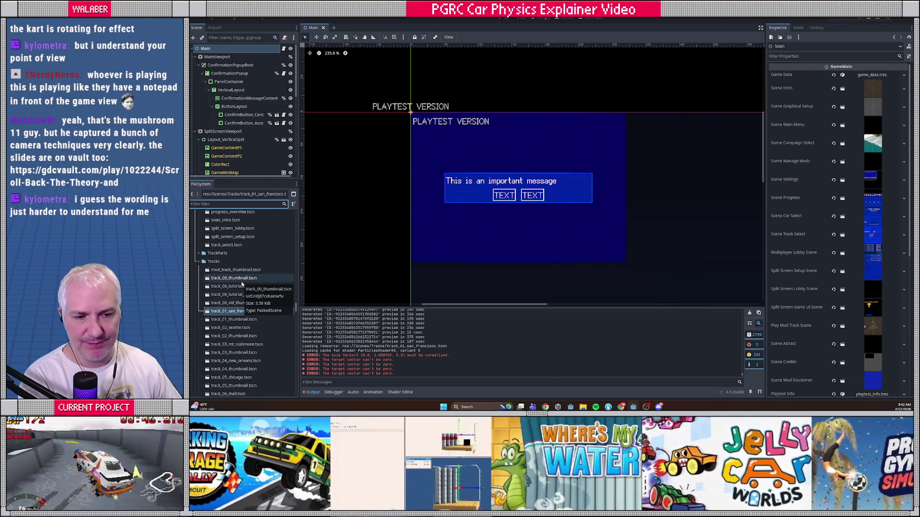
pyautogui.rightClick(235, 311)
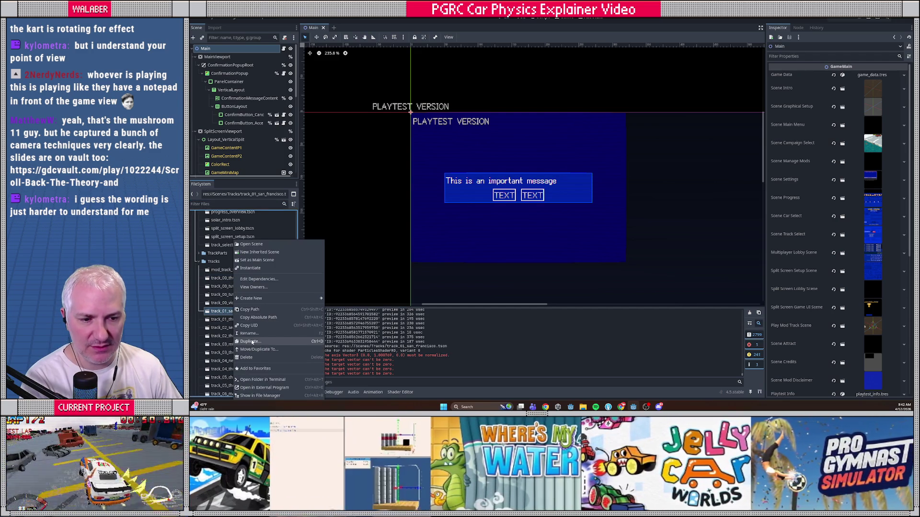
# Duplicate track_01_san_francisco.tscn as video_base_environment.tscn, checking the video plan spreadsheet along the way.
pyautogui.click(250, 341)
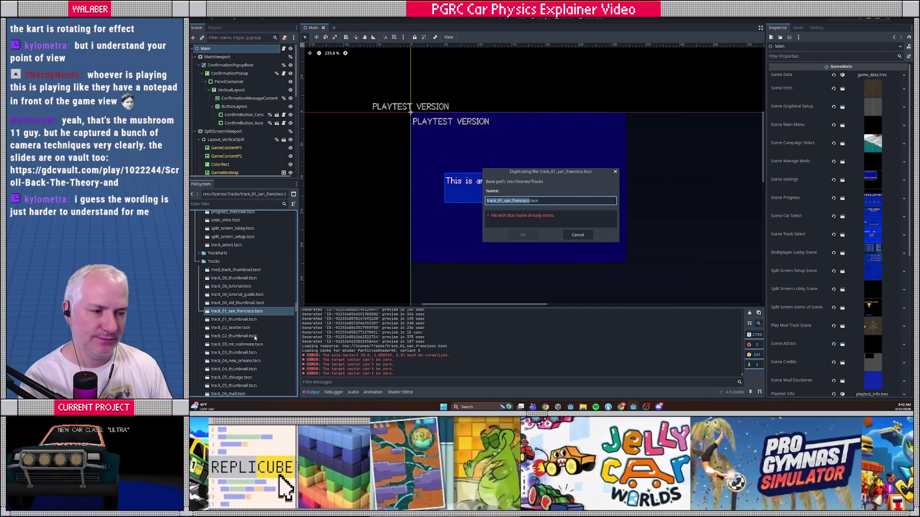
pyautogui.hotkey('alt', 'Tab')
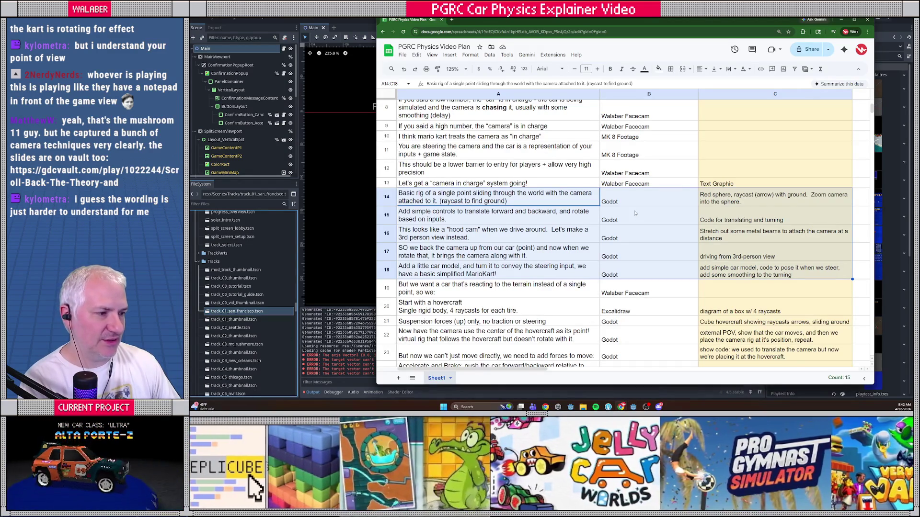
pyautogui.click(644, 203)
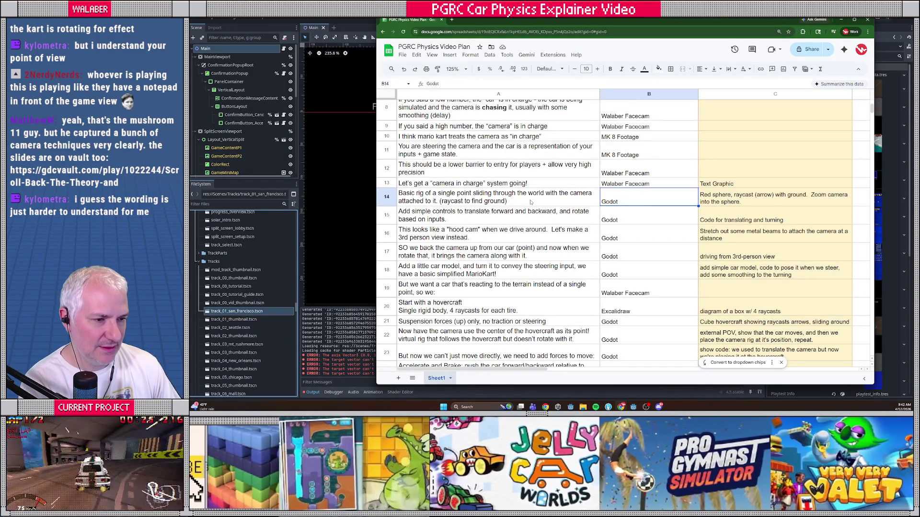
pyautogui.hotkey('alt', 'Tab')
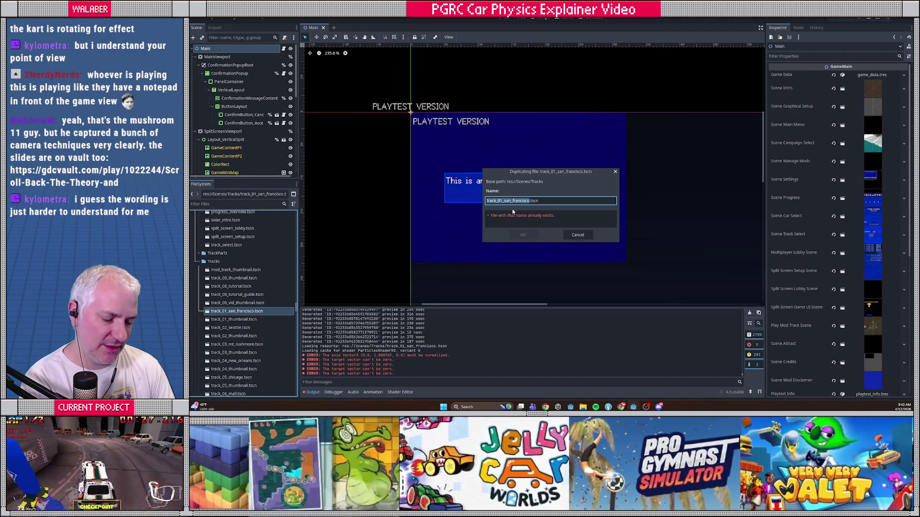
pyautogui.write('video')
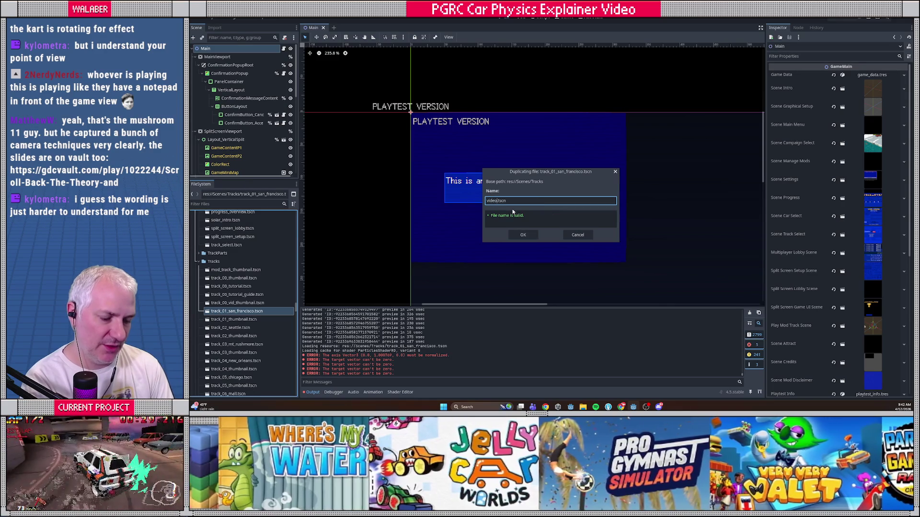
pyautogui.write('_base_envi')
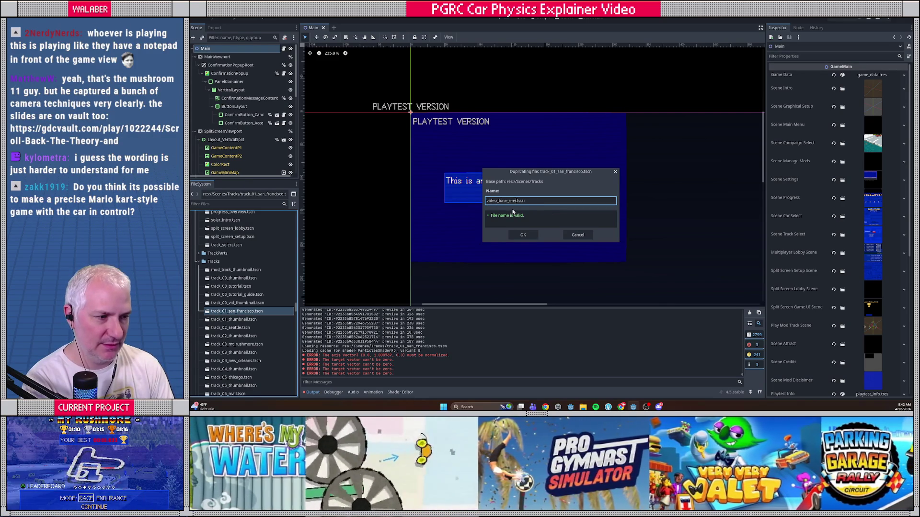
pyautogui.write('ronment')
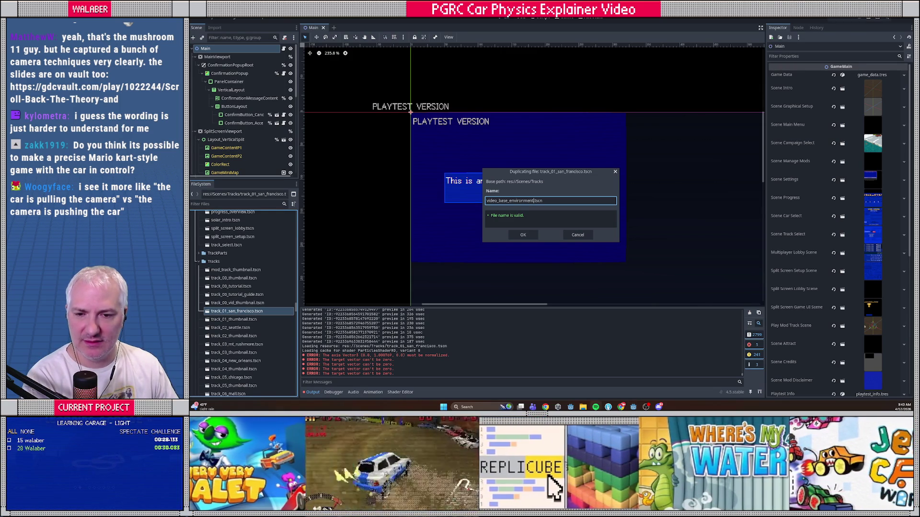
pyautogui.click(523, 235)
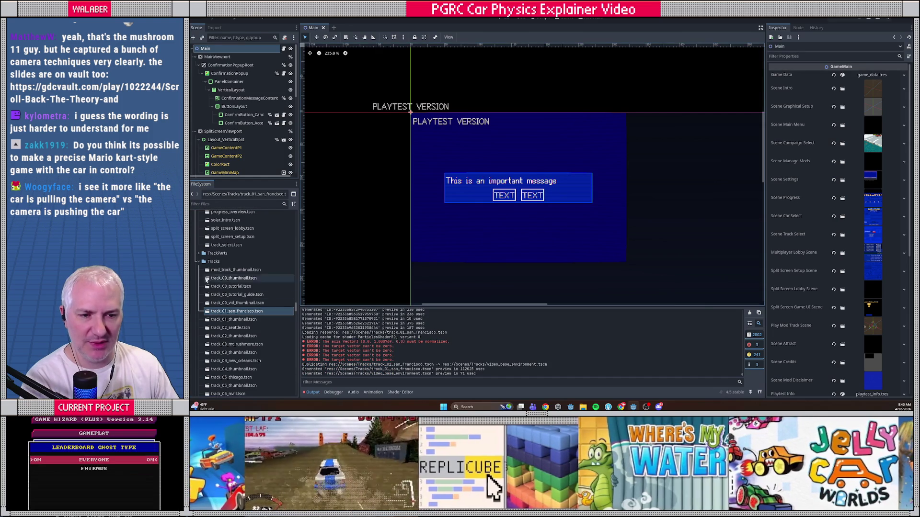
# Create a new folder named PhysicsVideo inside the Scenes folder.
pyautogui.scroll(5, 216, 264)
pyautogui.scroll(8, 216, 264)
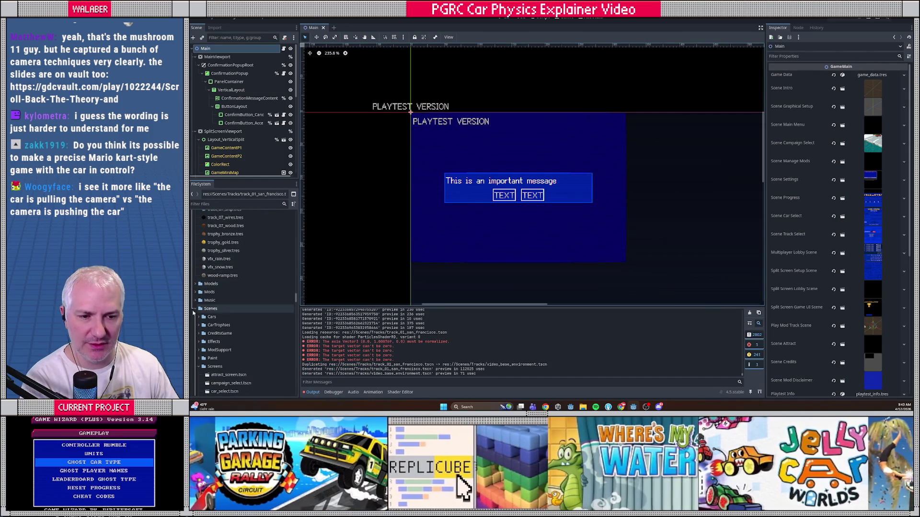
pyautogui.rightClick(211, 309)
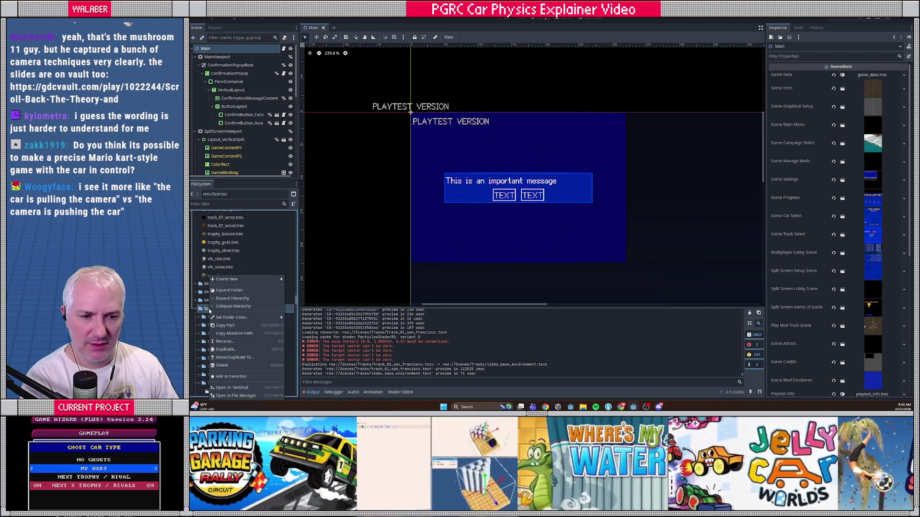
pyautogui.moveTo(246, 282)
pyautogui.click(289, 279)
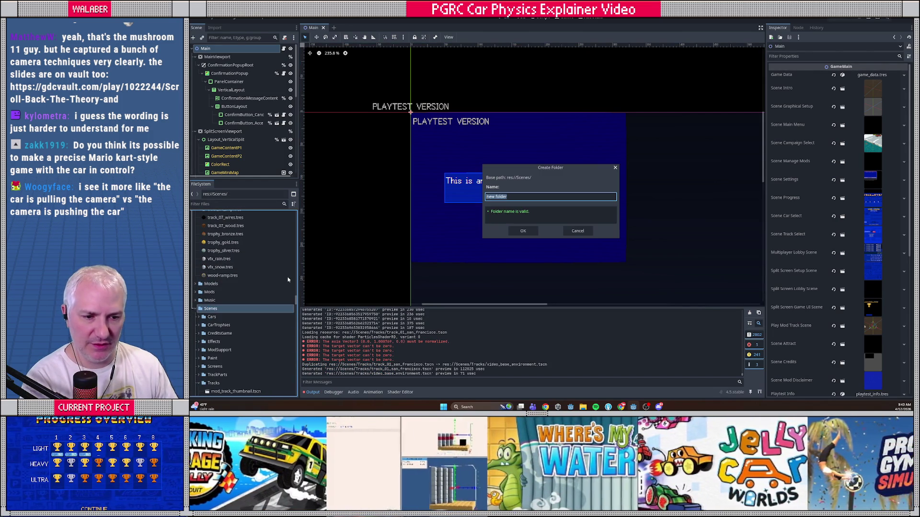
pyautogui.write('physics_vide')
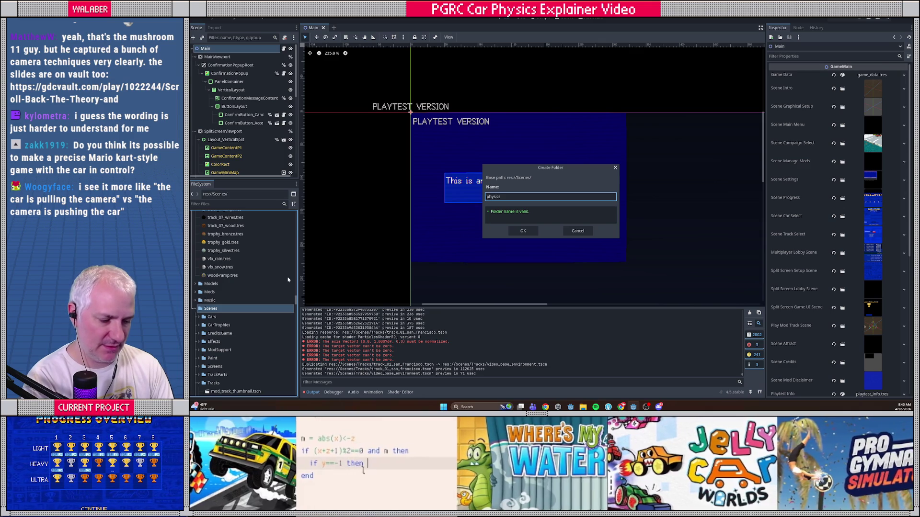
pyautogui.hotkey('ctrl', 'a')
pyautogui.write('PhysicsVide')
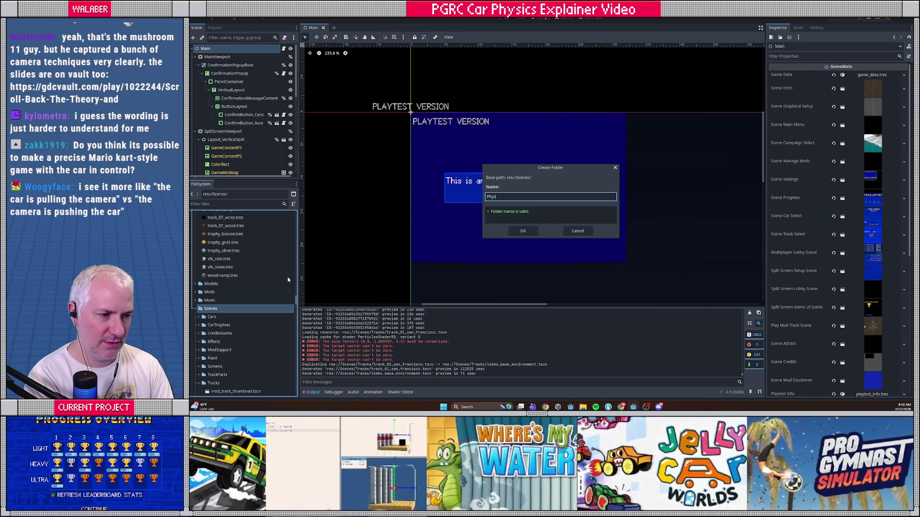
pyautogui.write('o')
pyautogui.press('Return')
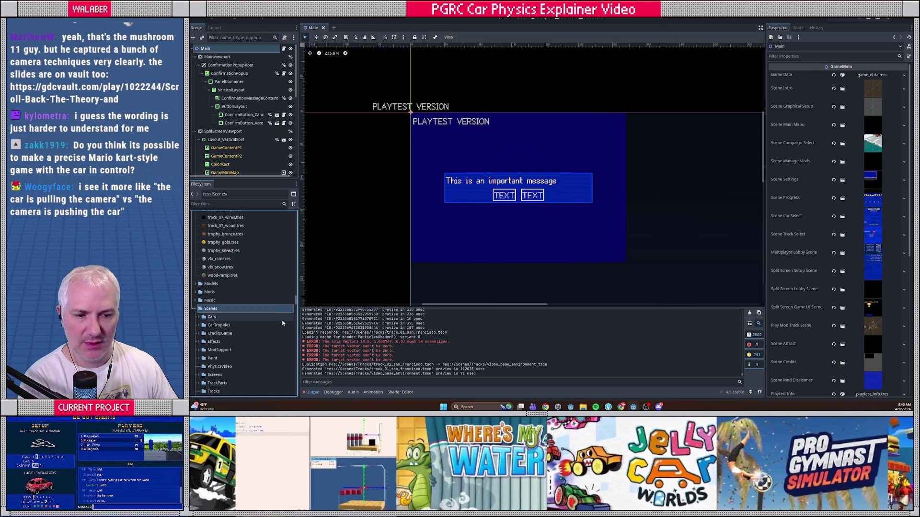
# Move video_base_environment.tscn into the Scenes/PhysicsVideo folder.
pyautogui.scroll(-2, 241, 345)
pyautogui.scroll(-5, 241, 345)
pyautogui.click(221, 345)
pyautogui.moveTo(211, 271)
pyautogui.mouseDown()
pyautogui.moveTo(212, 217)
pyautogui.moveTo(215, 291)
pyautogui.moveTo(214, 274)
pyautogui.mouseUp()
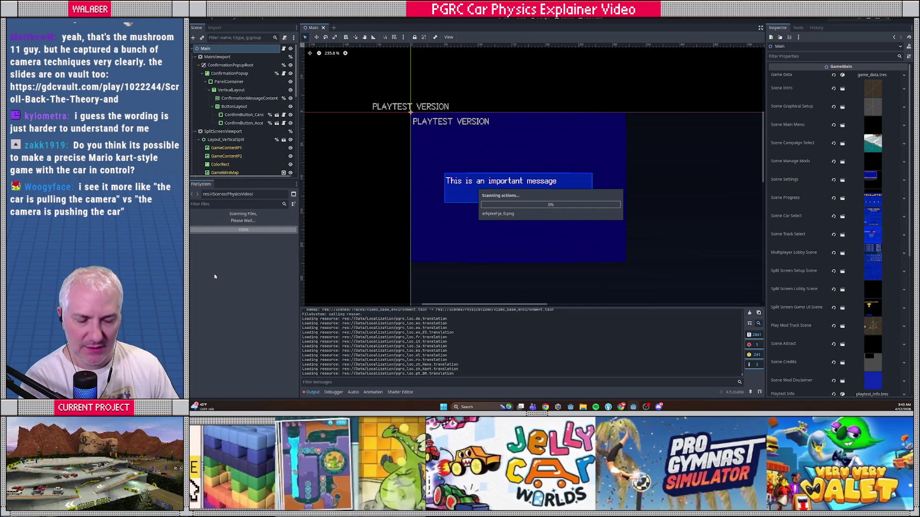
# Create a matching PhysicsVideo folder inside the Scripts folder.
pyautogui.click(195, 219)
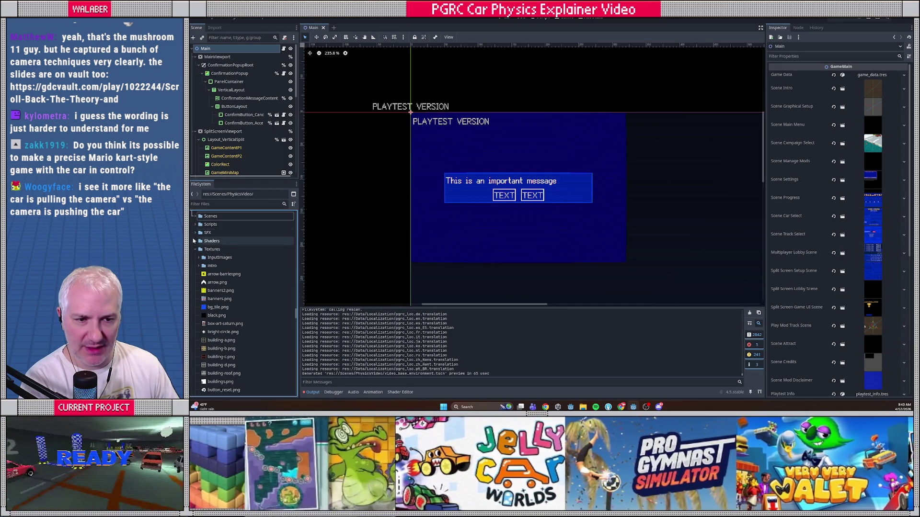
pyautogui.press('Left')
pyautogui.doubleClick(210, 324)
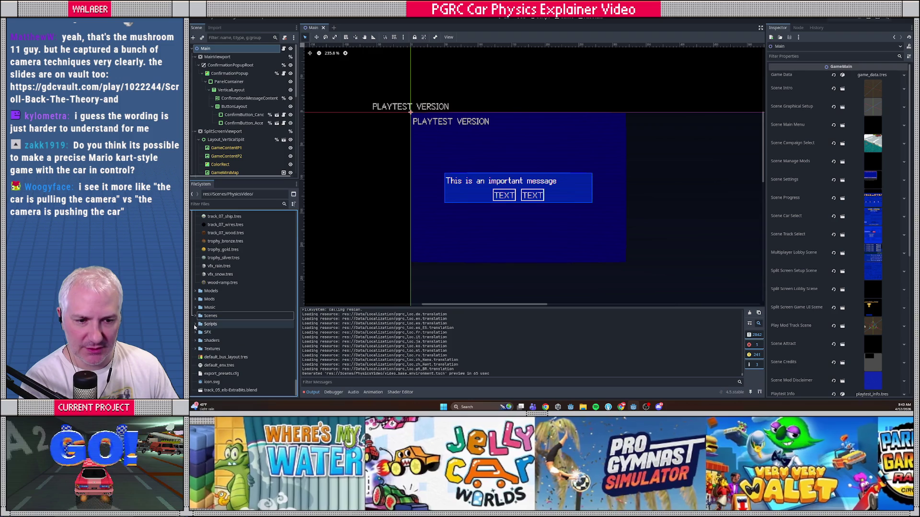
pyautogui.rightClick(225, 323)
pyautogui.moveTo(283, 279)
pyautogui.click(314, 282)
pyautogui.write('PhysicsVideo')
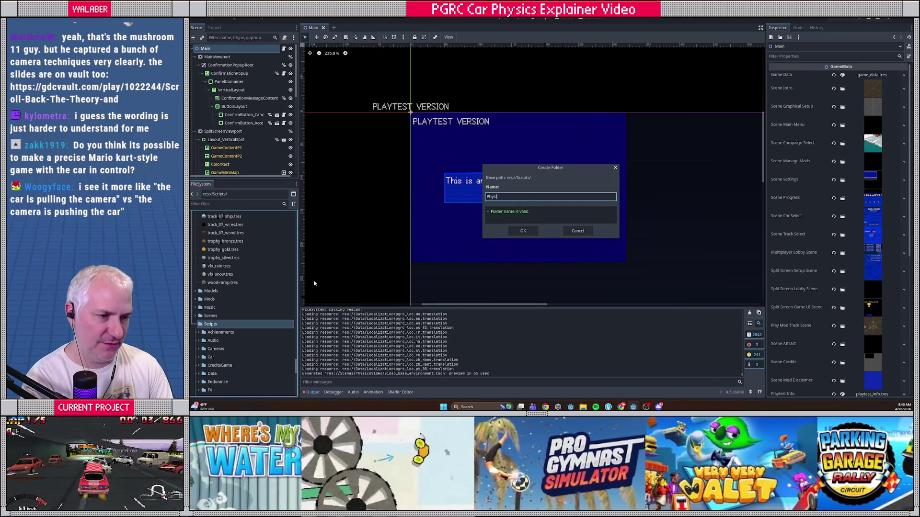
pyautogui.press('Return')
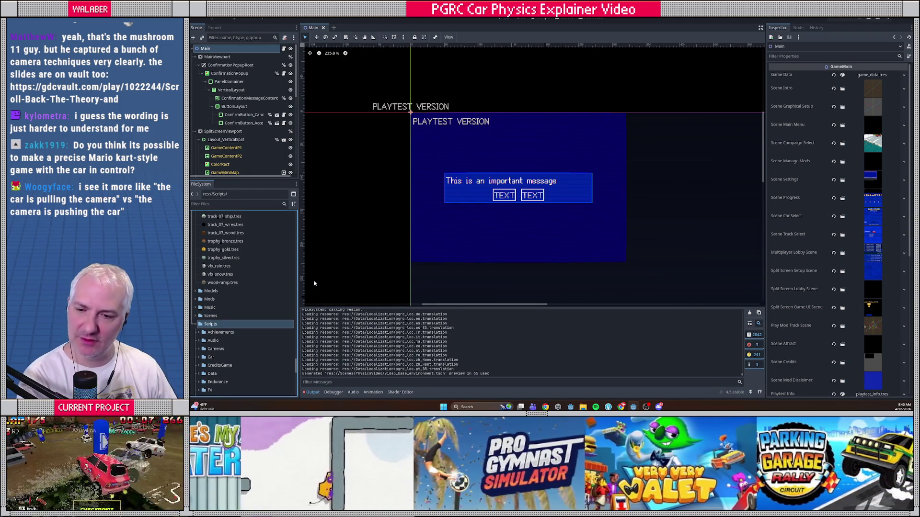
# Check the new Scripts/PhysicsVideo folder and collapse the Materials, Fonts, Settings and Data folders.
pyautogui.scroll(-5, 255, 332)
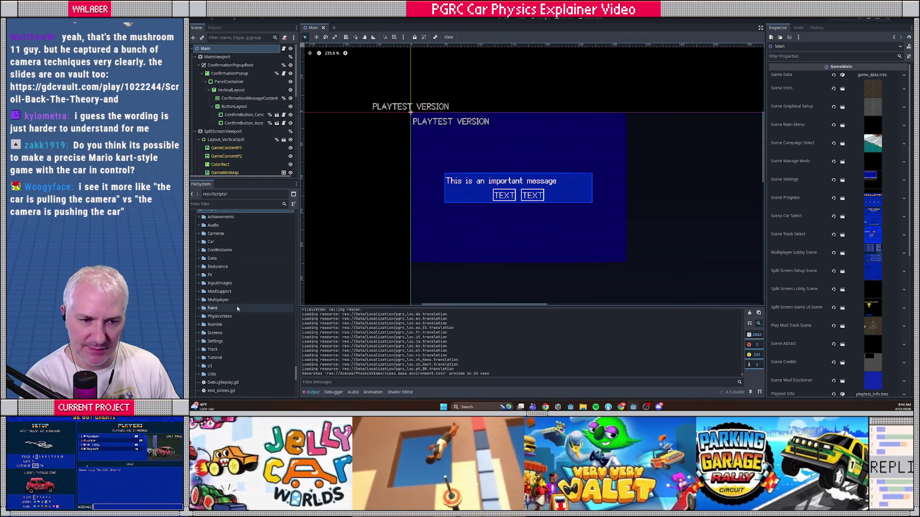
pyautogui.click(222, 317)
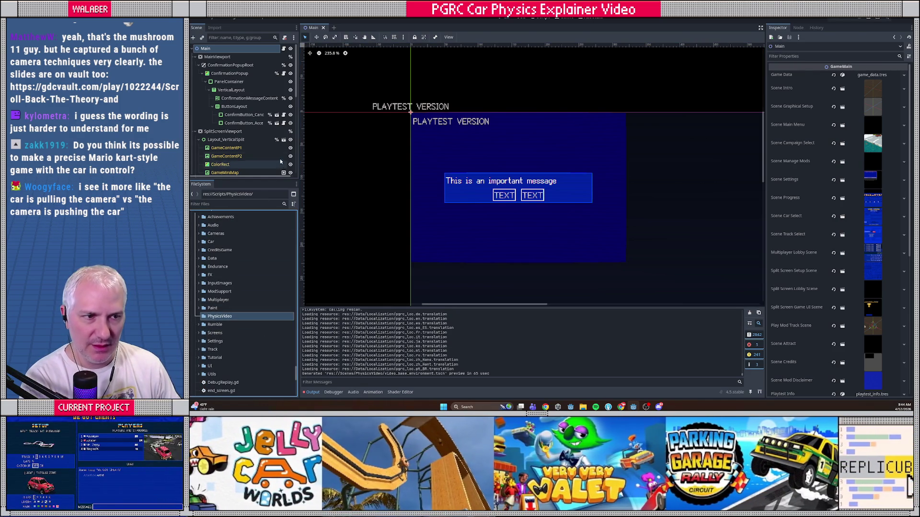
pyautogui.scroll(15, 237, 299)
pyautogui.scroll(10, 237, 299)
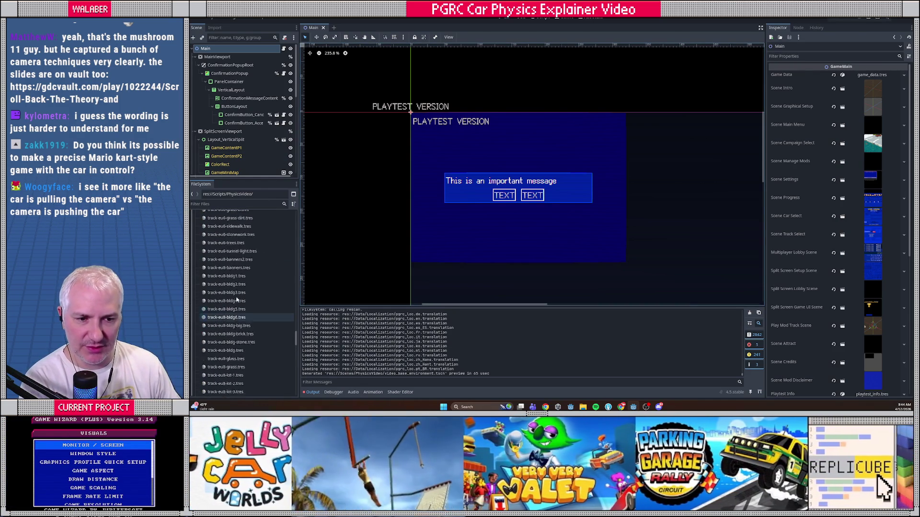
pyautogui.scroll(15, 237, 300)
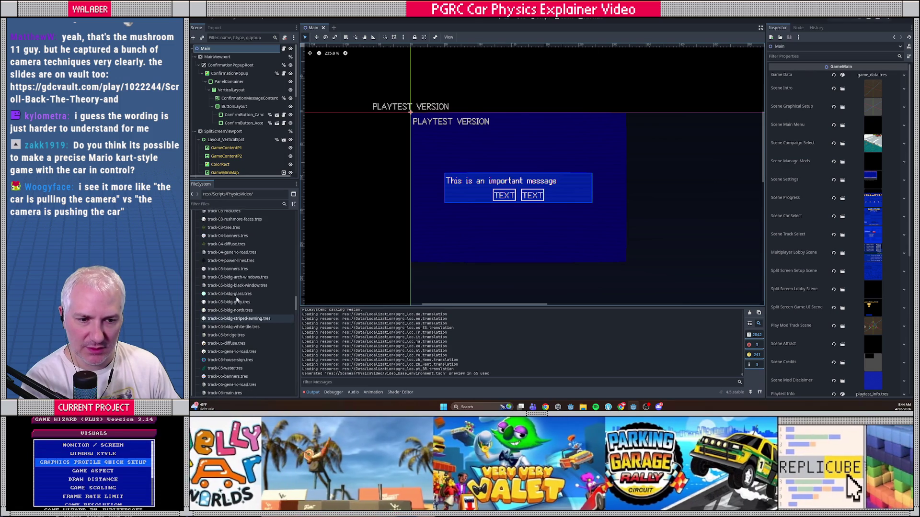
pyautogui.scroll(15, 227, 302)
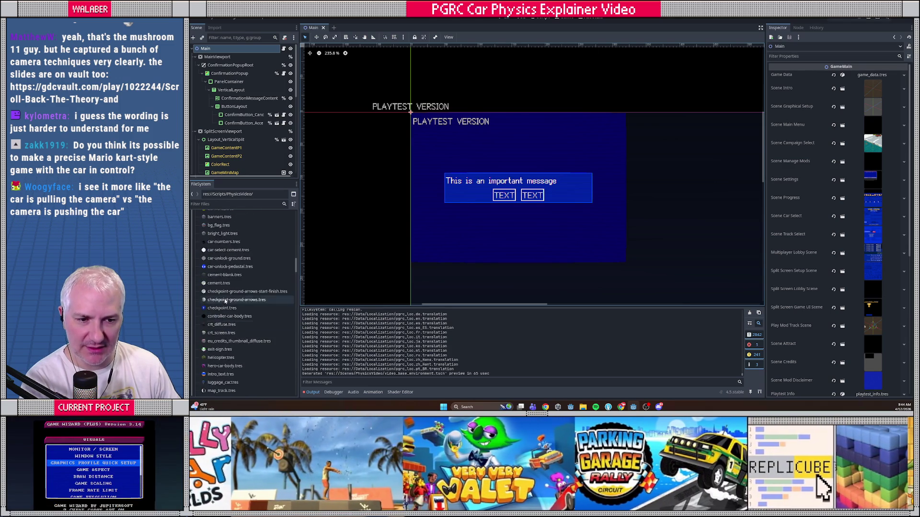
pyautogui.click(195, 322)
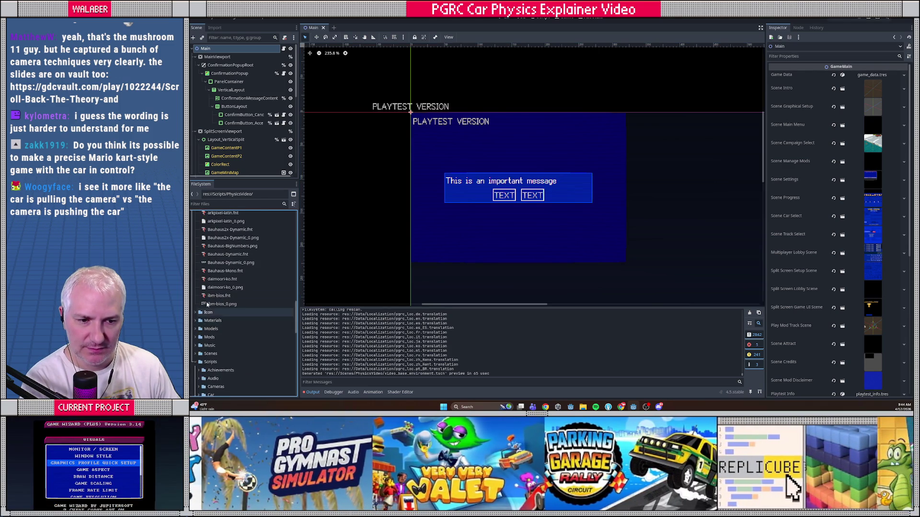
pyautogui.click(195, 327)
pyautogui.scroll(10, 206, 309)
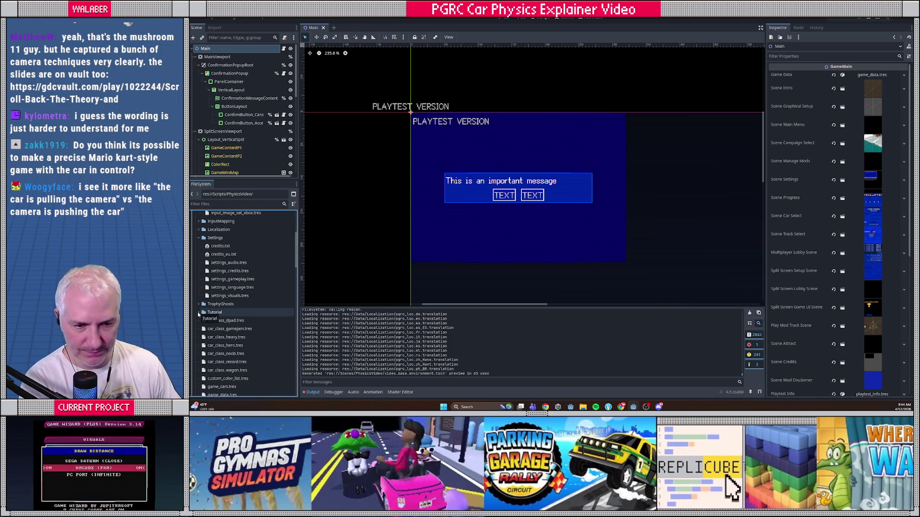
pyautogui.click(199, 238)
pyautogui.scroll(5, 199, 244)
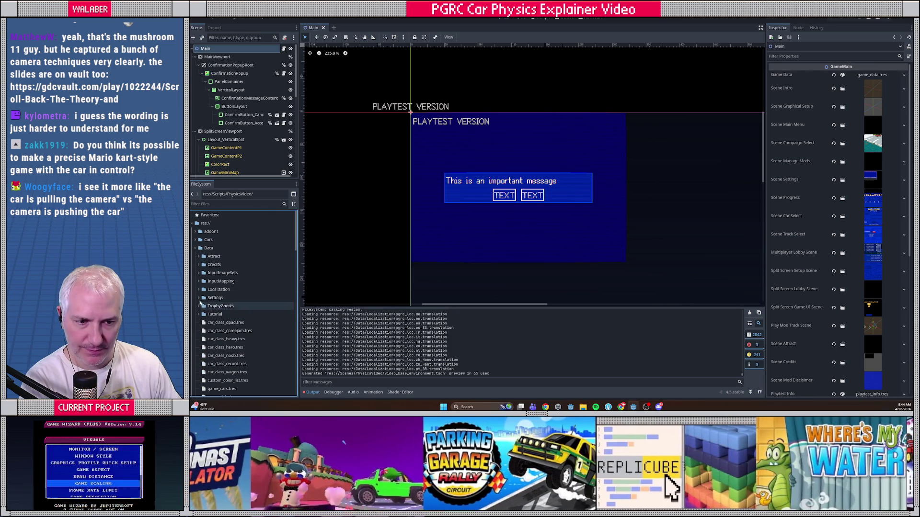
pyautogui.click(196, 248)
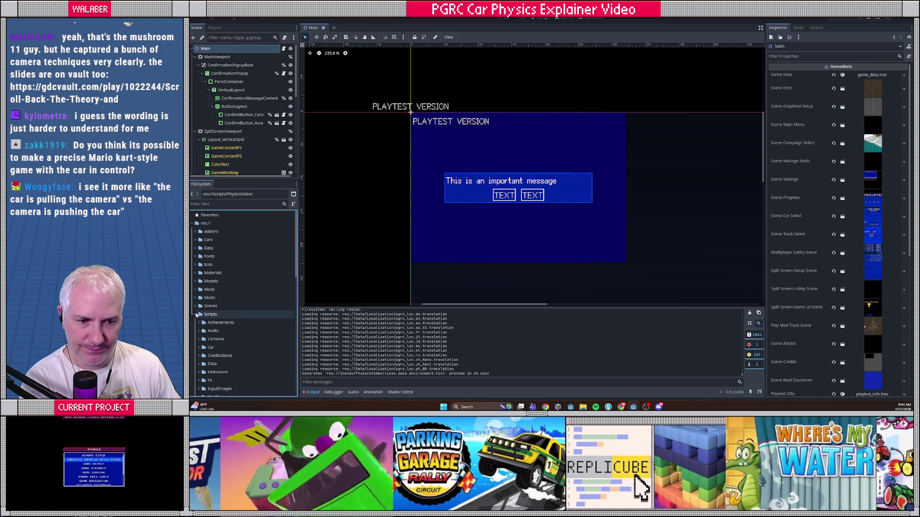
# Open video_base_environment.tscn from Scenes/PhysicsVideo in the editor.
pyautogui.click(195, 306)
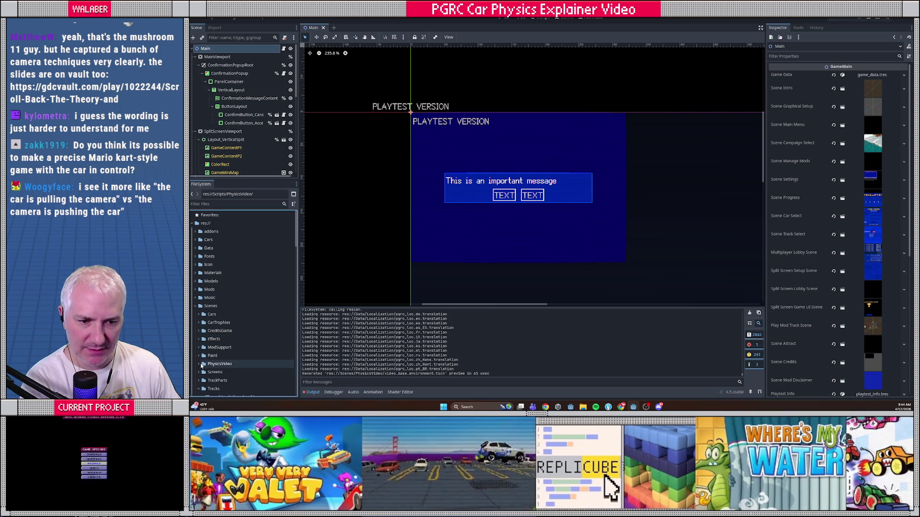
pyautogui.click(199, 363)
pyautogui.doubleClick(239, 371)
# Enlarge the scene tree panel and delete the GameUI node.
pyautogui.scroll(-15, 556, 214)
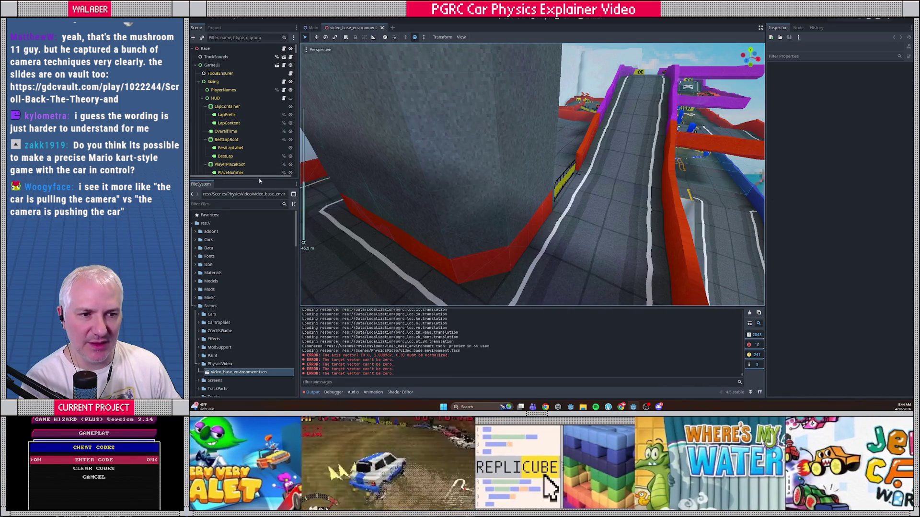
pyautogui.moveTo(259, 181); pyautogui.dragTo(259, 265)
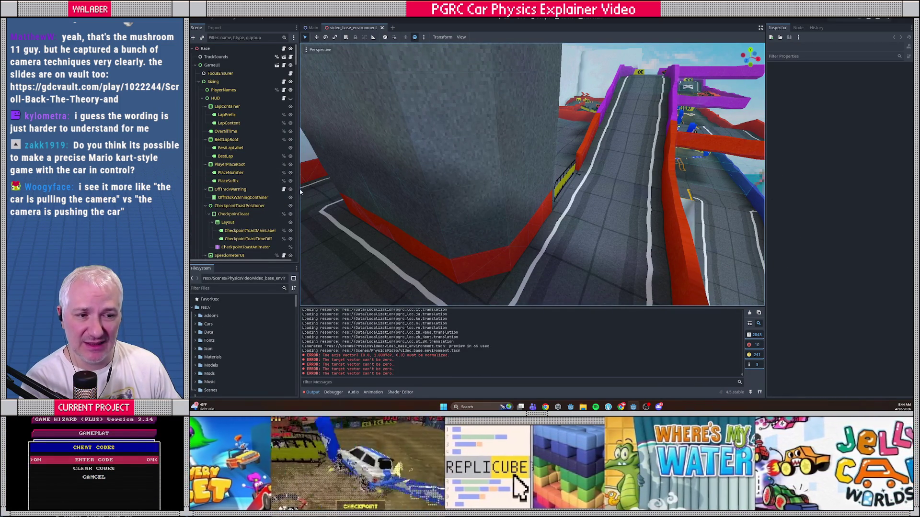
pyautogui.moveTo(301, 191); pyautogui.dragTo(347, 206)
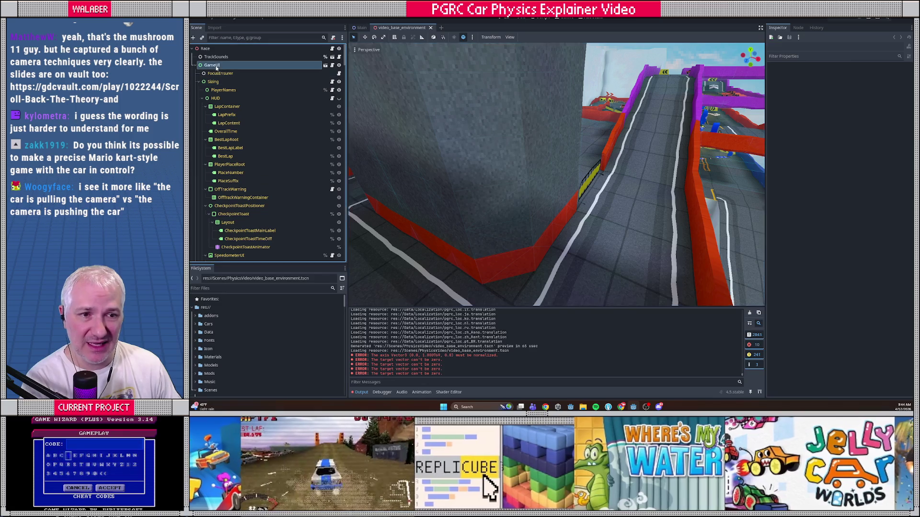
pyautogui.click(216, 68)
pyautogui.press('Delete')
pyautogui.press('Return')
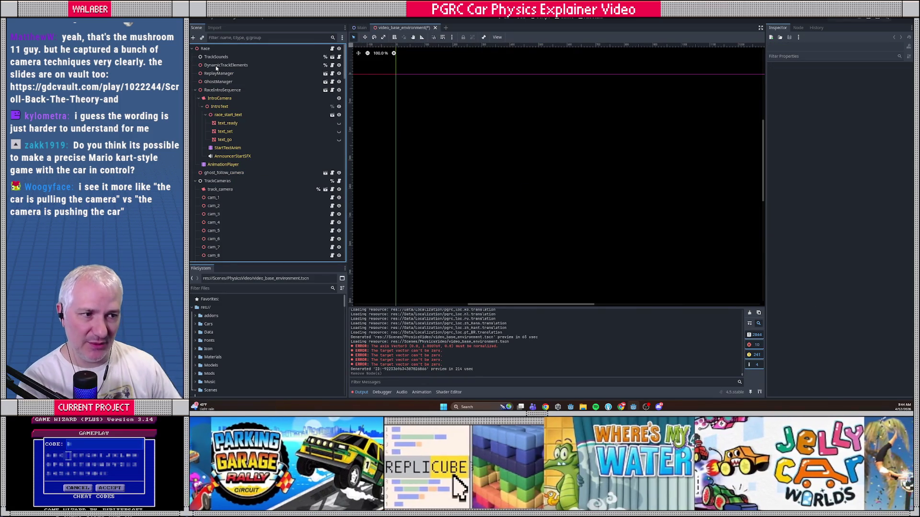
# Clear the Race.gd script from the Race root node.
pyautogui.click(522, 19)
pyautogui.scroll(-10, 564, 140)
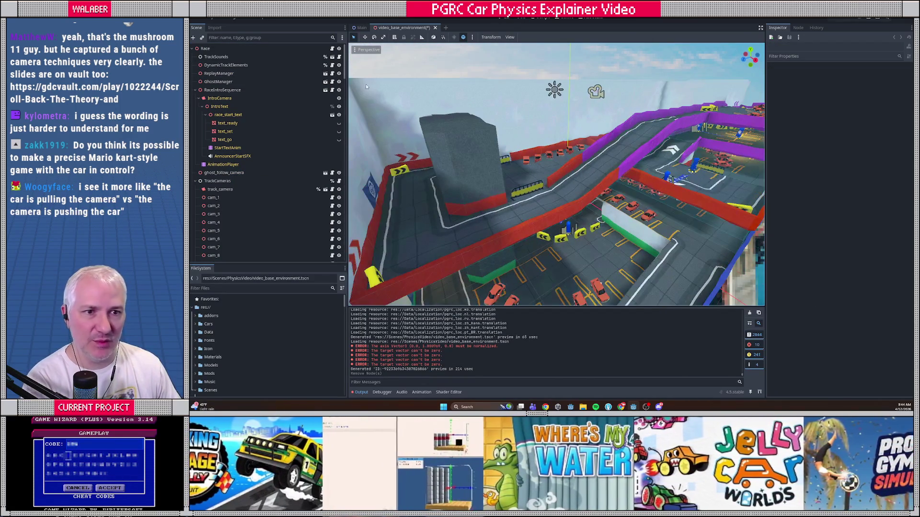
pyautogui.click(215, 48)
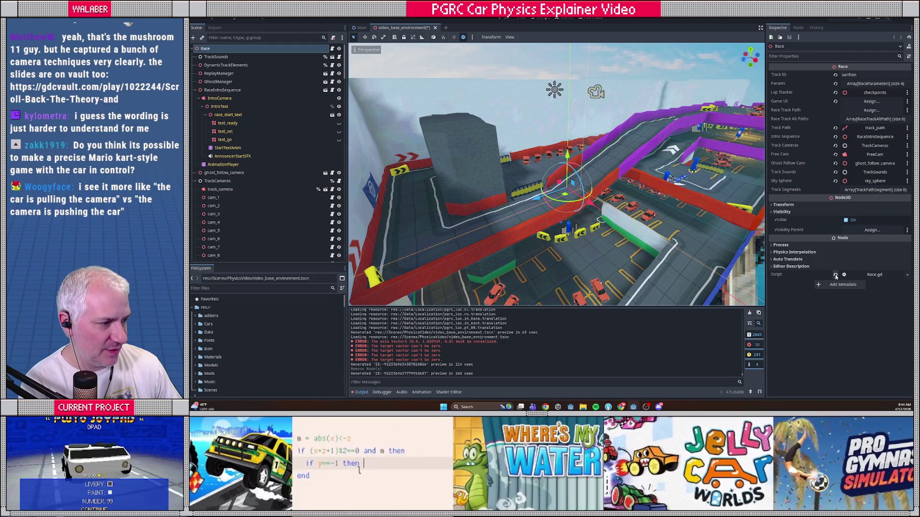
pyautogui.click(836, 275)
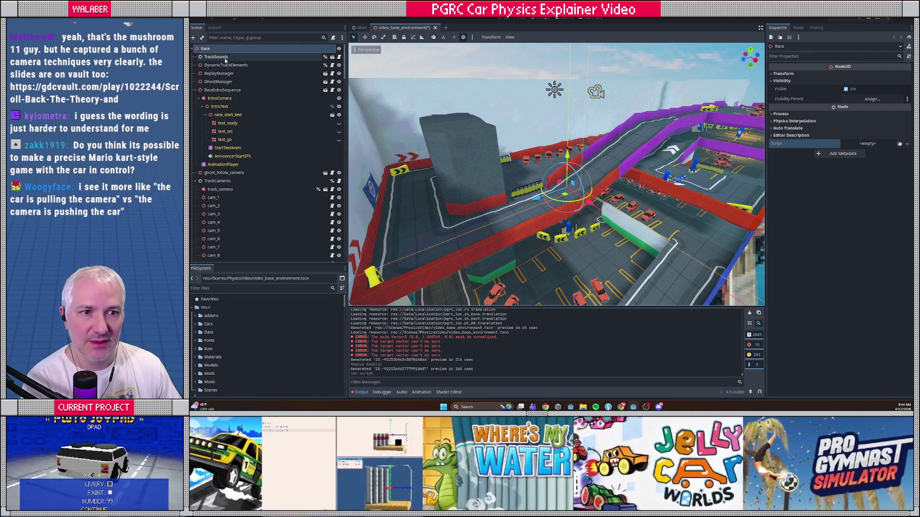
# Check the TrackSounds script, then delete the TrackSounds node.
pyautogui.click(225, 58)
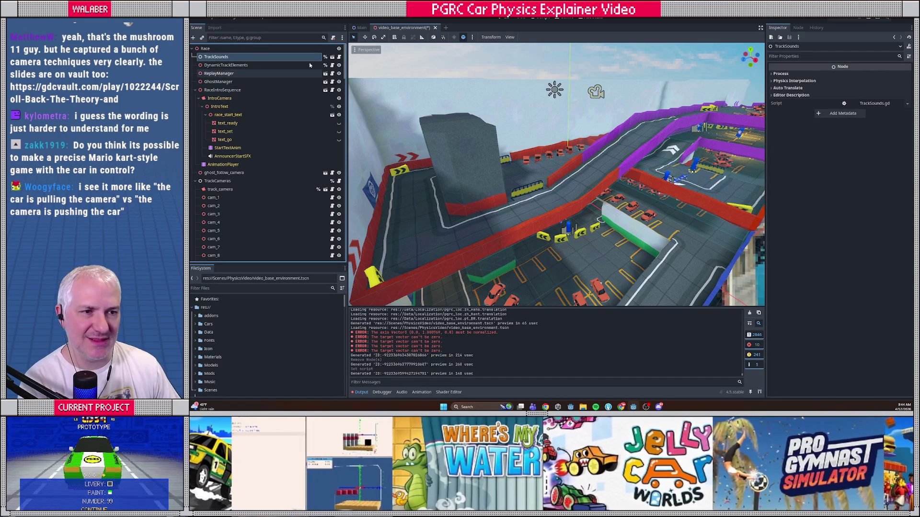
pyautogui.click(339, 56)
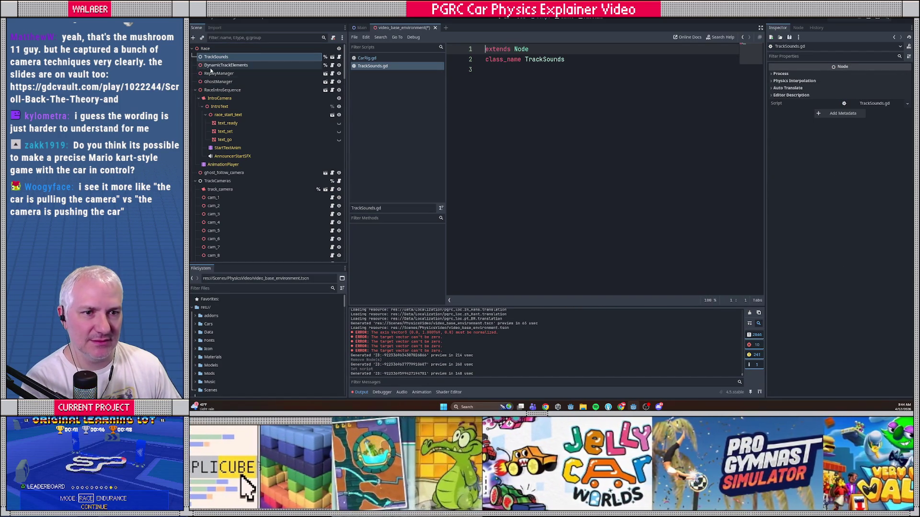
pyautogui.click(216, 65)
pyautogui.click(215, 57)
pyautogui.press('Delete')
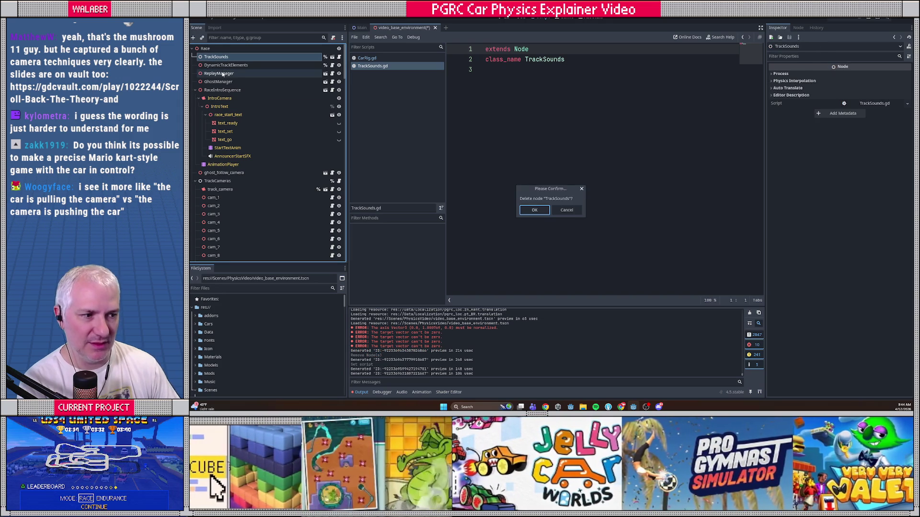
pyautogui.press('Return')
# Delete the DynamicTrackElements and ReplayManager nodes.
pyautogui.click(226, 56)
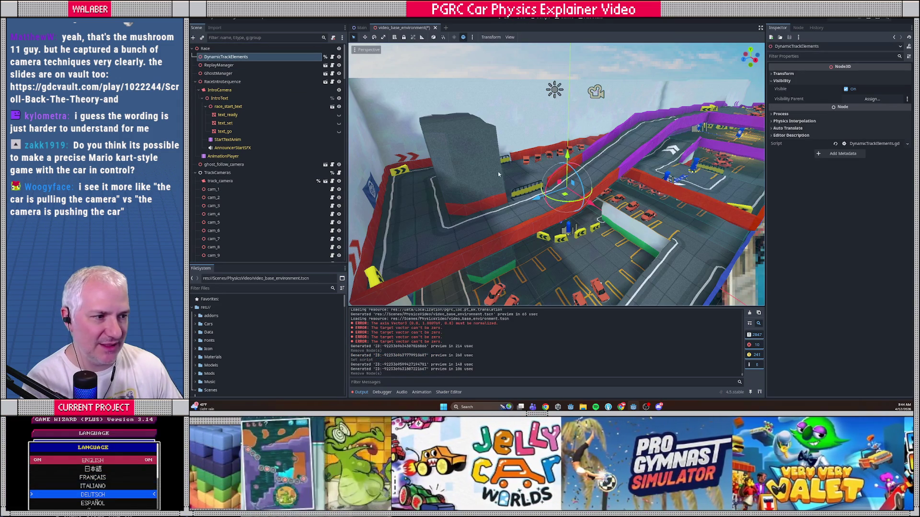
pyautogui.click(221, 57)
pyautogui.press('Delete')
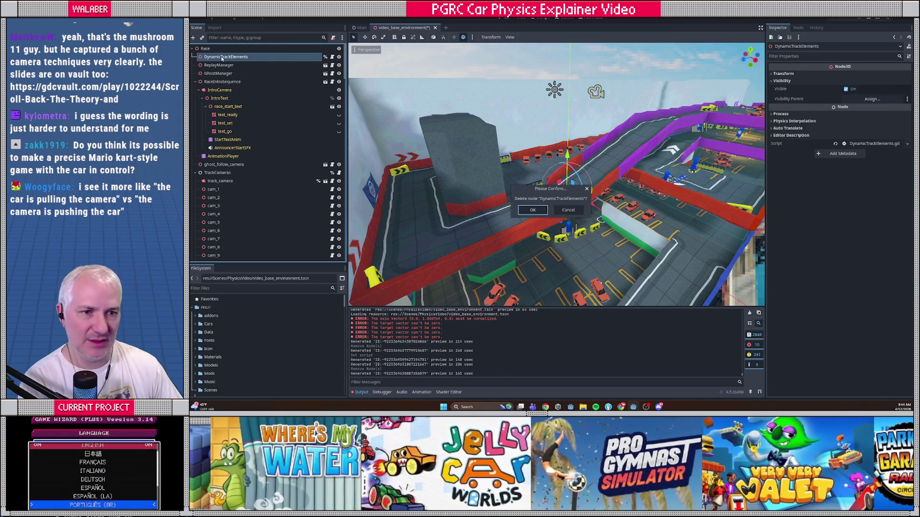
pyautogui.press('Return')
pyautogui.press('Delete')
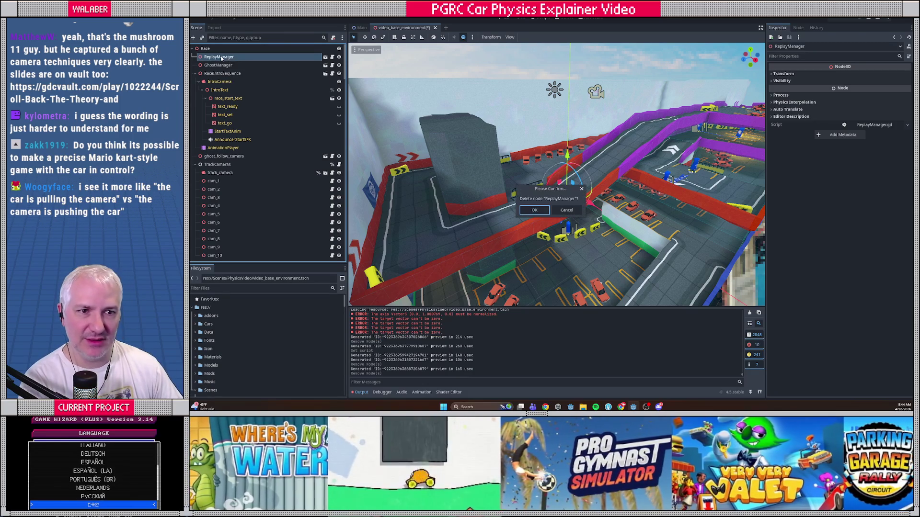
pyautogui.press('Return')
# Delete the GhostManager, RaceIntroSequence and ghost_follow_camera nodes.
pyautogui.press('Delete')
pyautogui.press('Return')
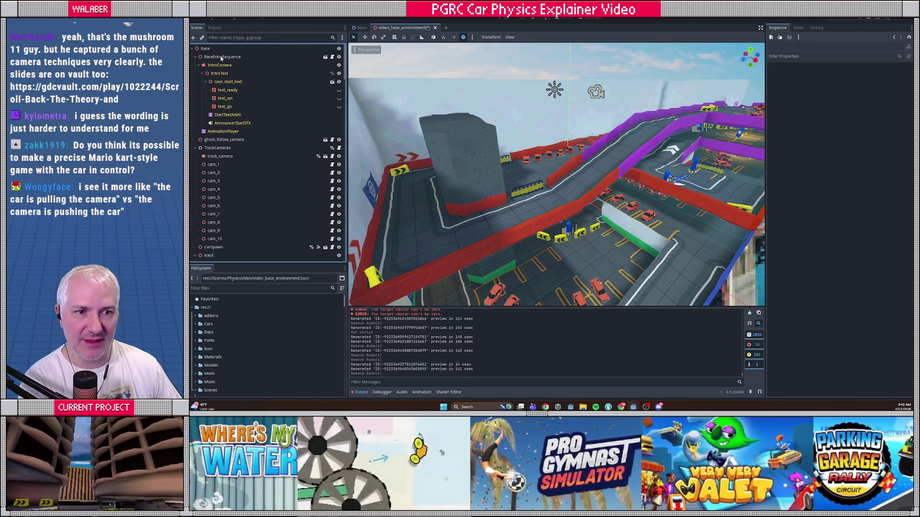
pyautogui.press('Delete')
pyautogui.press('Return')
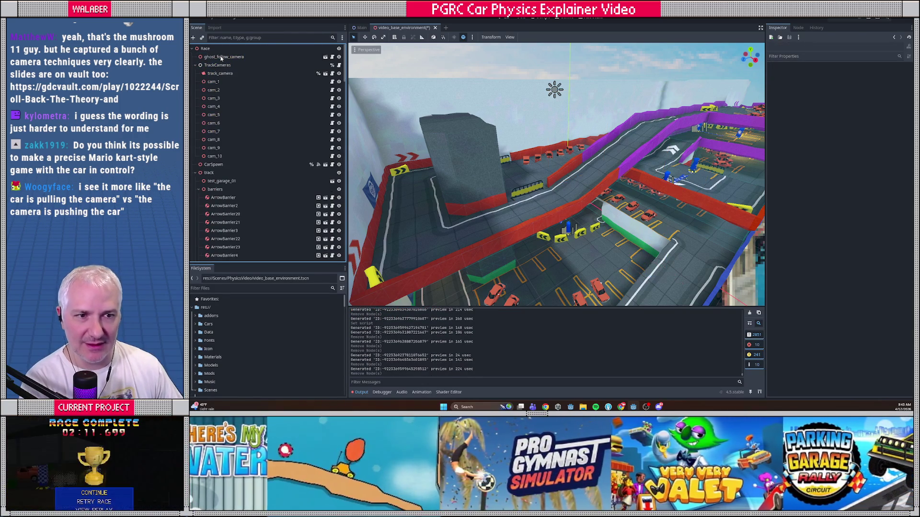
pyautogui.click(221, 57)
pyautogui.press('Delete')
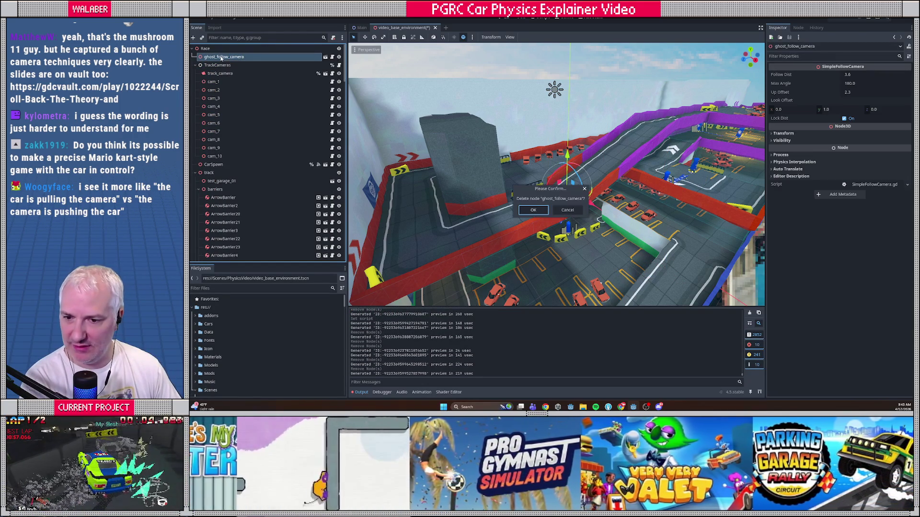
pyautogui.press('Return')
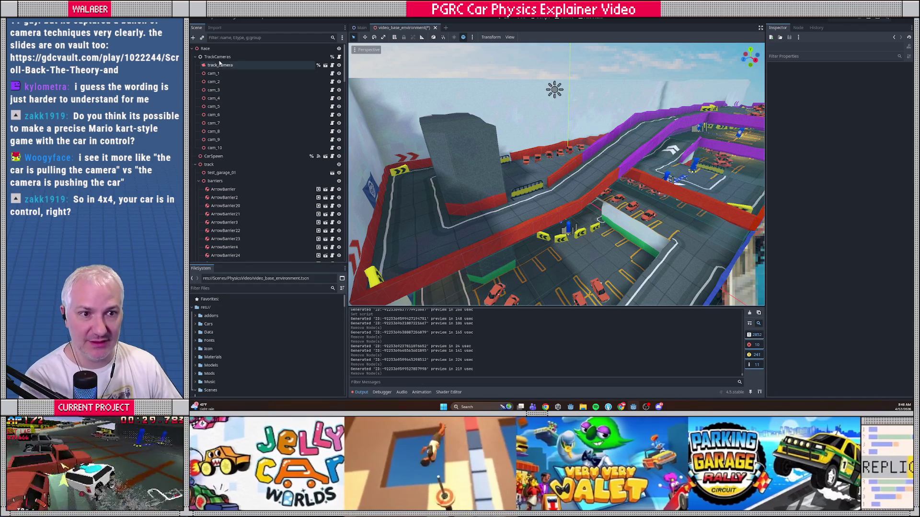
# Delete the TrackCameras node with its cameras and the CarSpawn node.
pyautogui.click(218, 58)
pyautogui.press('Delete')
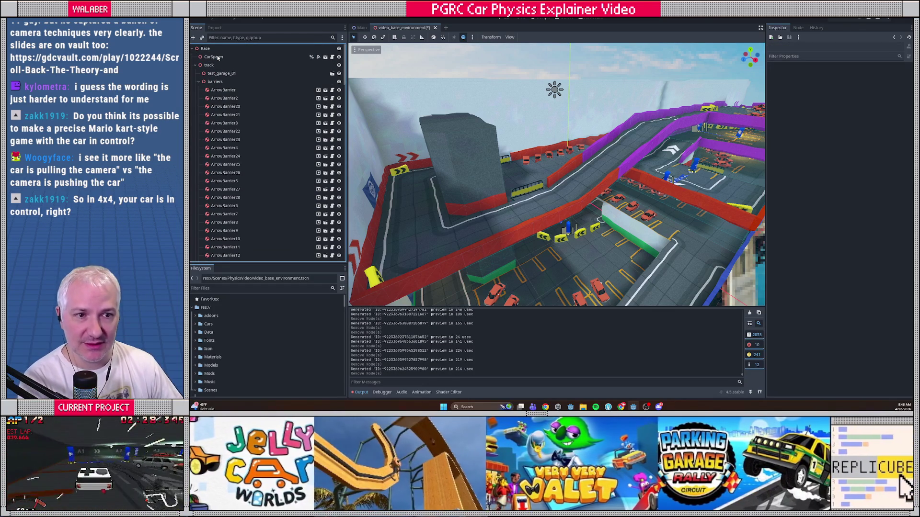
pyautogui.click(218, 58)
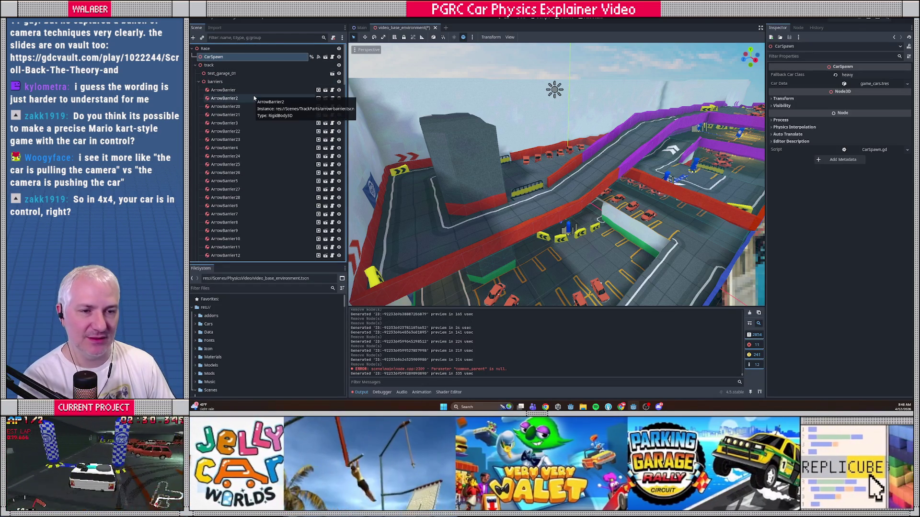
pyautogui.press('Delete')
pyautogui.press('Return')
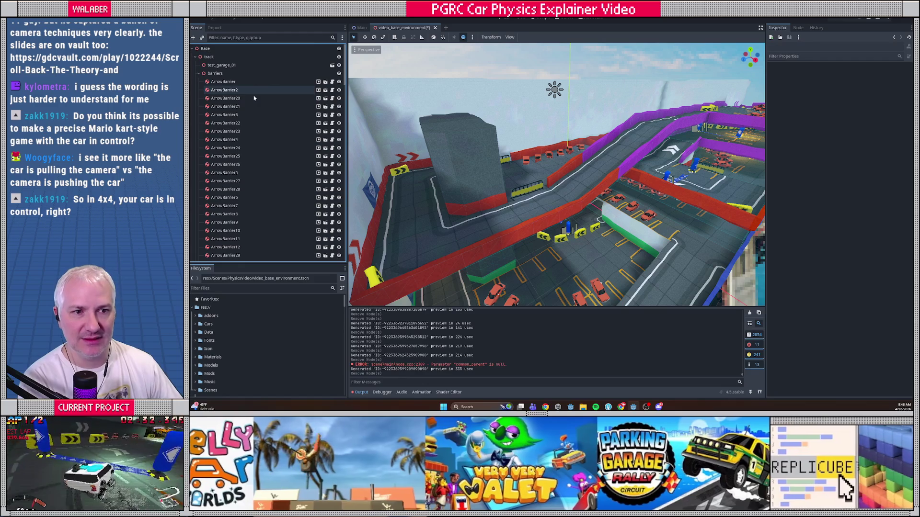
# Collapse the barriers, spectator_cars and StrongestReverb, MegaReverb and WeakReverb nodes.
pyautogui.click(198, 73)
pyautogui.click(198, 97)
pyautogui.click(198, 98)
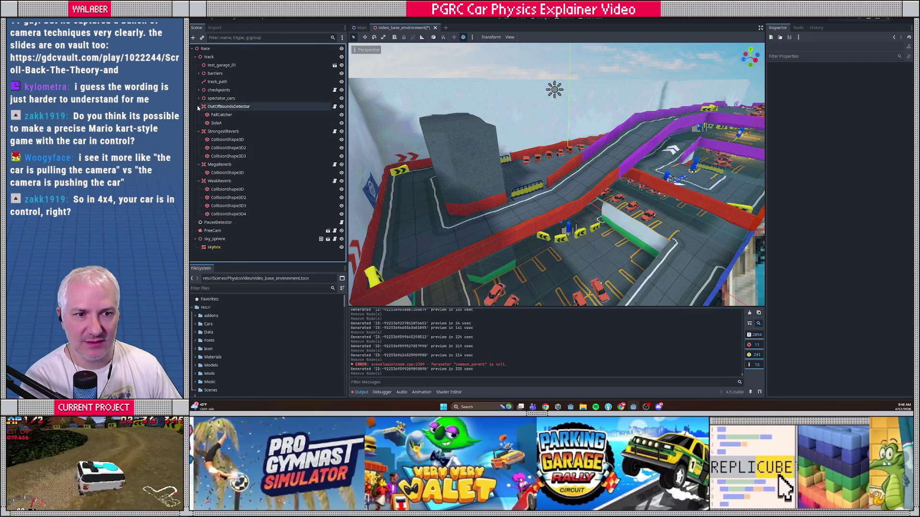
pyautogui.click(199, 115)
pyautogui.click(198, 123)
pyautogui.click(199, 131)
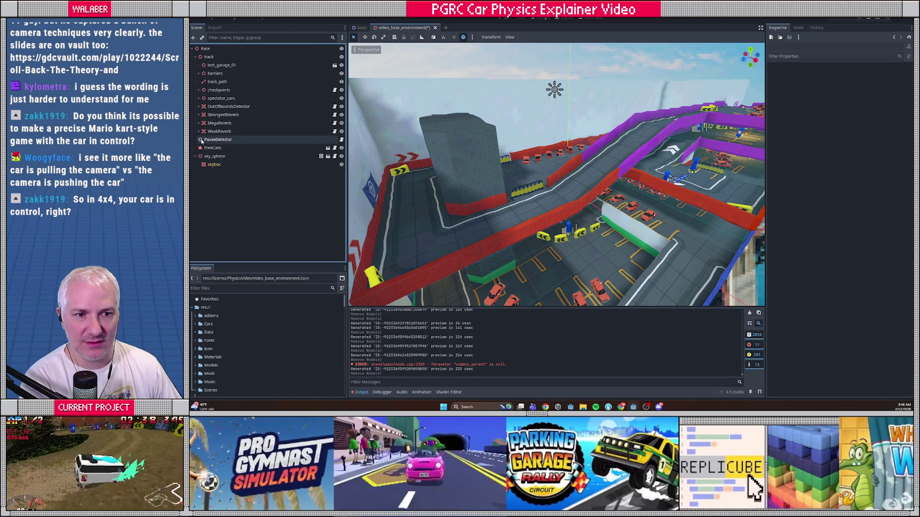
# Delete the PauseDetector node and inspect the FreeCam camera's properties.
pyautogui.click(233, 140)
pyautogui.press('Delete')
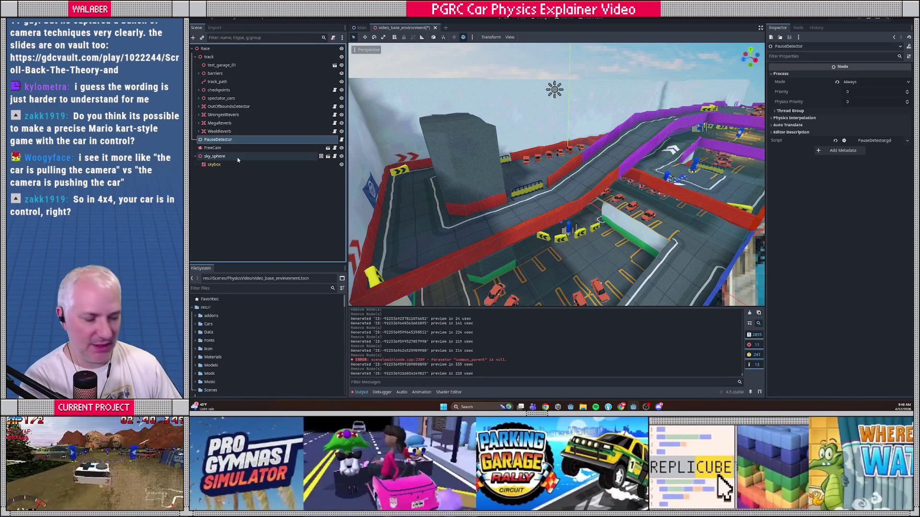
pyautogui.click(234, 140)
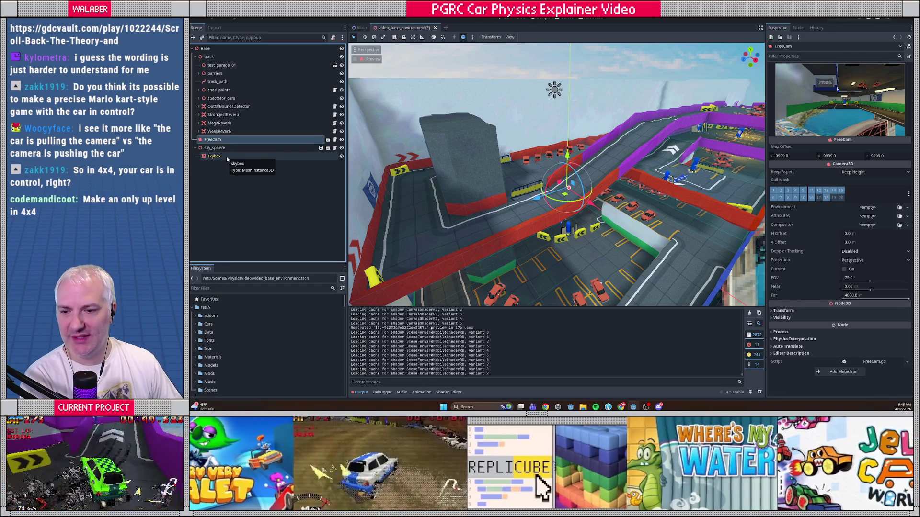
# Inspect the WeakReverb, checkpoints and spectator_cars nodes, then save the scene with Ctrl+S.
pyautogui.click(222, 132)
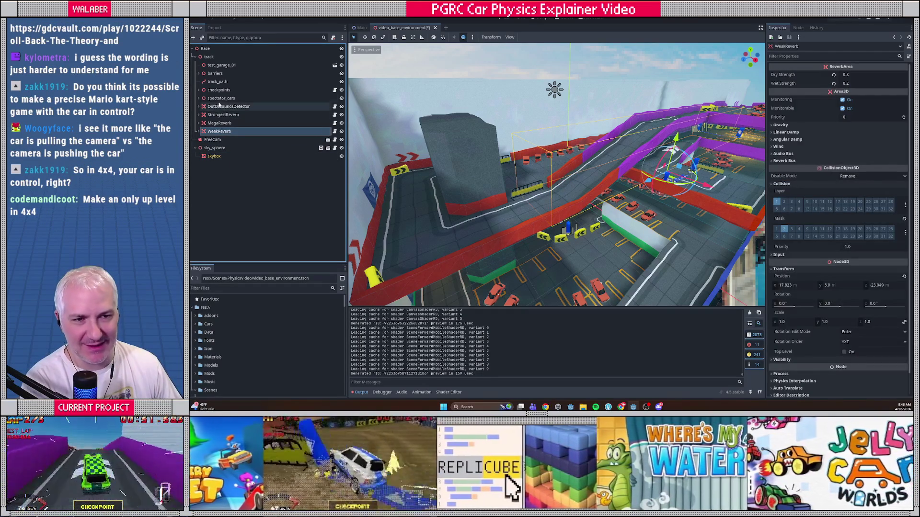
pyautogui.click(219, 90)
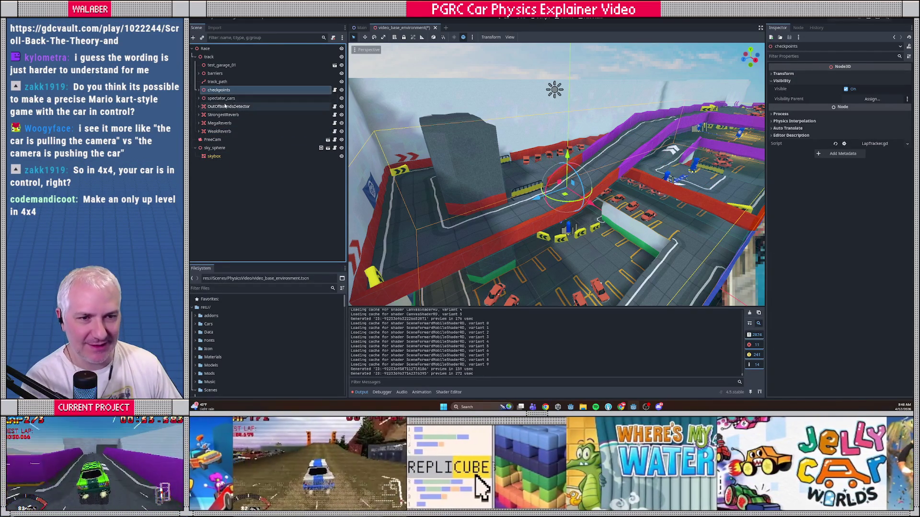
pyautogui.click(222, 99)
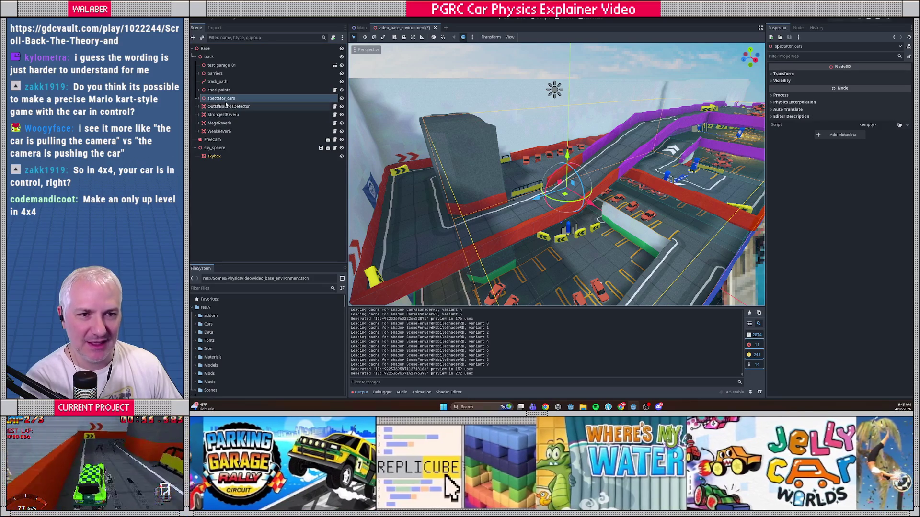
pyautogui.click(214, 91)
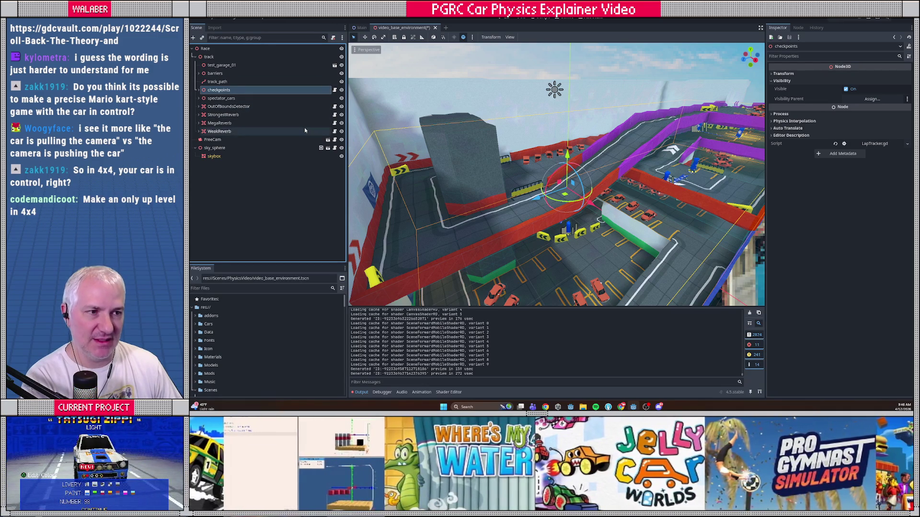
pyautogui.hotkey('ctrl', 's')
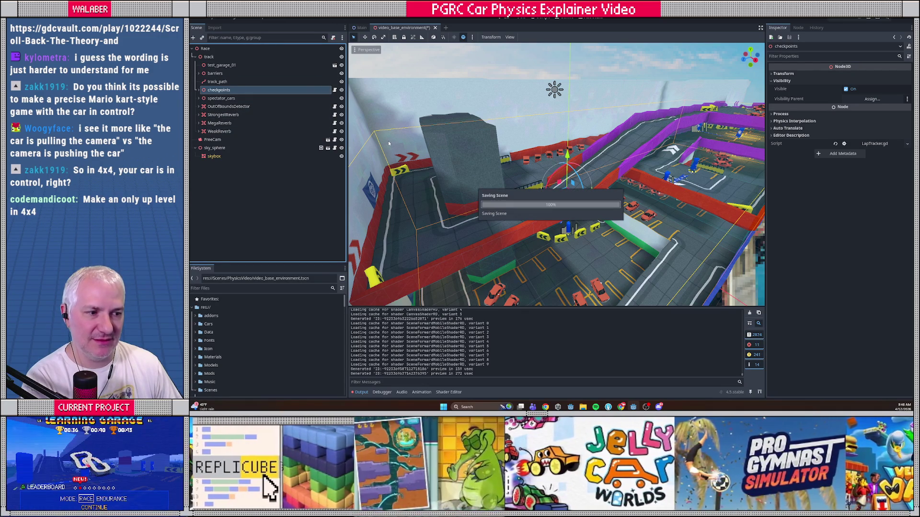
# Test-run the game with F5, close its window, then fly the viewport toward the parked cars.
pyautogui.scroll(-5, 479, 158)
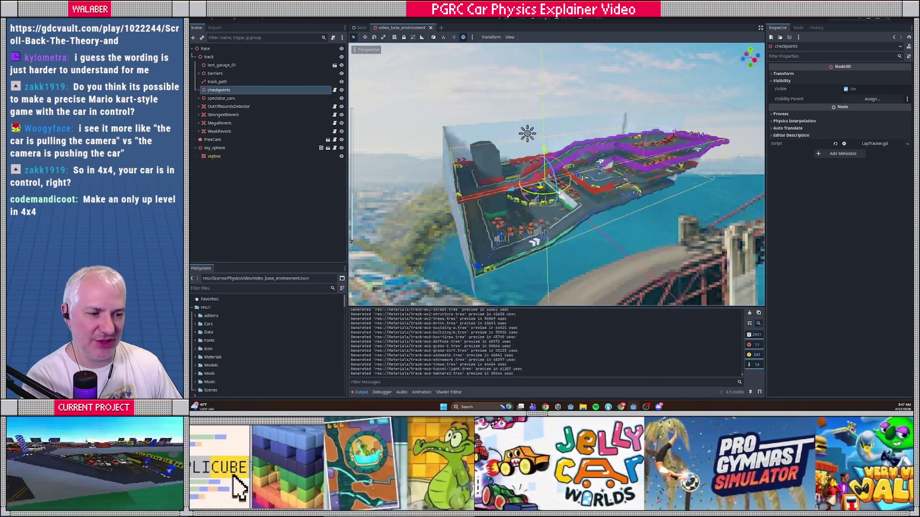
pyautogui.scroll(5, 590, 196)
pyautogui.scroll(3, 590, 196)
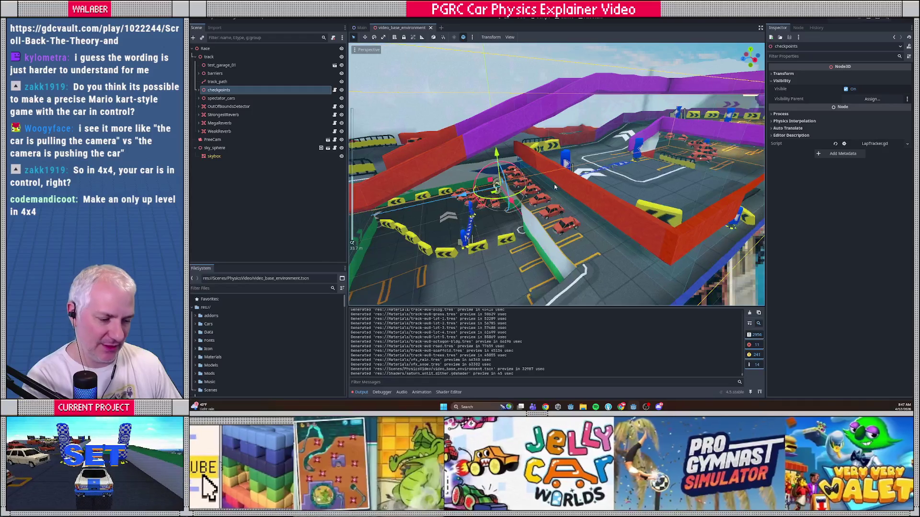
pyautogui.press('F5')
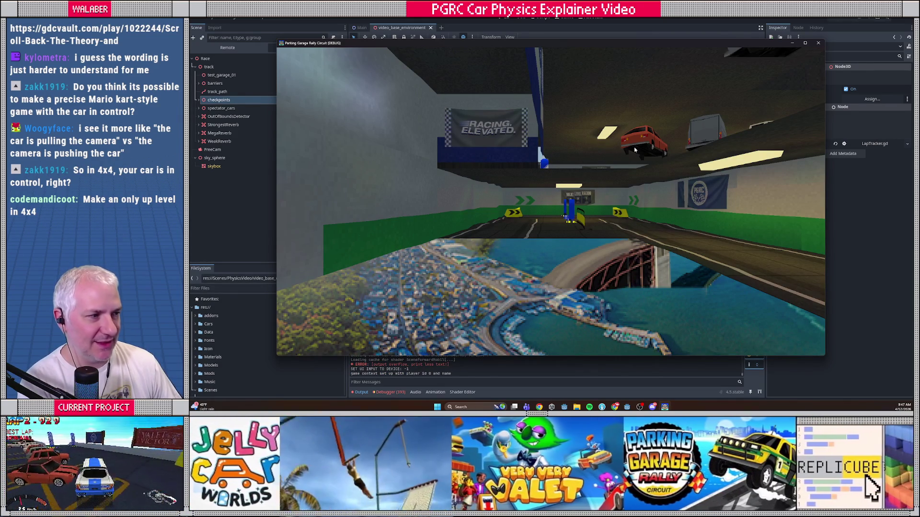
pyautogui.click(850, 19)
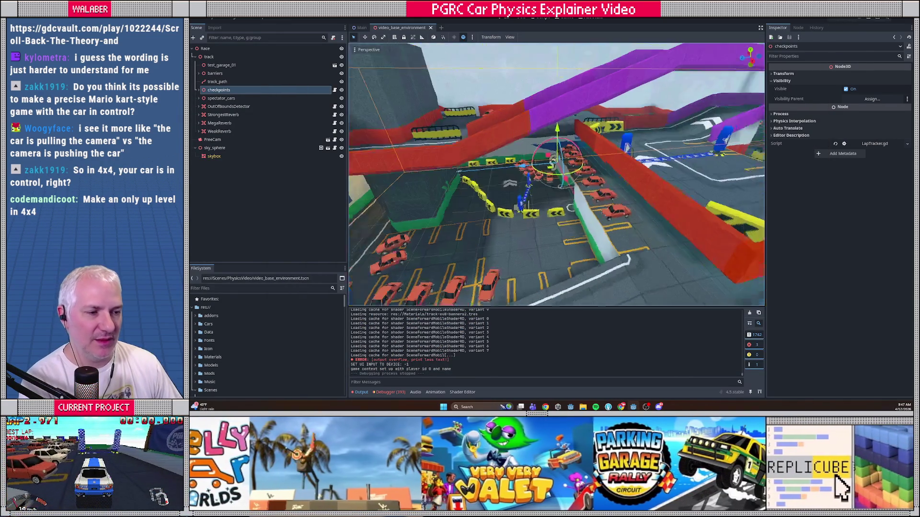
pyautogui.press('w')
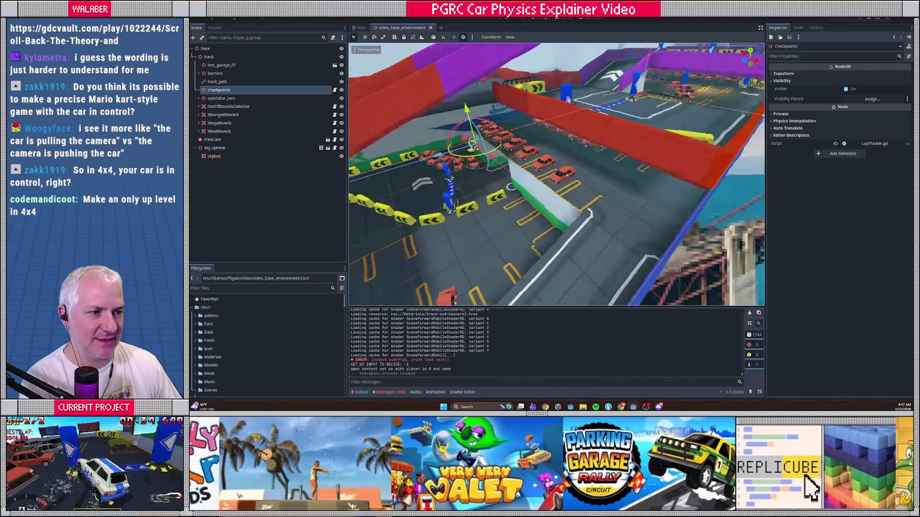
pyautogui.press('w')
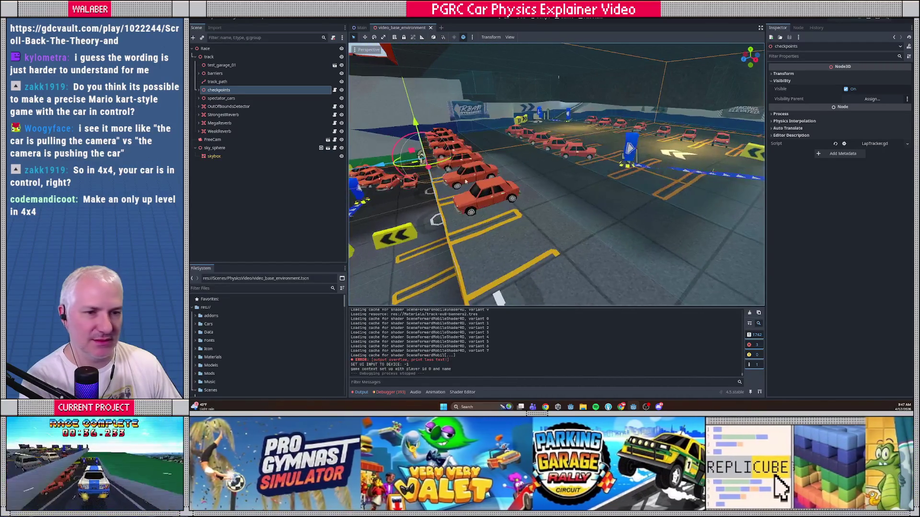
# Expand spectator_cars and select the SpectatorCar nodes through SpectatorCar65.
pyautogui.click(199, 99)
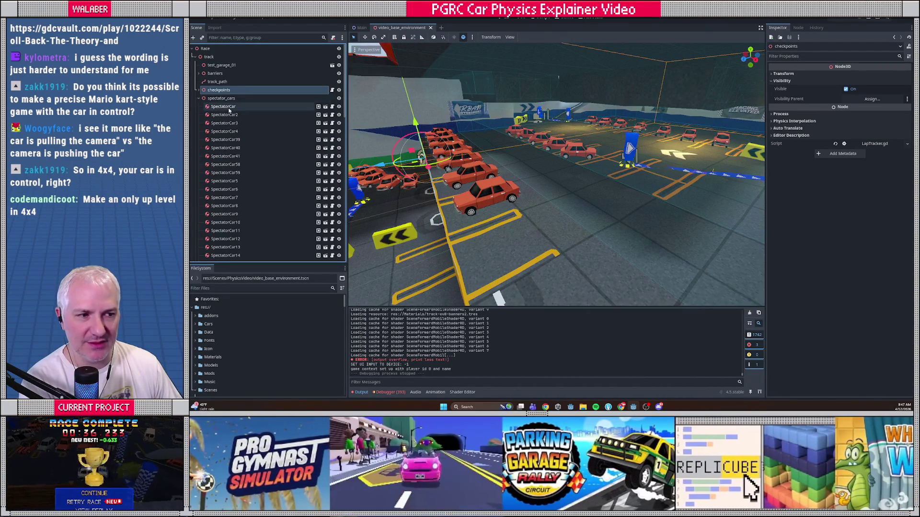
pyautogui.click(230, 107)
pyautogui.scroll(-10, 246, 166)
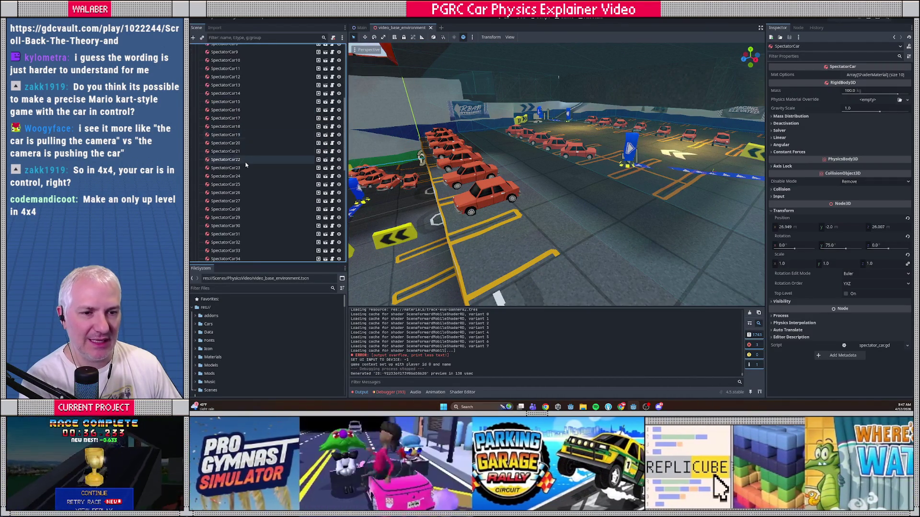
pyautogui.scroll(-2, 245, 166)
pyautogui.keyDown('shift'); pyautogui.click(254, 199); pyautogui.keyUp('shift')
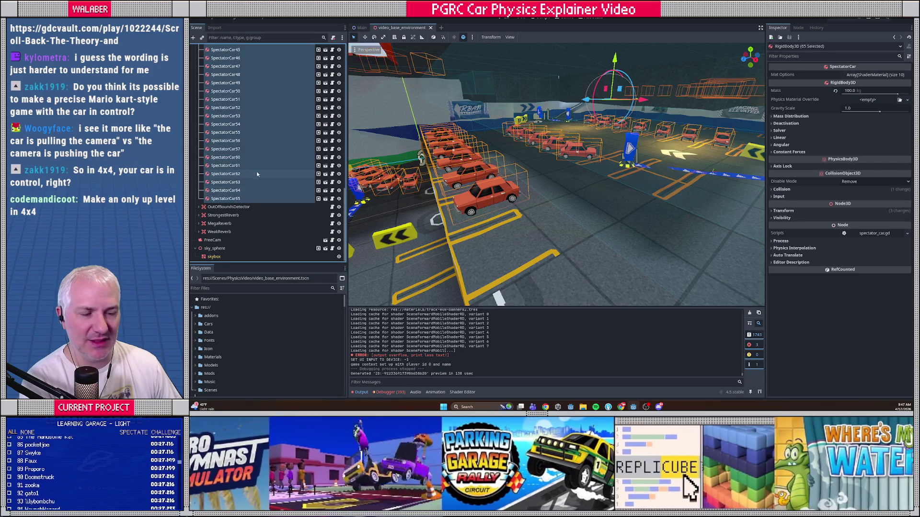
pyautogui.scroll(-10, 525, 191)
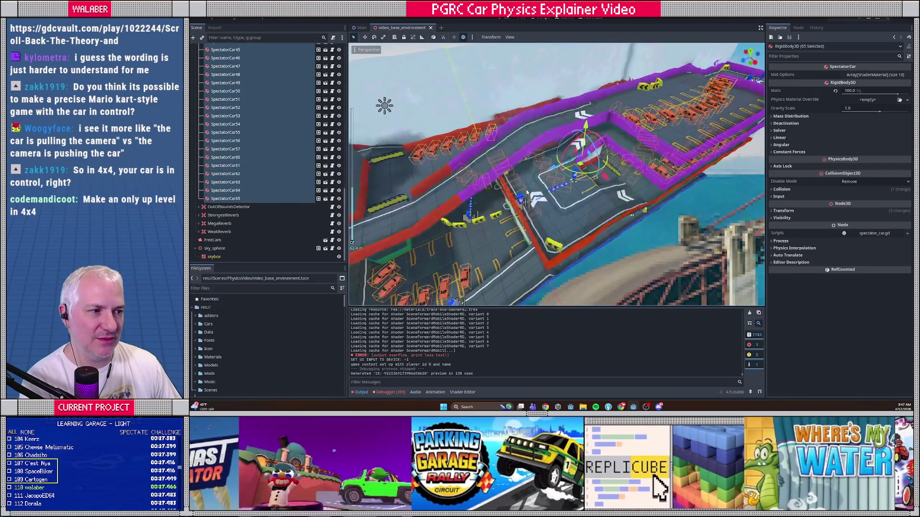
pyautogui.moveTo(525, 191)
pyautogui.mouseDown()
pyautogui.moveTo(536, 156)
pyautogui.moveTo(511, 197)
pyautogui.moveTo(531, 159)
pyautogui.mouseUp()
pyautogui.scroll(8, 531, 158)
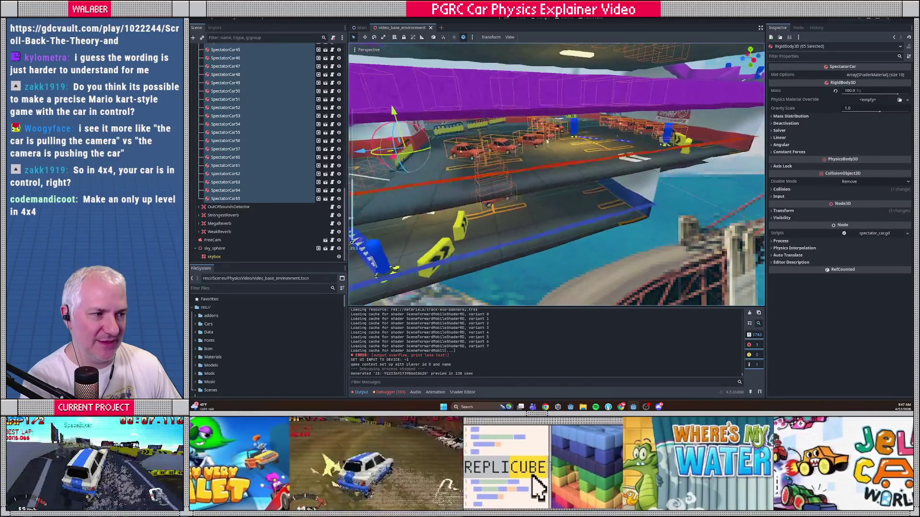
pyautogui.scroll(-8, 651, 111)
pyautogui.moveTo(618, 122)
pyautogui.mouseDown()
pyautogui.moveTo(552, 143)
pyautogui.moveTo(598, 137)
pyautogui.moveTo(480, 170)
pyautogui.mouseUp()
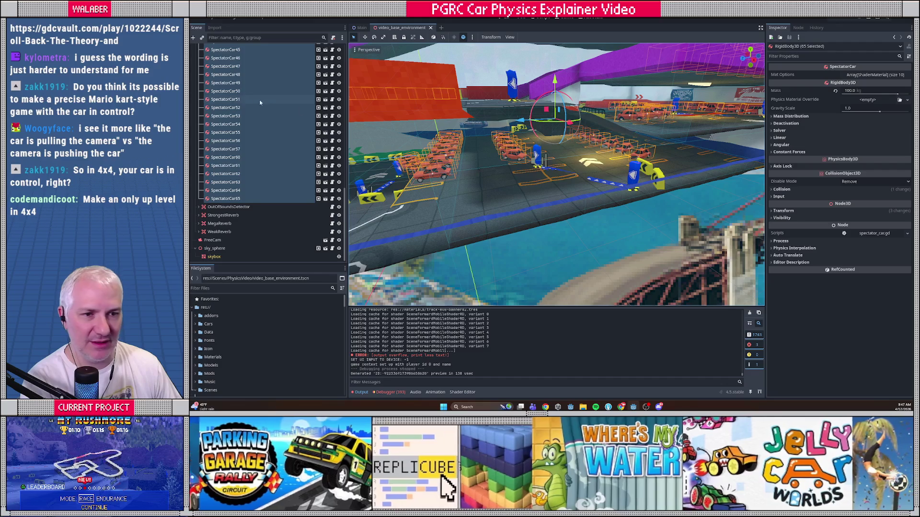
# Frame SpectatorCar51 and delete the row of seven parked cars beside it.
pyautogui.click(225, 99)
pyautogui.press('f')
pyautogui.moveTo(525, 183); pyautogui.dragTo(443, 187)
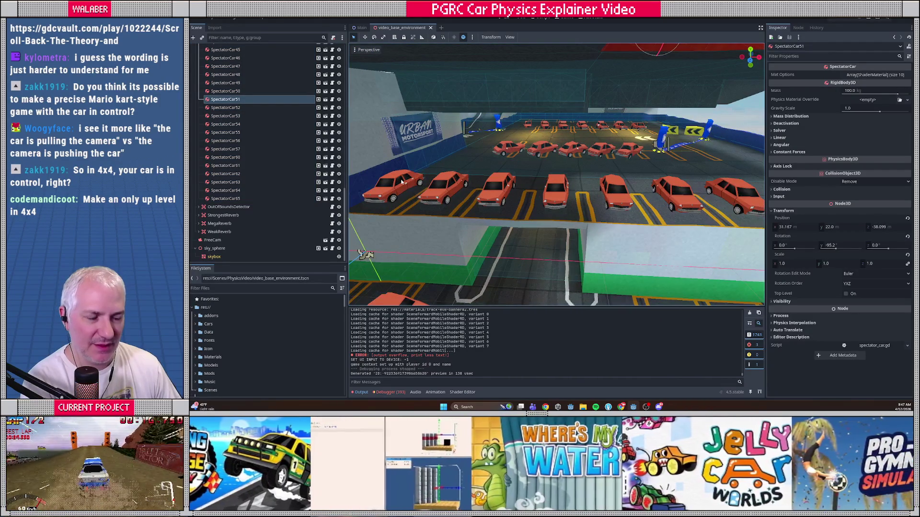
pyautogui.click(402, 181)
pyautogui.keyDown('shift'); pyautogui.click(454, 183); pyautogui.keyUp('shift')
pyautogui.keyDown('shift'); pyautogui.click(502, 189); pyautogui.keyUp('shift')
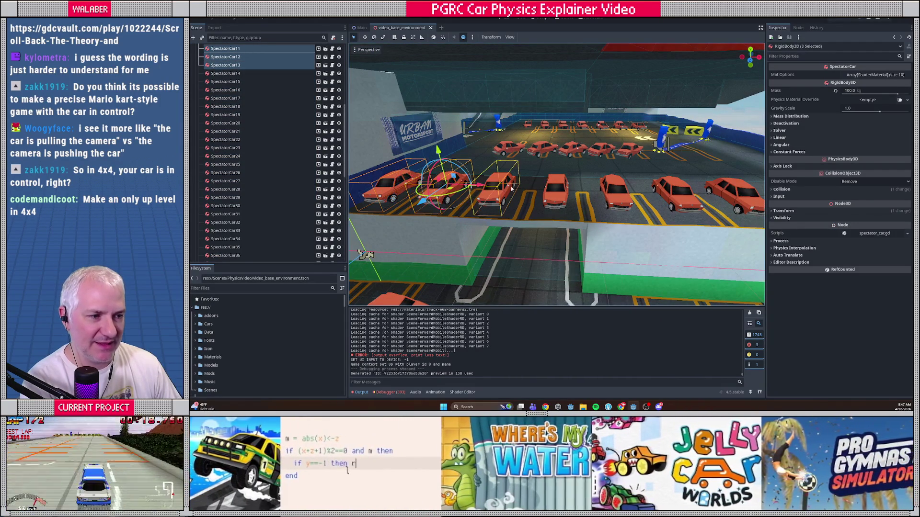
pyautogui.keyDown('shift'); pyautogui.click(556, 189); pyautogui.keyUp('shift')
pyautogui.keyDown('shift'); pyautogui.click(615, 191); pyautogui.keyUp('shift')
pyautogui.keyDown('shift'); pyautogui.click(676, 191); pyautogui.keyUp('shift')
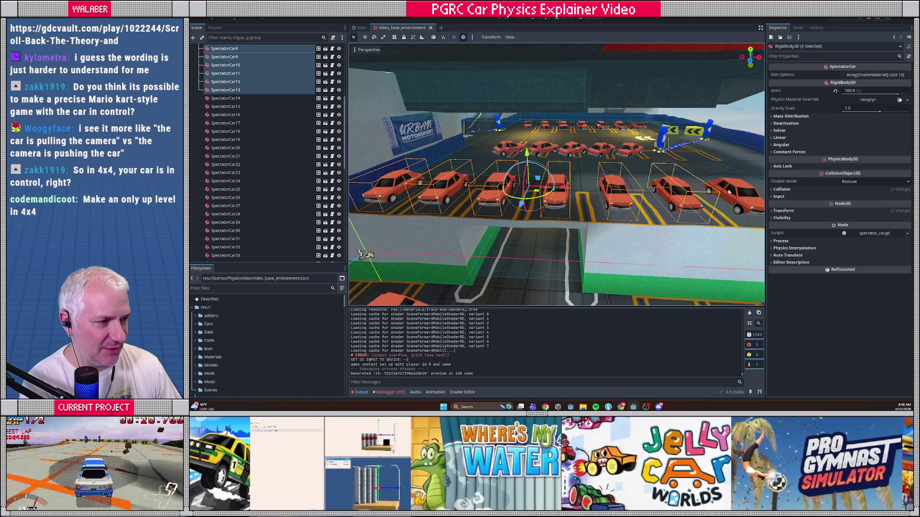
pyautogui.keyDown('shift'); pyautogui.click(732, 192); pyautogui.keyUp('shift')
pyautogui.press('Delete')
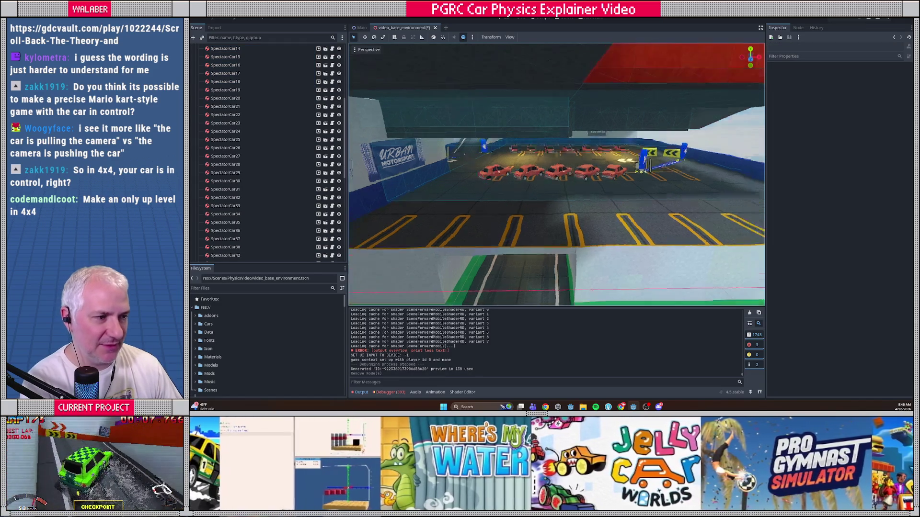
# Delete four more parked red cars, then delete SpectatorCar18 and confirm.
pyautogui.press('w')
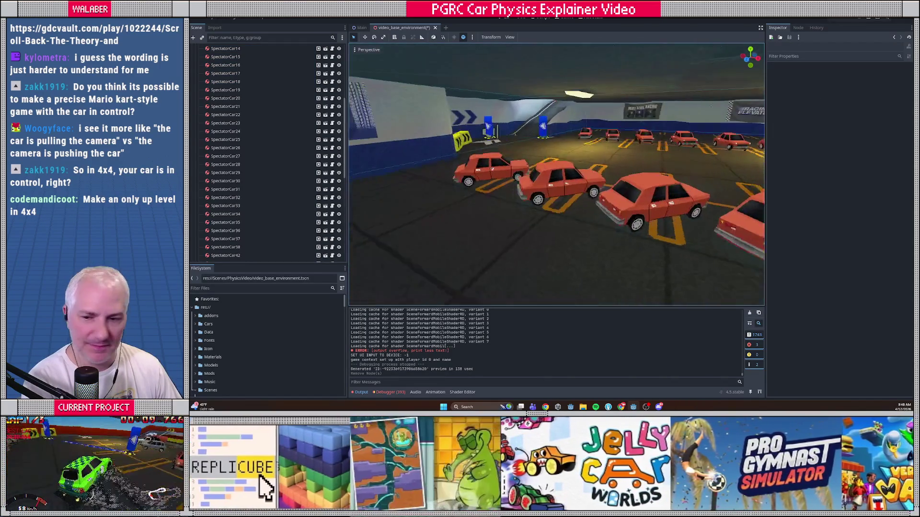
pyautogui.click(489, 172)
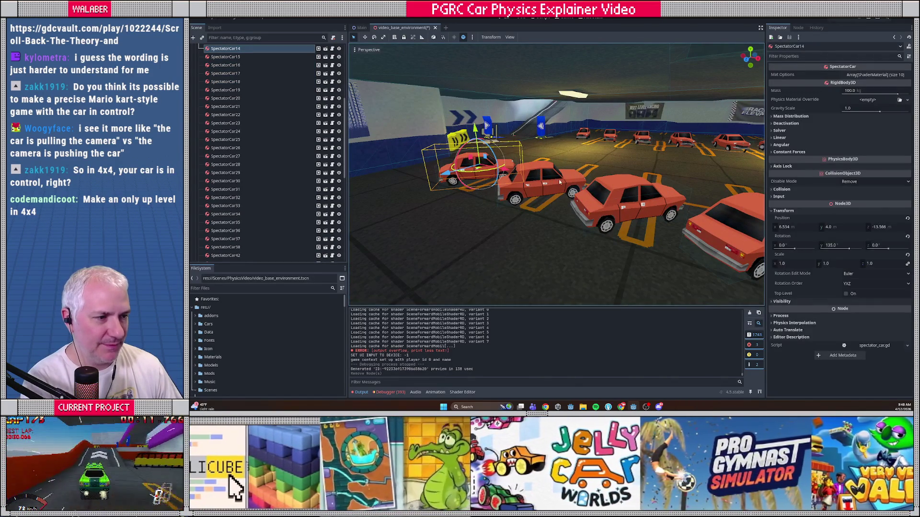
pyautogui.keyDown('shift'); pyautogui.click(559, 181); pyautogui.keyUp('shift')
pyautogui.keyDown('shift'); pyautogui.click(730, 220); pyautogui.keyUp('shift')
pyautogui.click(655, 207)
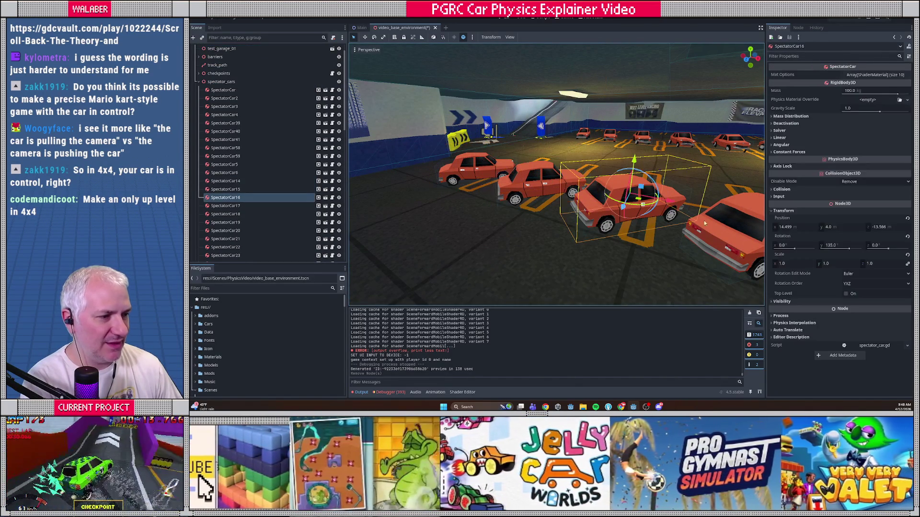
pyautogui.keyDown('shift'); pyautogui.click(724, 226); pyautogui.keyUp('shift')
pyautogui.keyDown('shift'); pyautogui.click(551, 187); pyautogui.keyUp('shift')
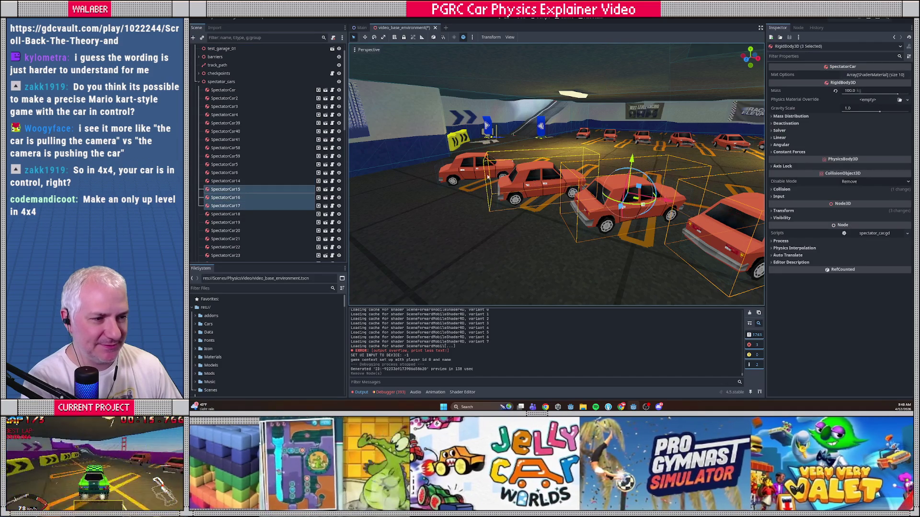
pyautogui.keyDown('shift'); pyautogui.click(461, 168); pyautogui.keyUp('shift')
pyautogui.press('Delete')
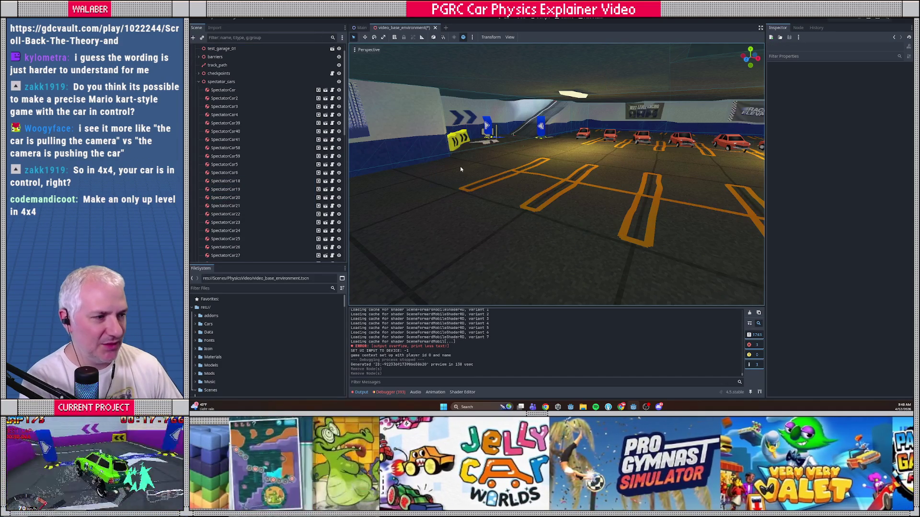
pyautogui.click(582, 203)
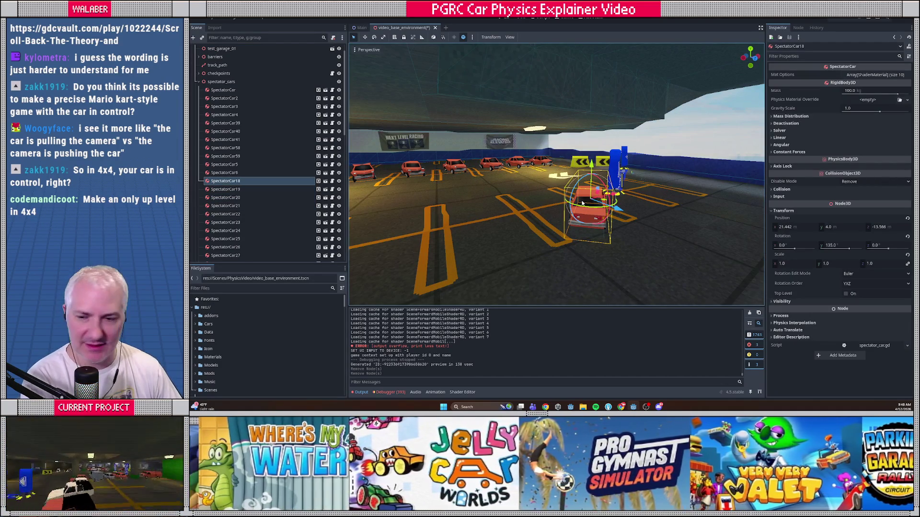
pyautogui.press('Delete')
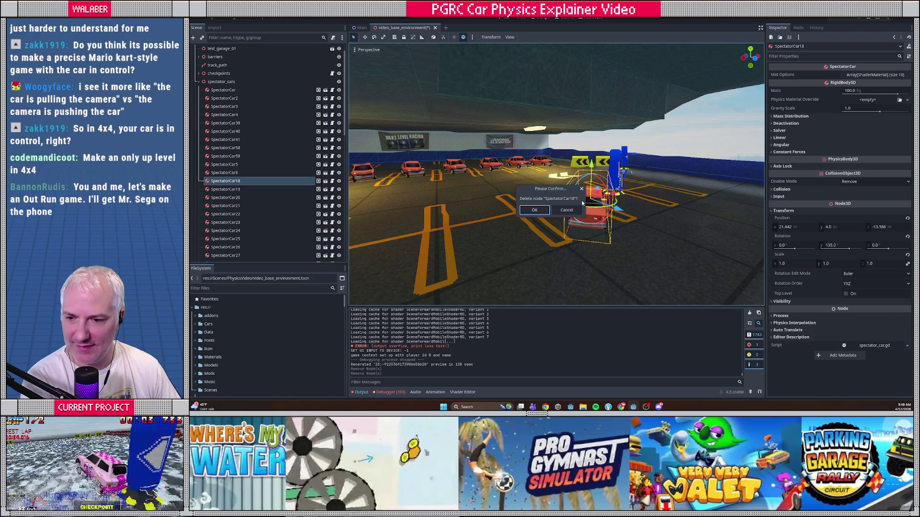
pyautogui.press('Return')
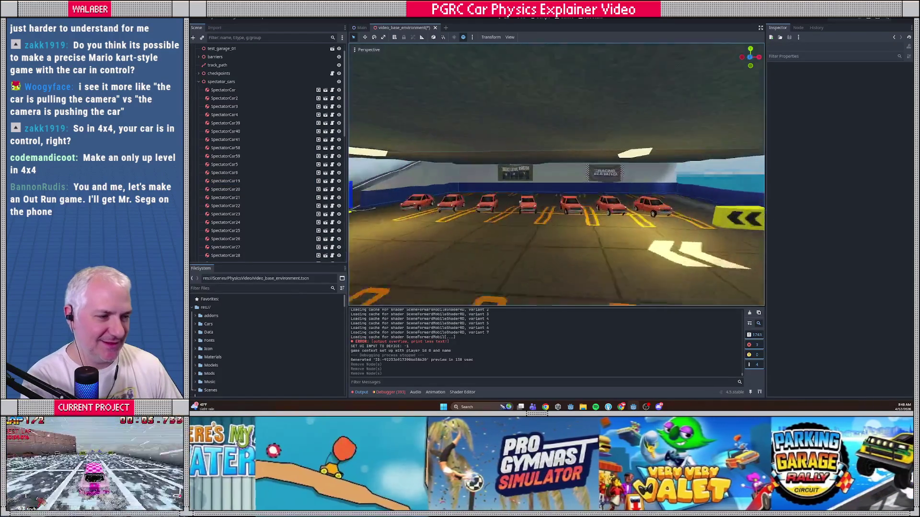
# Delete another row of seven red cars from a new angle, confirming the removal.
pyautogui.press('d')
pyautogui.click(706, 215)
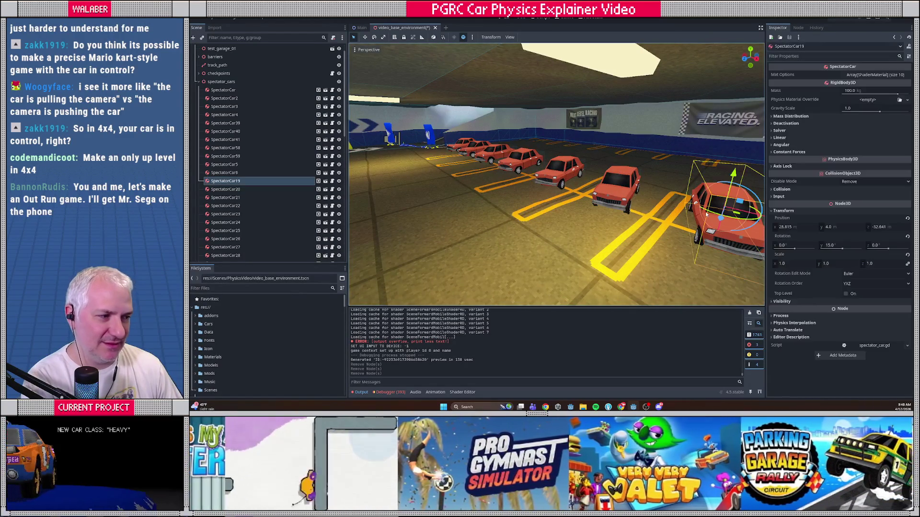
pyautogui.keyDown('shift'); pyautogui.click(624, 193); pyautogui.keyUp('shift')
pyautogui.keyDown('shift'); pyautogui.click(563, 168); pyautogui.keyUp('shift')
pyautogui.keyDown('shift'); pyautogui.click(511, 163); pyautogui.keyUp('shift')
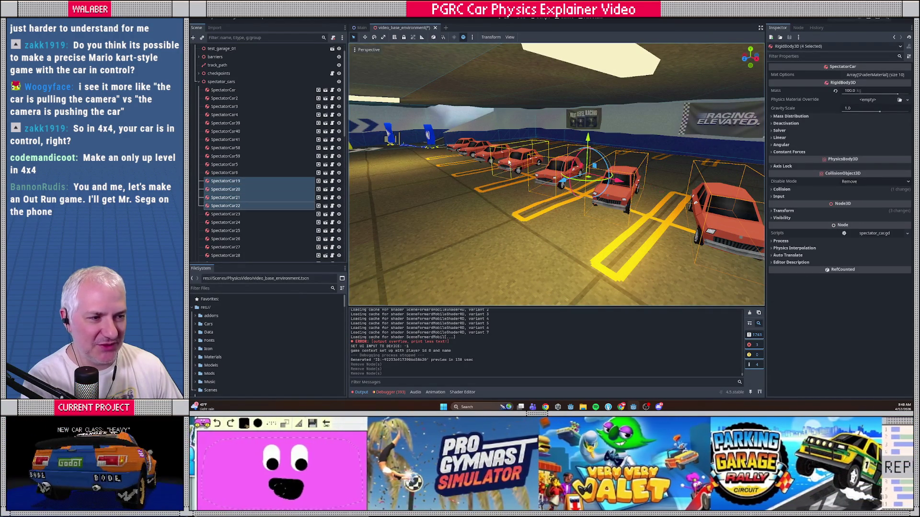
pyautogui.keyDown('shift'); pyautogui.click(479, 155); pyautogui.keyUp('shift')
pyautogui.keyDown('shift'); pyautogui.click(464, 152); pyautogui.keyUp('shift')
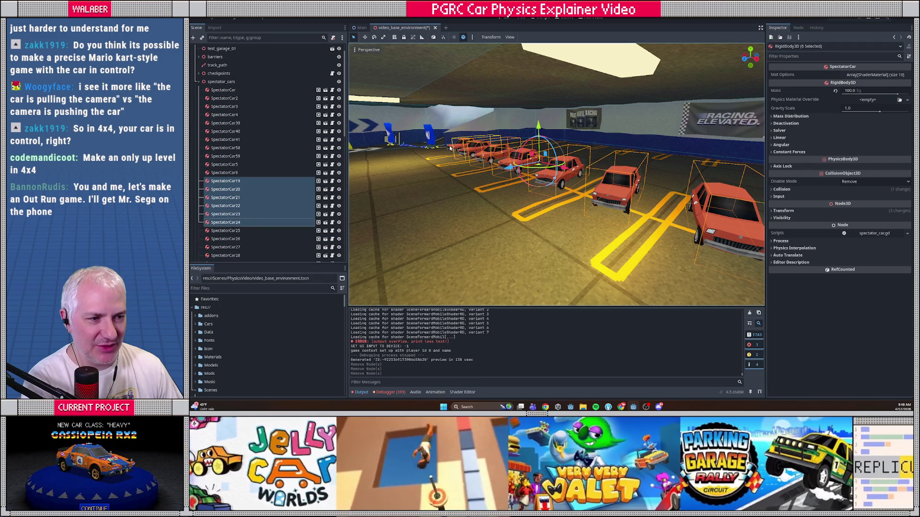
pyautogui.keyDown('shift'); pyautogui.click(451, 149); pyautogui.keyUp('shift')
pyautogui.hotkey('ctrl', 'z')
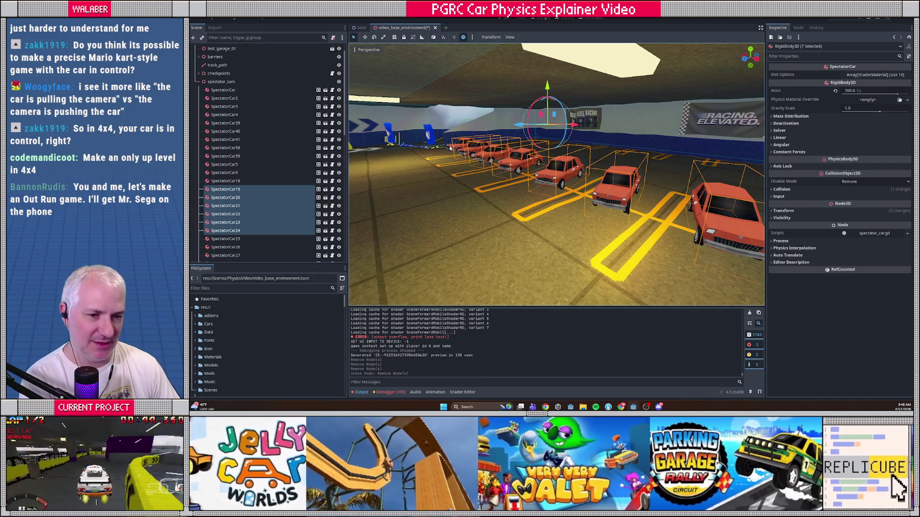
pyautogui.press('Delete')
pyautogui.press('Return')
# Delete the red car by the blue pillars, the last nearby red car, and SpectatorCar4.
pyautogui.scroll(5, 447, 145)
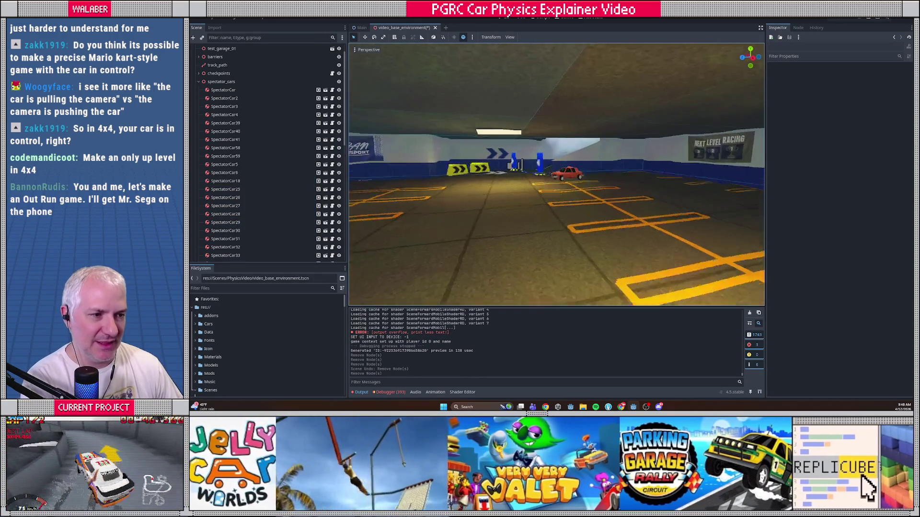
pyautogui.click(577, 235)
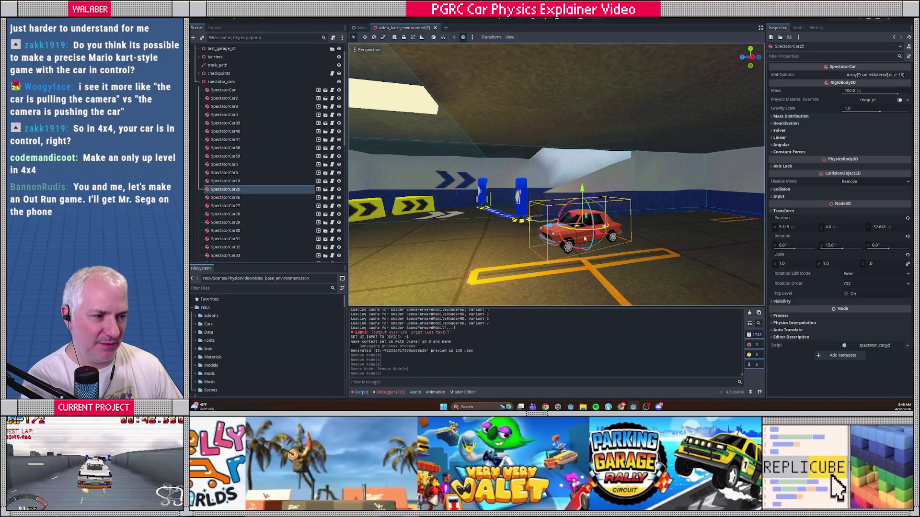
pyautogui.press('Delete')
pyautogui.press('Return')
pyautogui.moveTo(584, 238)
pyautogui.mouseDown()
pyautogui.moveTo(508, 215)
pyautogui.moveTo(546, 201)
pyautogui.moveTo(660, 222)
pyautogui.moveTo(585, 214)
pyautogui.moveTo(570, 184)
pyautogui.moveTo(472, 195)
pyautogui.mouseUp()
pyautogui.click(533, 221)
pyautogui.press('Delete')
pyautogui.press('Return')
pyautogui.click(570, 183)
pyautogui.press('Delete')
# Delete the front red cars SpectatorCar3, SpectatorCar2, SpectatorCar, SpectatorCar5 and its neighbour.
pyautogui.click(473, 196)
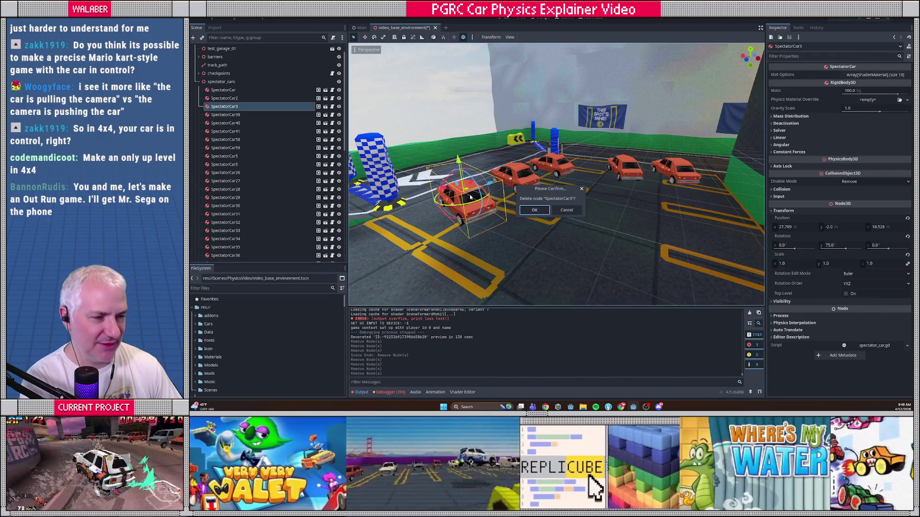
pyautogui.press('Delete')
pyautogui.click(517, 182)
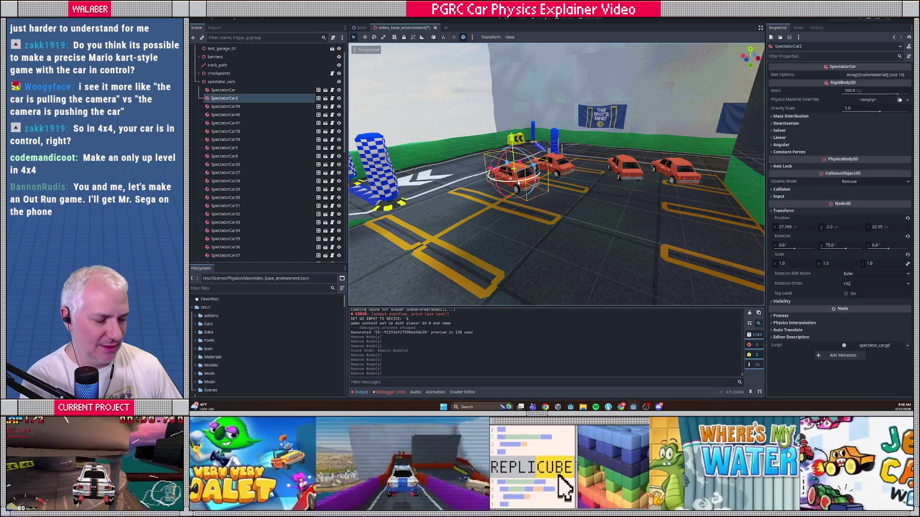
pyautogui.press('Delete')
pyautogui.press('Return')
pyautogui.click(558, 165)
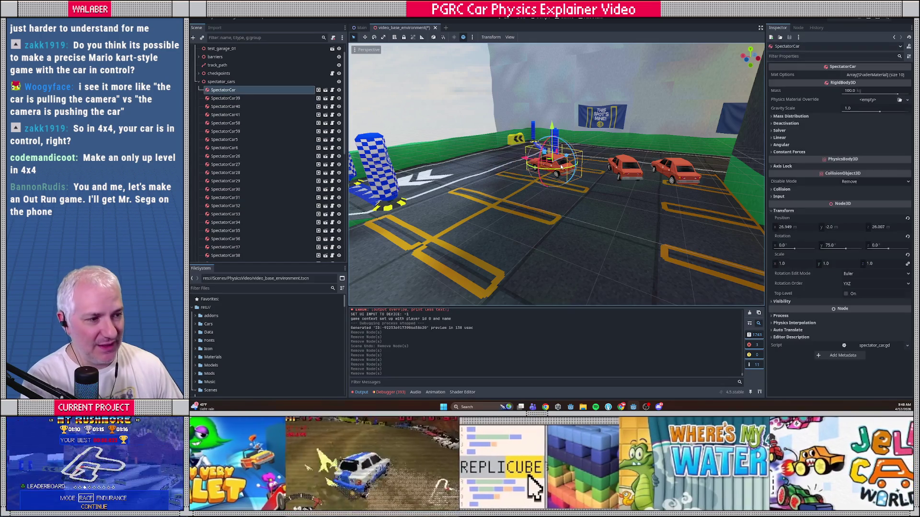
pyautogui.press('Delete')
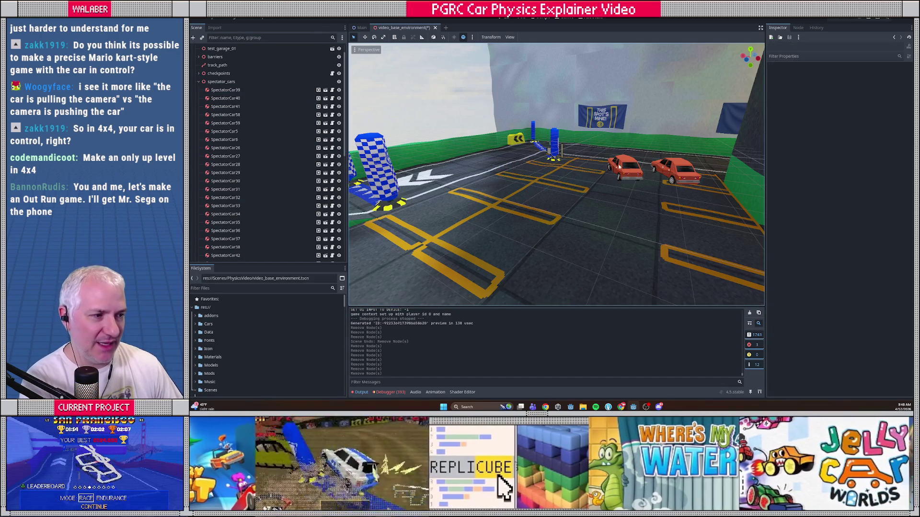
pyautogui.click(617, 166)
pyautogui.keyDown('shift'); pyautogui.click(683, 174); pyautogui.keyUp('shift')
pyautogui.press('Delete')
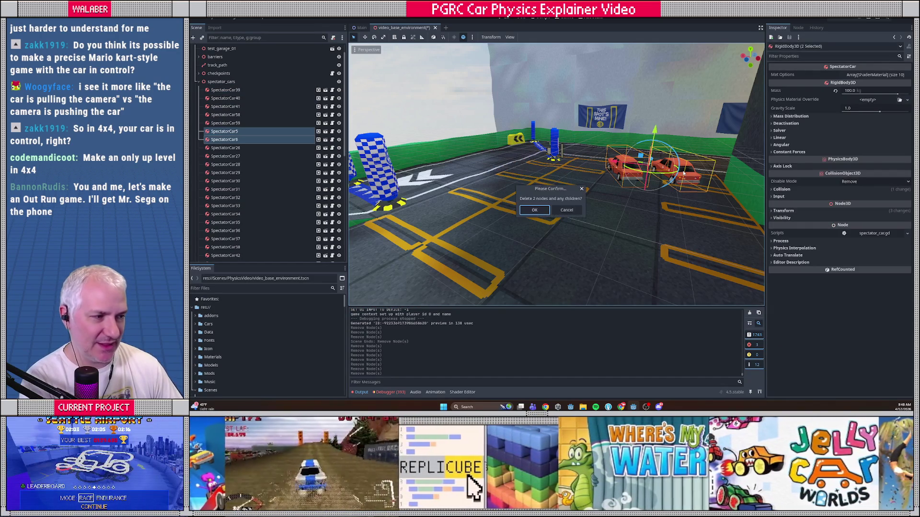
pyautogui.press('Return')
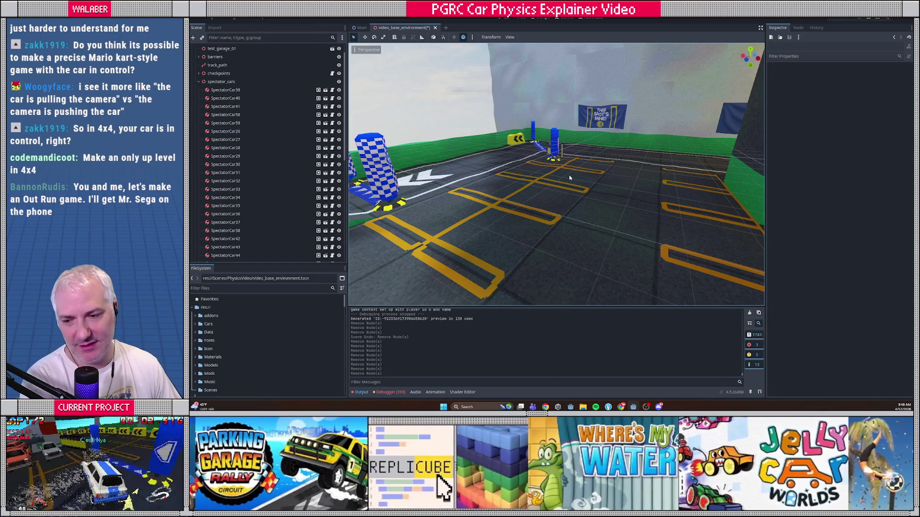
# Delete SpectatorCar39 and the five red cars lined up beside the green garage wall.
pyautogui.moveTo(523, 182)
pyautogui.mouseDown()
pyautogui.moveTo(560, 150)
pyautogui.moveTo(608, 147)
pyautogui.mouseUp()
pyautogui.click(571, 207)
pyautogui.keyDown('shift'); pyautogui.click(408, 201); pyautogui.keyUp('shift')
pyautogui.moveTo(407, 201)
pyautogui.mouseDown()
pyautogui.moveTo(451, 194)
pyautogui.moveTo(450, 203)
pyautogui.mouseUp()
pyautogui.click(451, 203)
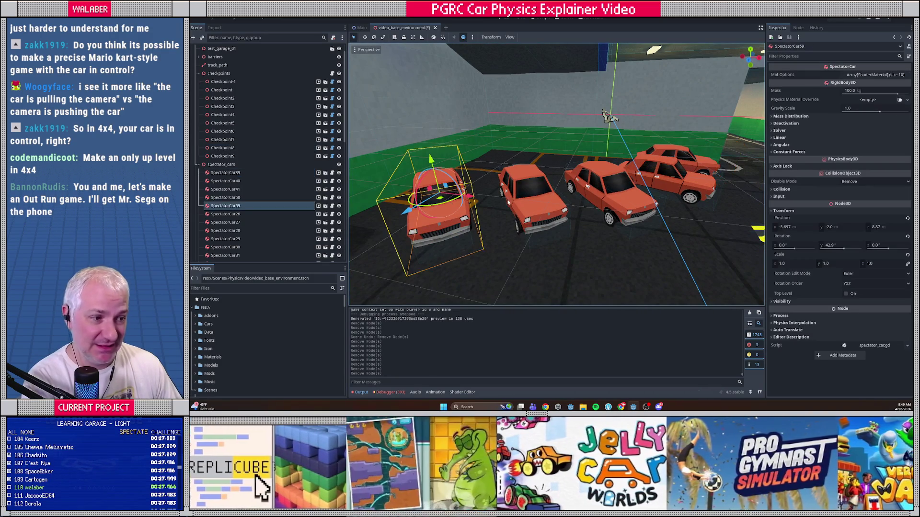
pyautogui.keyDown('shift'); pyautogui.click(525, 203); pyautogui.keyUp('shift')
pyautogui.keyDown('shift'); pyautogui.click(655, 183); pyautogui.keyUp('shift')
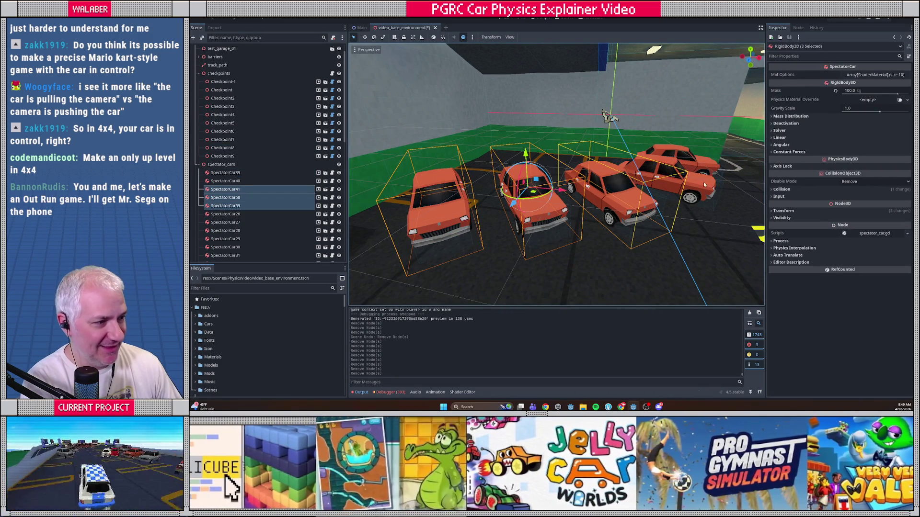
pyautogui.keyDown('shift'); pyautogui.click(692, 167); pyautogui.keyUp('shift')
pyautogui.press('Delete')
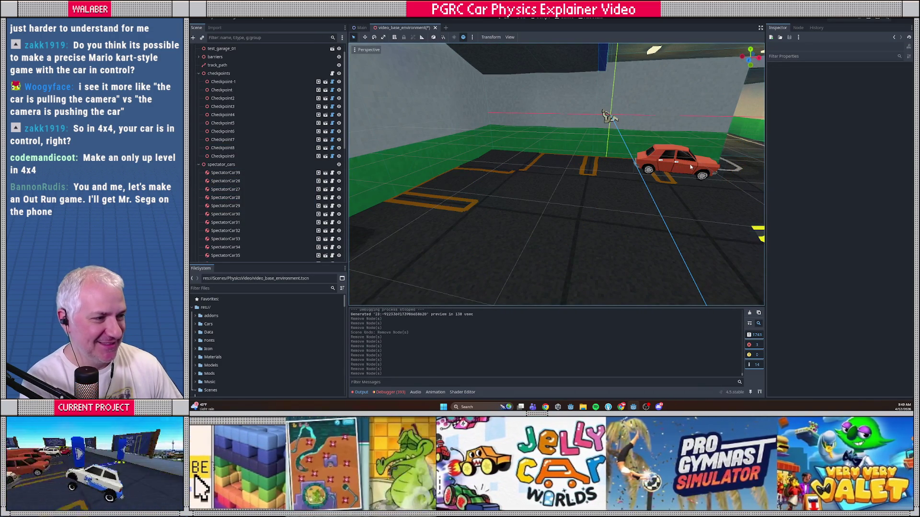
pyautogui.click(690, 167)
pyautogui.press('Delete')
pyautogui.press('Return')
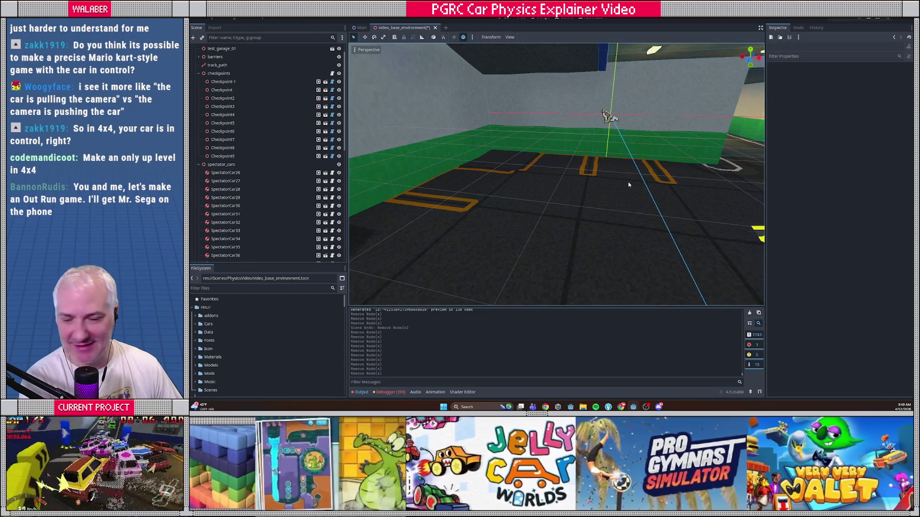
pyautogui.moveTo(553, 189); pyautogui.dragTo(521, 181)
# Select chevron barriers beside the blue post from a high view, undoing and redoing a removal.
pyautogui.click(477, 167)
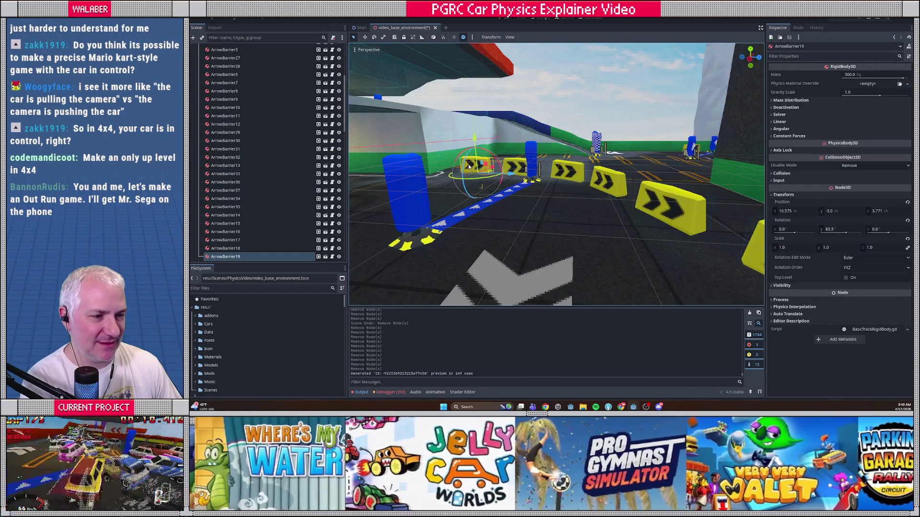
pyautogui.moveTo(525, 169)
pyautogui.mouseDown()
pyautogui.moveTo(444, 205)
pyautogui.moveTo(456, 182)
pyautogui.moveTo(525, 167)
pyautogui.moveTo(540, 178)
pyautogui.mouseUp()
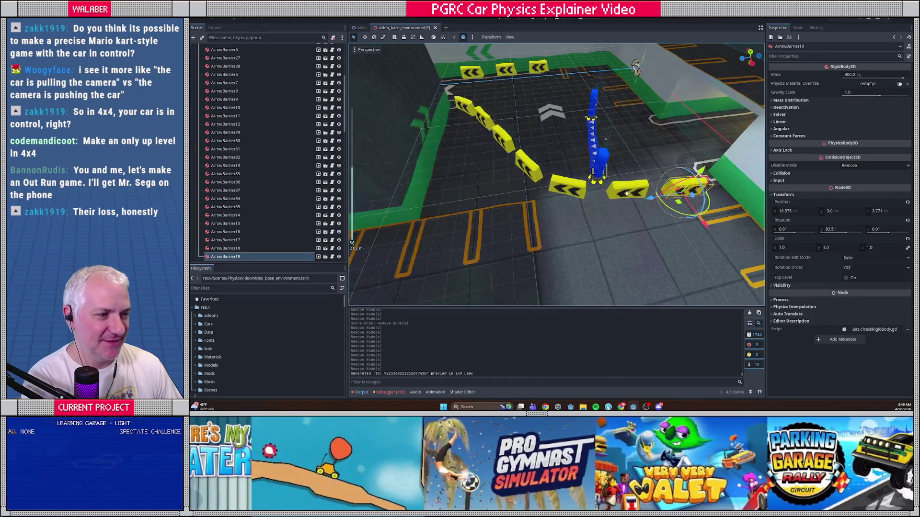
pyautogui.keyDown('shift'); pyautogui.click(542, 178); pyautogui.keyUp('shift')
pyautogui.scroll(2, 630, 192)
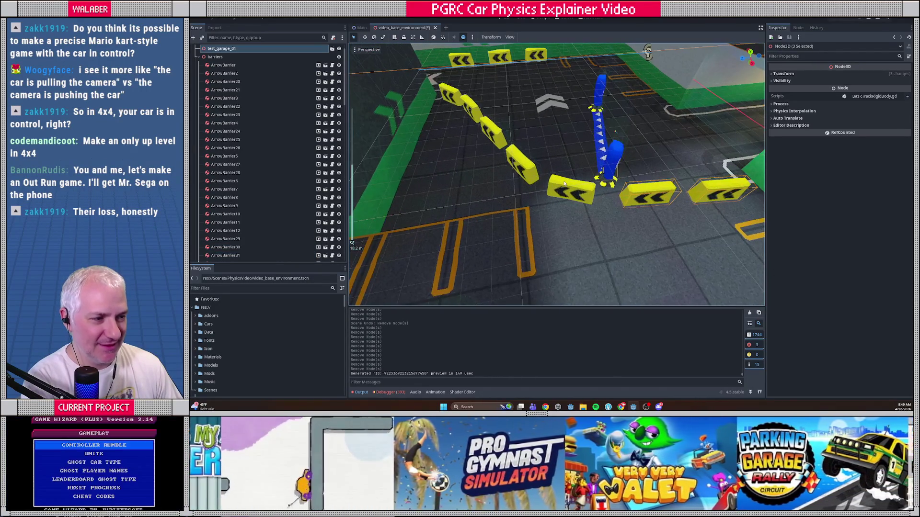
pyautogui.hotkey('ctrl', 'z')
pyautogui.hotkey('ctrl', 'shift', 'z')
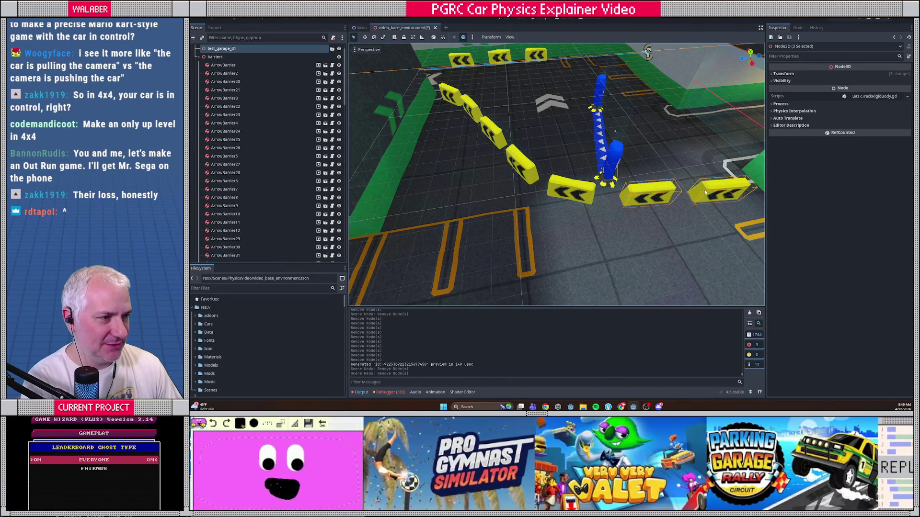
# Delete the seven chevron barriers ArrowBarrier13–19 running diagonally from the blue checkpoint post.
pyautogui.click(719, 190)
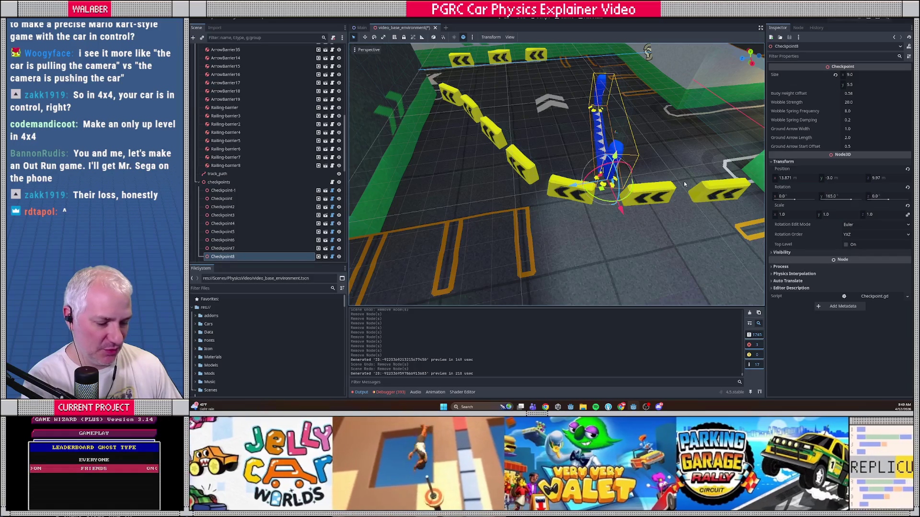
pyautogui.click(717, 190)
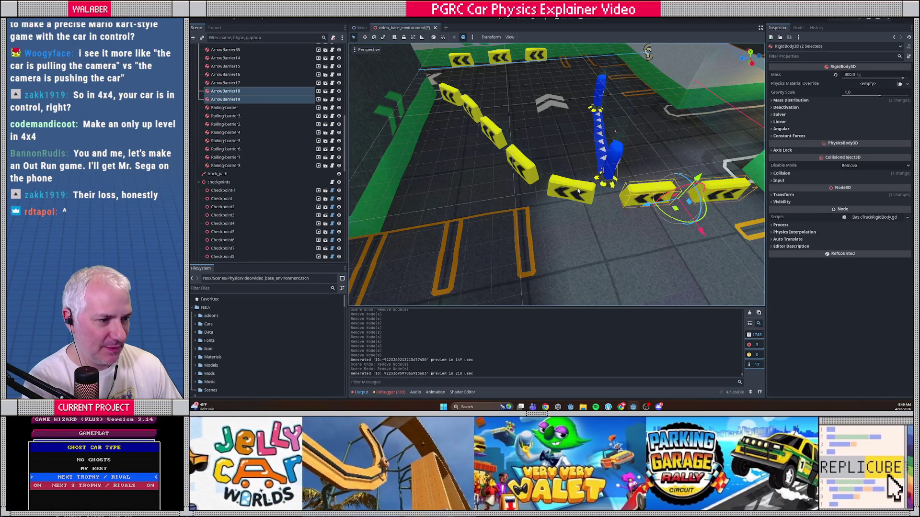
pyautogui.keyDown('shift'); pyautogui.click(579, 191); pyautogui.keyUp('shift')
pyautogui.keyDown('shift'); pyautogui.click(528, 165); pyautogui.keyUp('shift')
pyautogui.keyDown('shift'); pyautogui.click(496, 132); pyautogui.keyUp('shift')
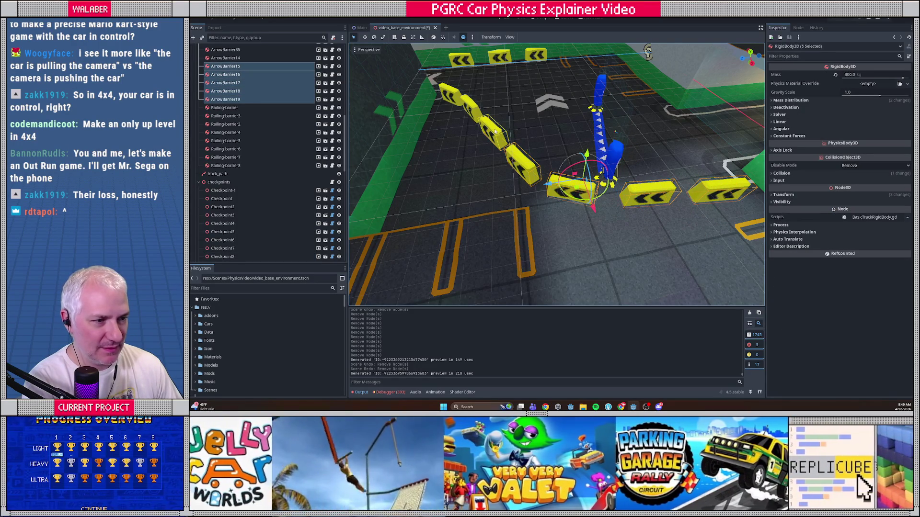
pyautogui.keyDown('shift'); pyautogui.click(469, 103); pyautogui.keyUp('shift')
pyautogui.keyDown('shift'); pyautogui.click(448, 91); pyautogui.keyUp('shift')
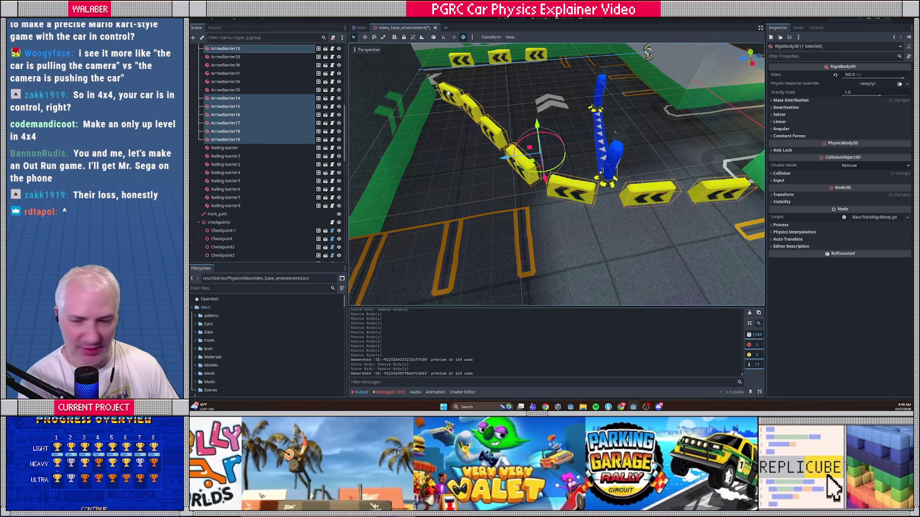
pyautogui.press('Delete')
pyautogui.press('Return')
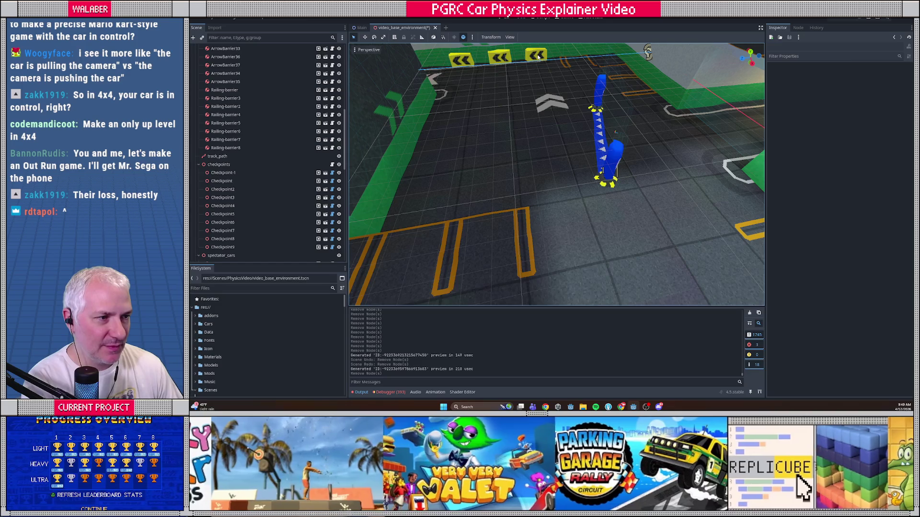
# Delete the right and middle yellow barriers along the green wall.
pyautogui.click(512, 59)
pyautogui.moveTo(509, 92); pyautogui.dragTo(622, 149)
pyautogui.click(625, 152)
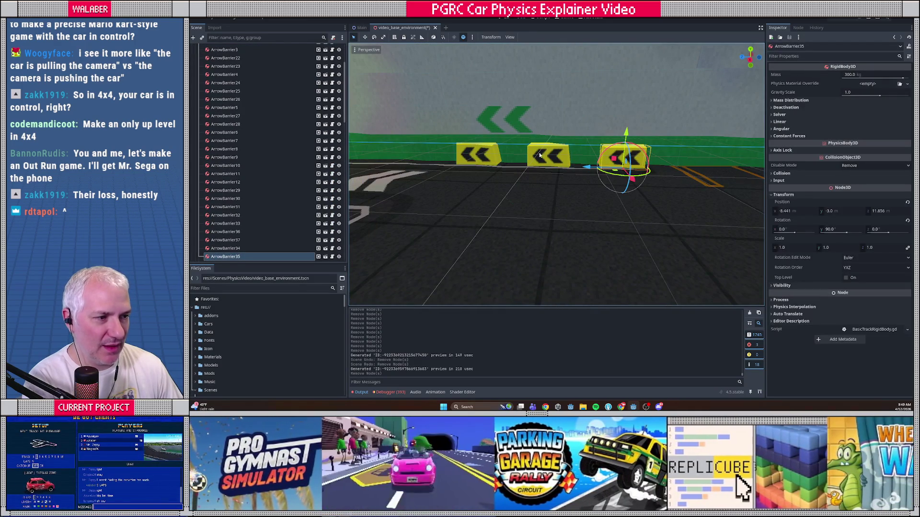
pyautogui.keyDown('shift'); pyautogui.click(531, 154); pyautogui.keyUp('shift')
pyautogui.click(394, 182)
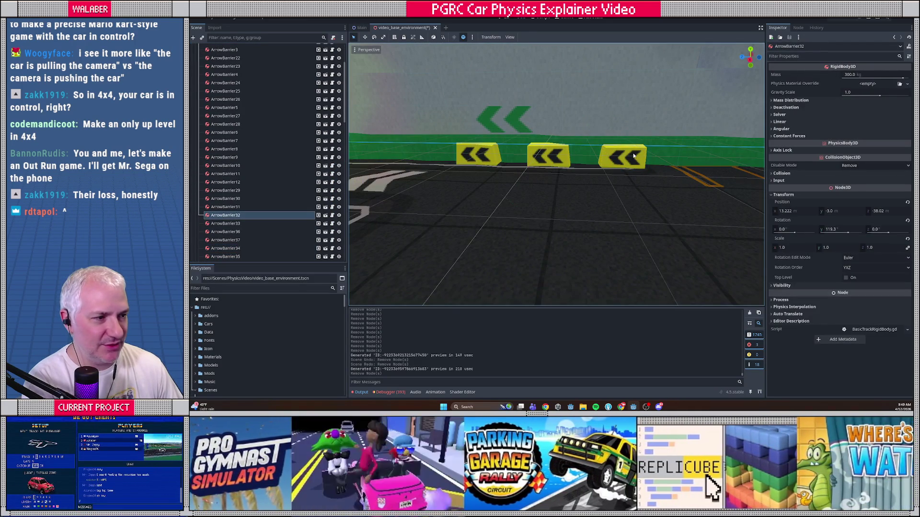
pyautogui.hotkey('ctrl', 'z')
pyautogui.press('Delete')
pyautogui.press('Return')
pyautogui.press('w')
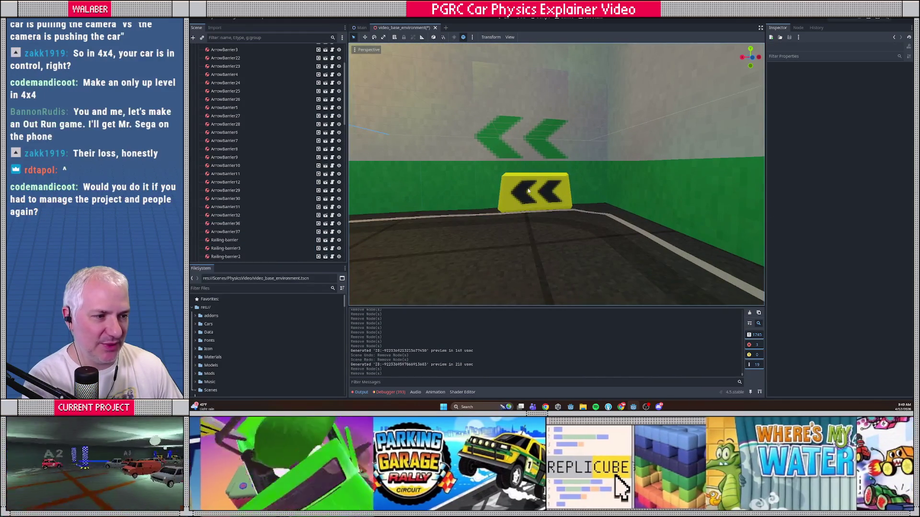
# Delete the last barrier by the green wall and ArrowBarrier37.
pyautogui.click(529, 190)
pyautogui.press('Delete')
pyautogui.press('Return')
pyautogui.press('s')
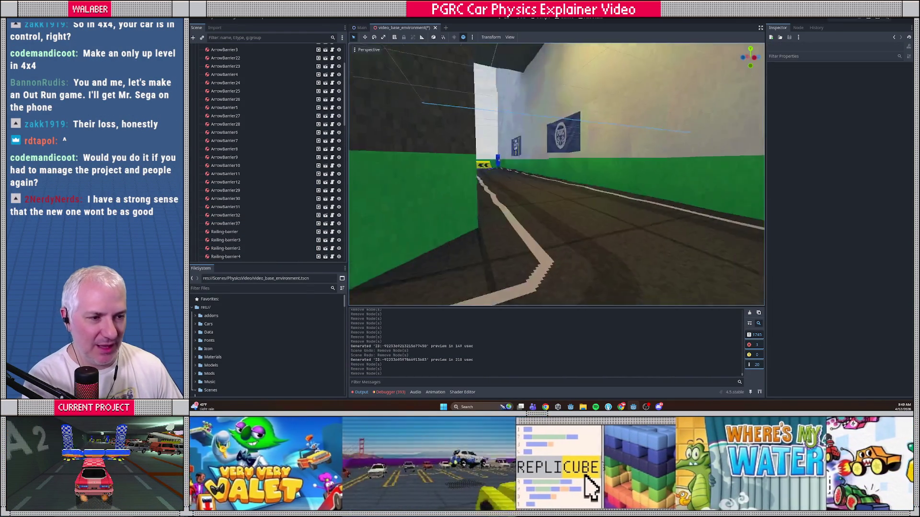
pyautogui.press('w')
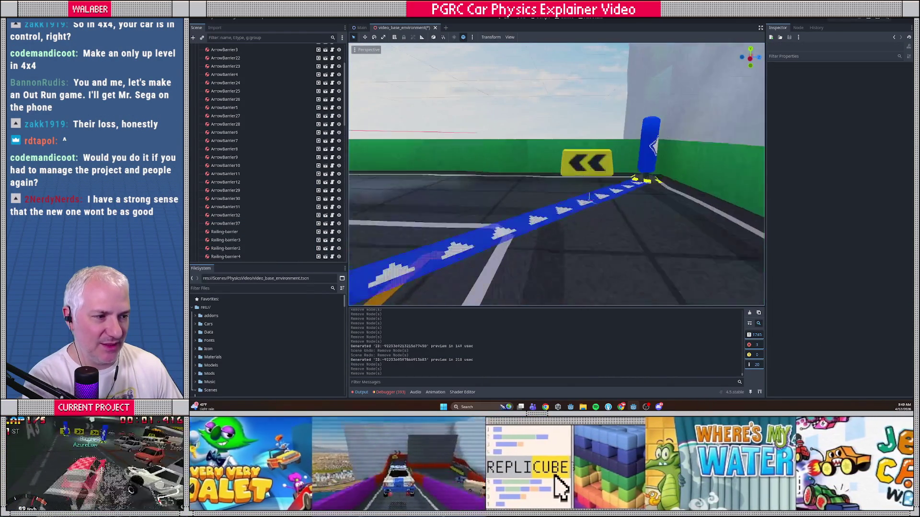
pyautogui.click(567, 162)
pyautogui.press('Delete')
pyautogui.press('Return')
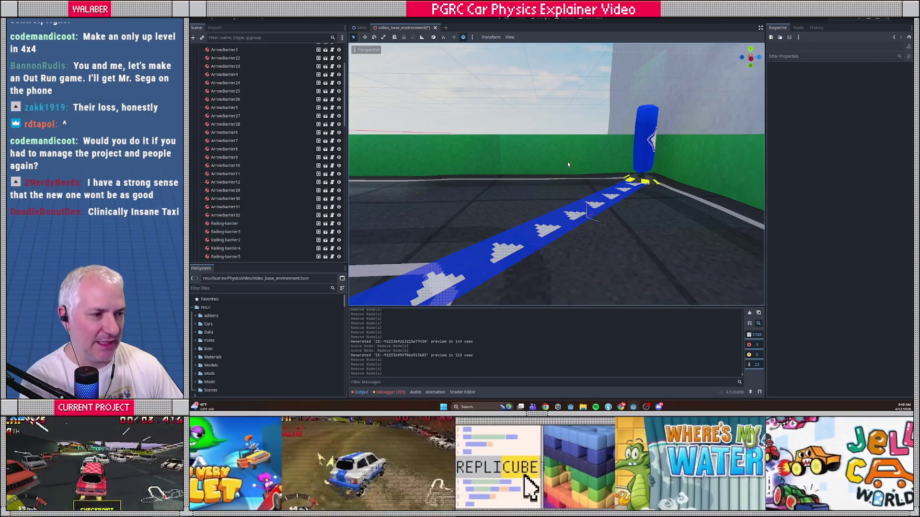
# Fly through the tunnel and garage to the track and delete a blue-posted checkpoint.
pyautogui.press('w')
pyautogui.press('w')
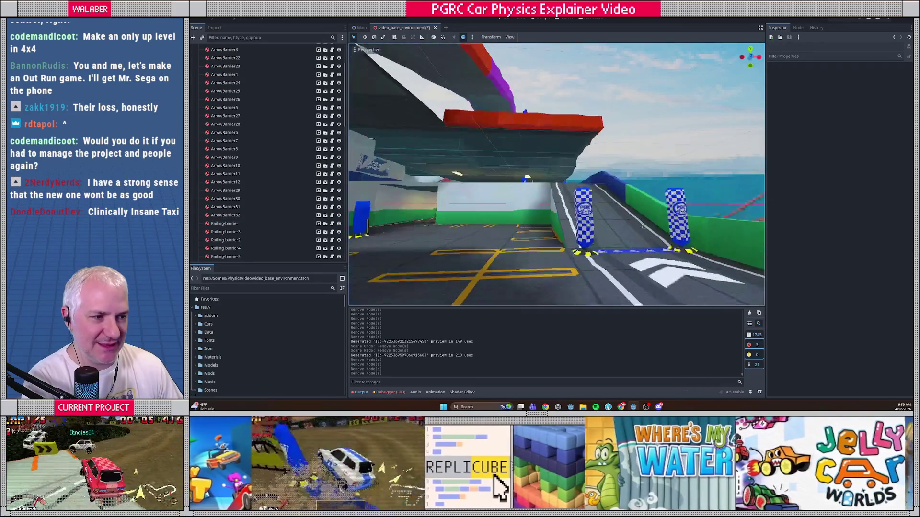
pyautogui.press('w')
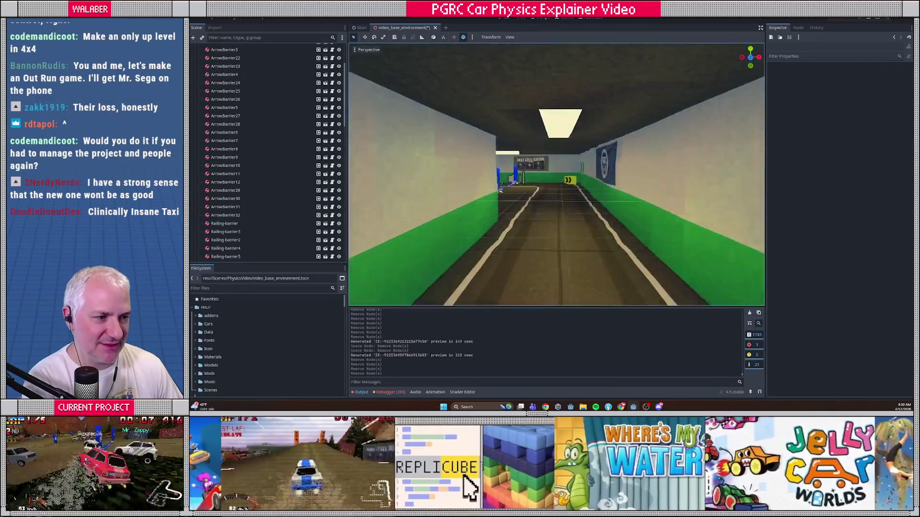
pyautogui.press('w')
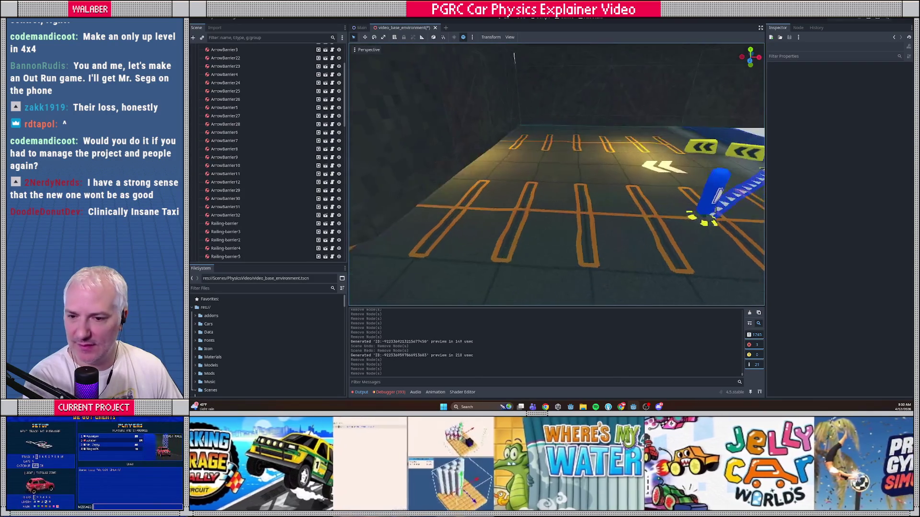
pyautogui.press('w')
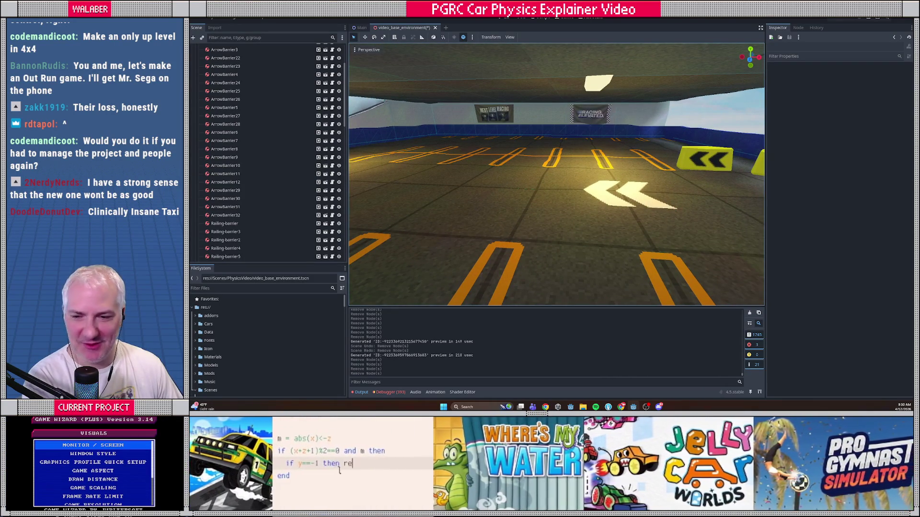
pyautogui.press('w')
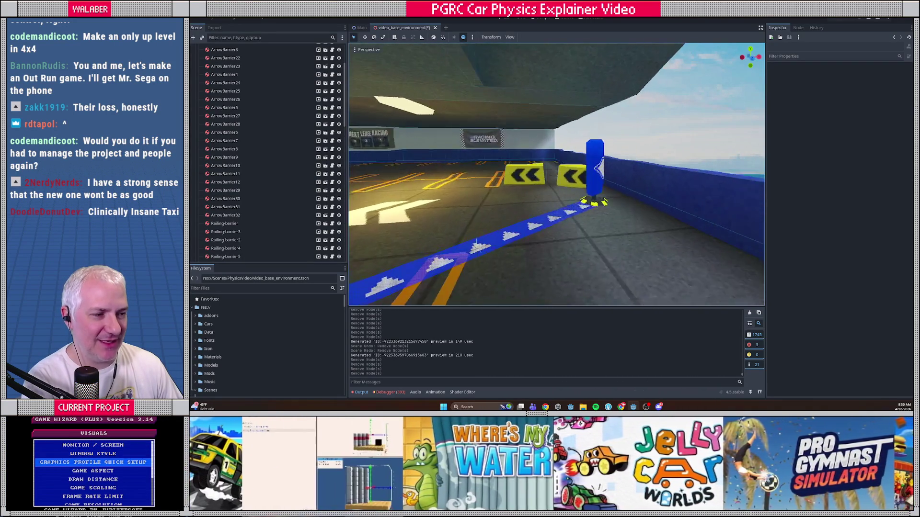
pyautogui.press('w')
pyautogui.press('w')
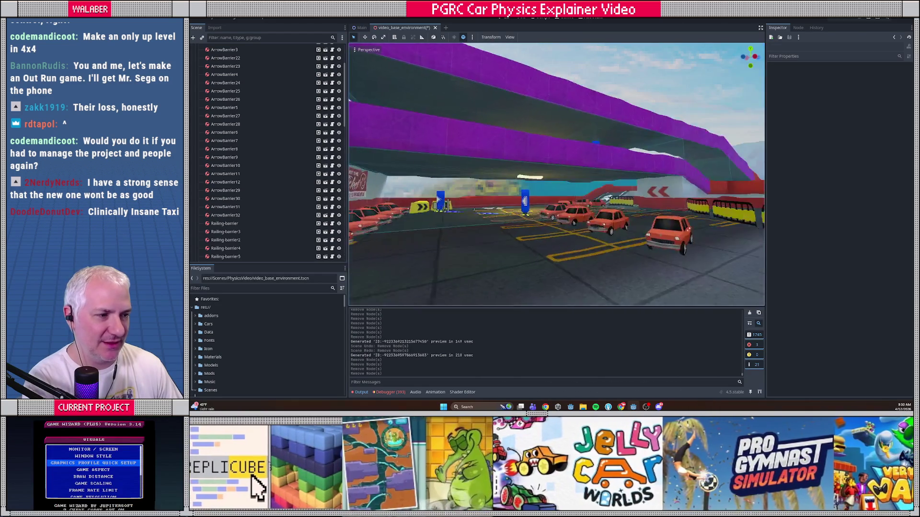
pyautogui.press('w')
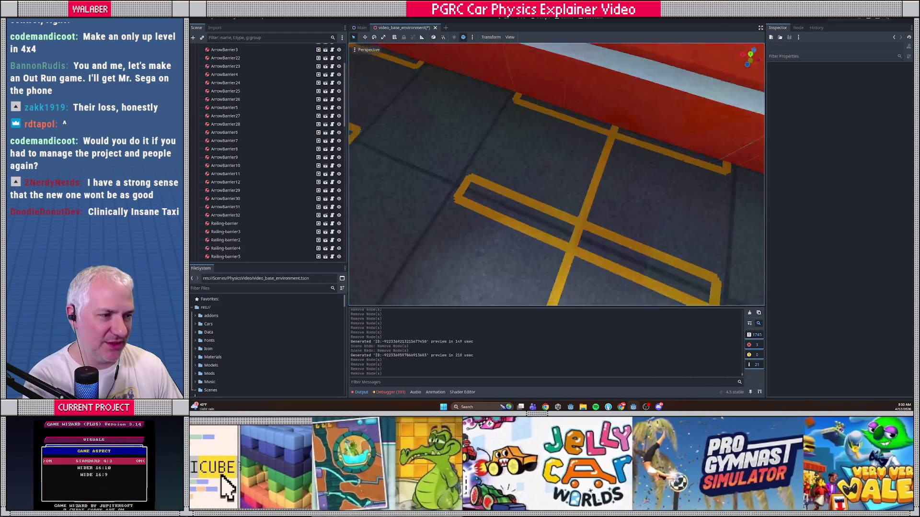
pyautogui.press('w')
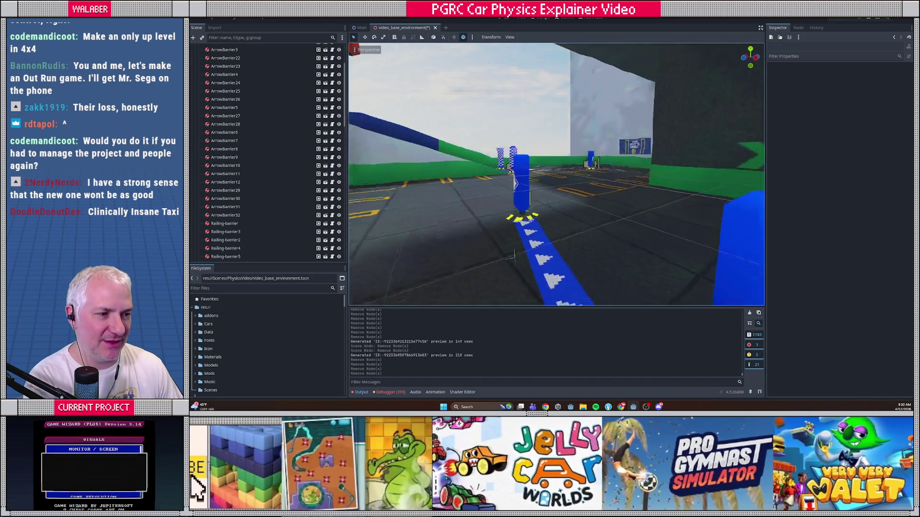
pyautogui.click(500, 224)
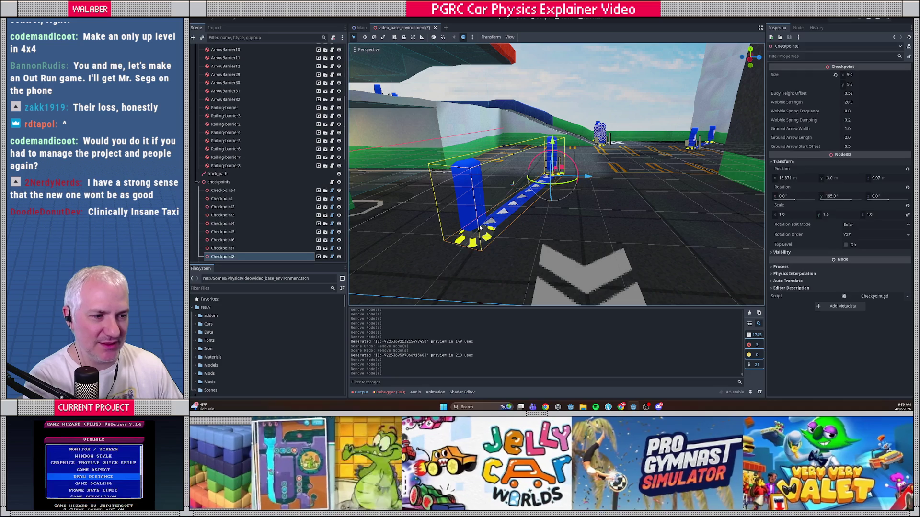
pyautogui.press('Delete')
# Delete the checkered Checkpoint-1 post and Checkpoint9 along the track.
pyautogui.press('w')
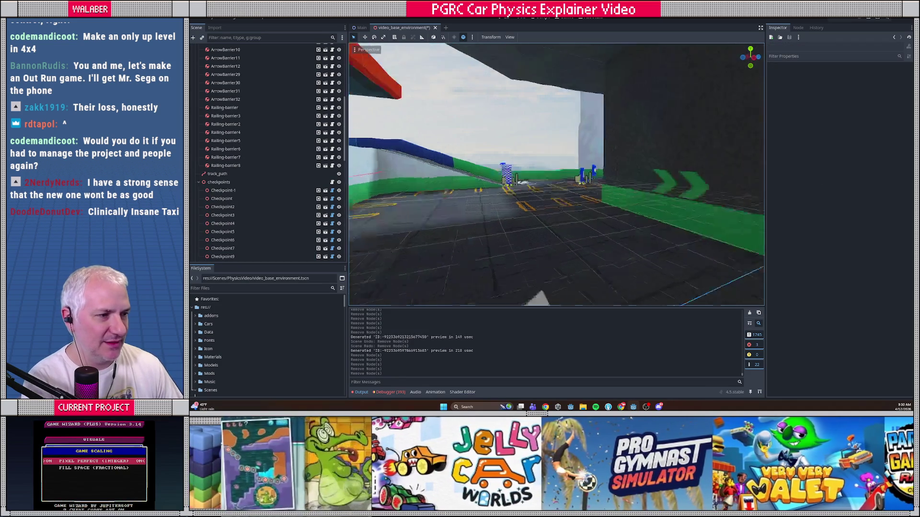
pyautogui.click(485, 236)
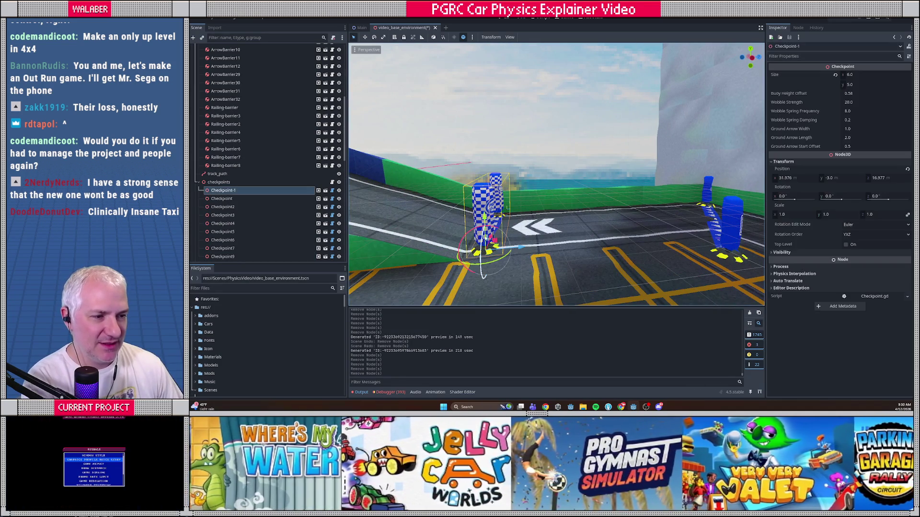
pyautogui.press('Delete')
pyautogui.press('Return')
pyautogui.press('w')
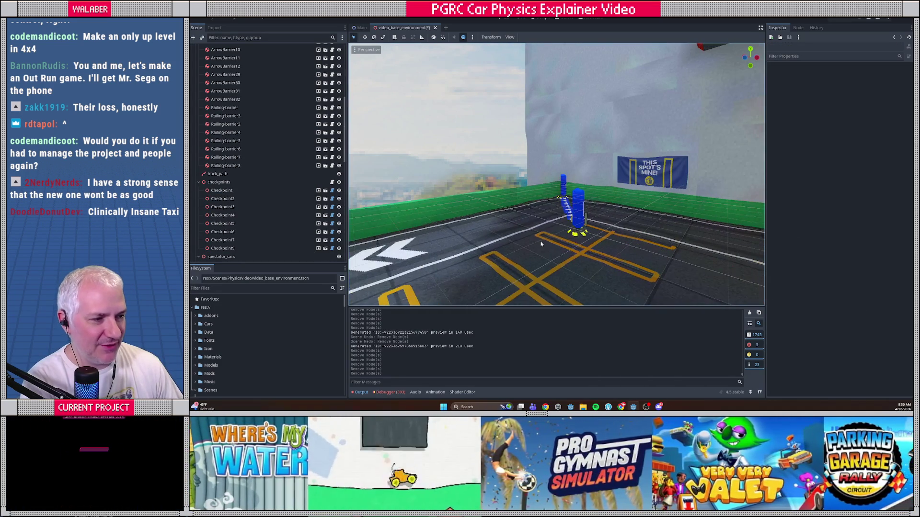
pyautogui.click(577, 228)
pyautogui.press('Delete')
pyautogui.press('Return')
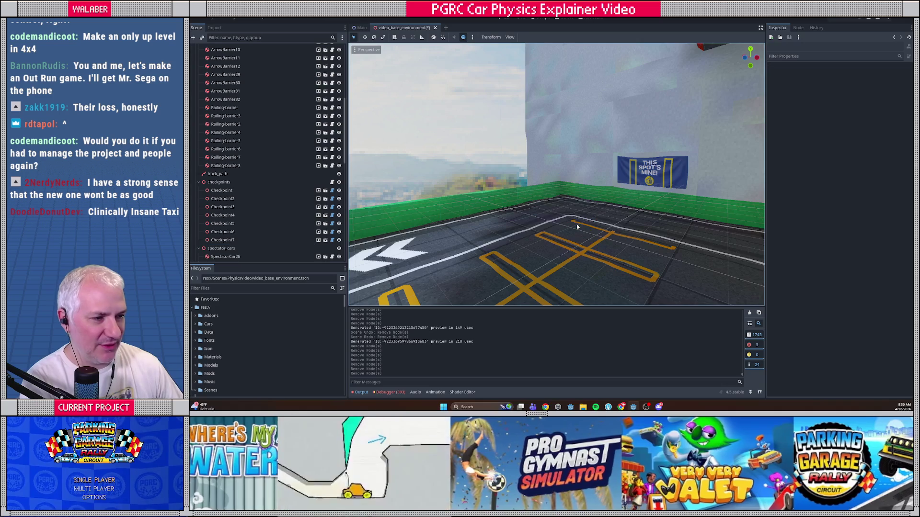
# Delete the first Checkpoint in the covered parking area, then select Checkpoint2.
pyautogui.press('w')
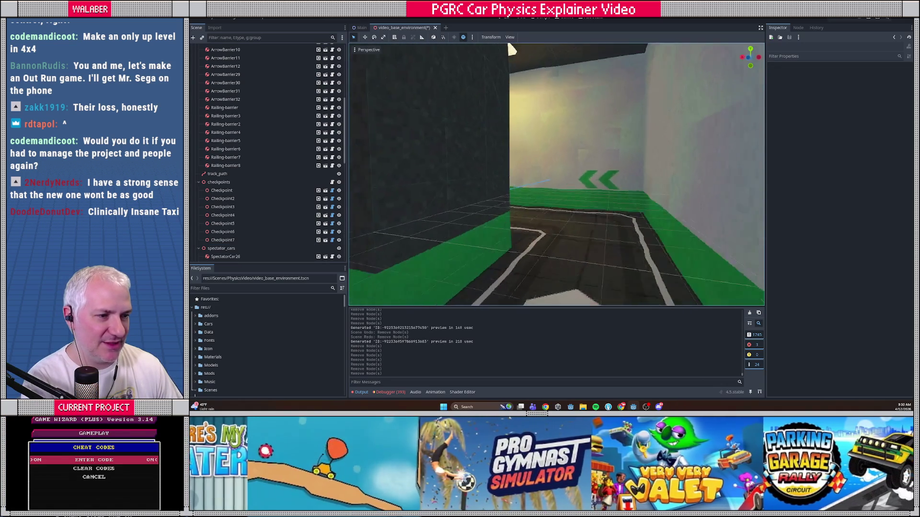
pyautogui.press('w')
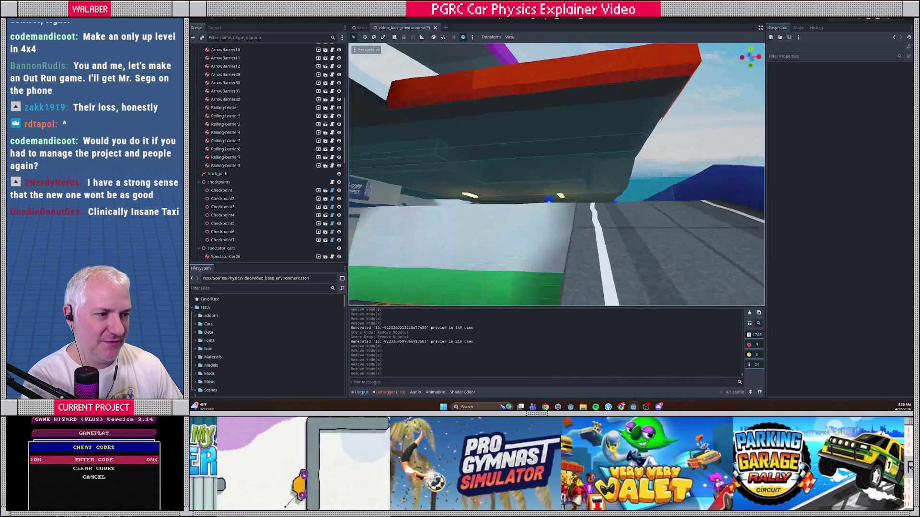
pyautogui.press('w')
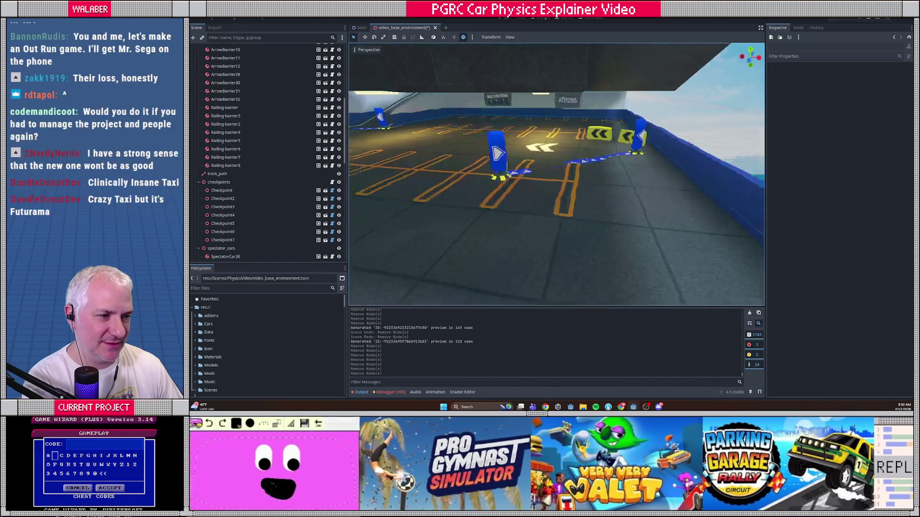
pyautogui.click(494, 183)
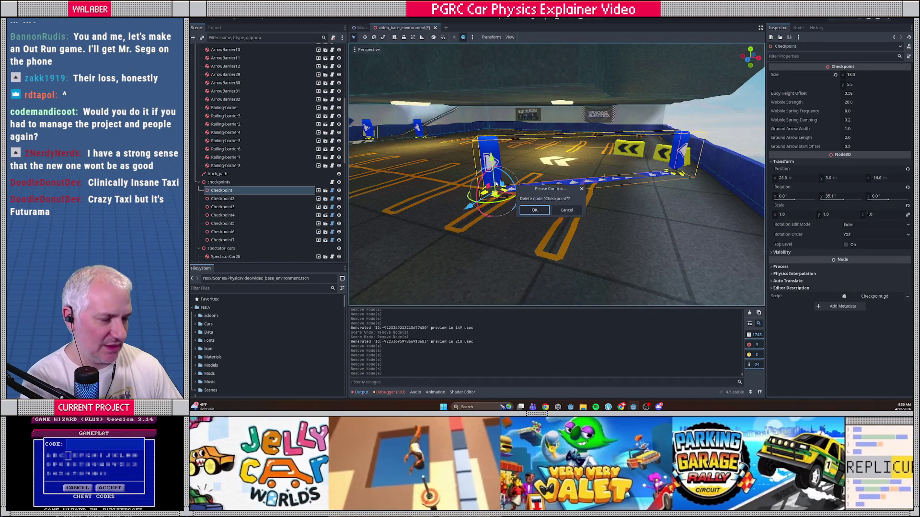
pyautogui.press('Delete')
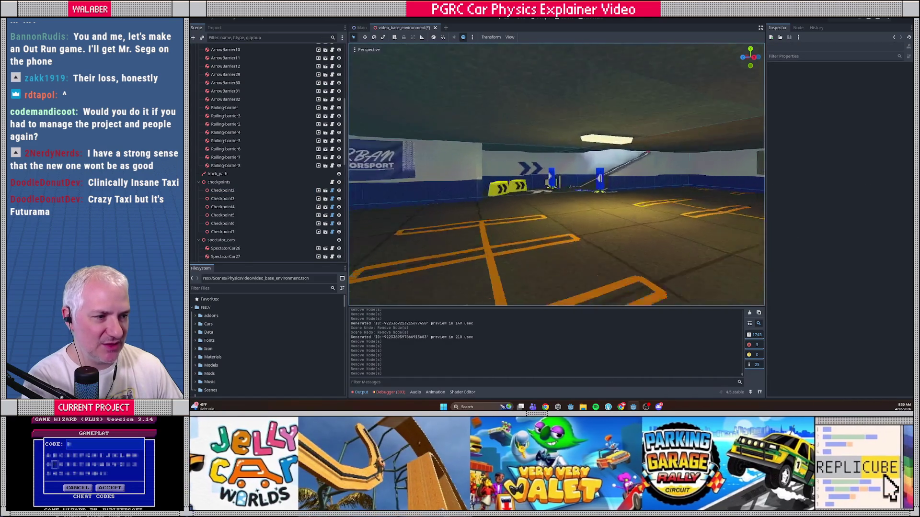
pyautogui.press('w')
pyautogui.click(516, 194)
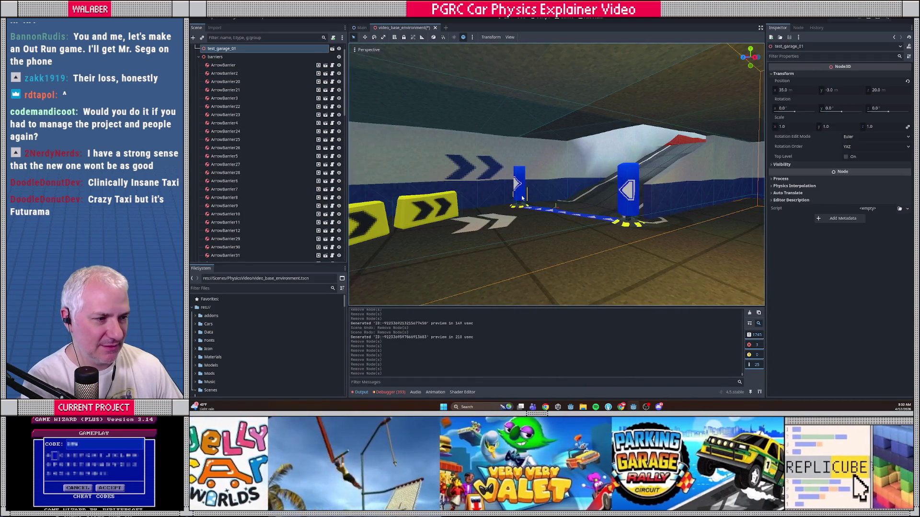
# Delete Checkpoint2 and the ArrowBarrier20 and ArrowBarrier21 pair from the garage scene.
pyautogui.press('Delete')
pyautogui.press('Return')
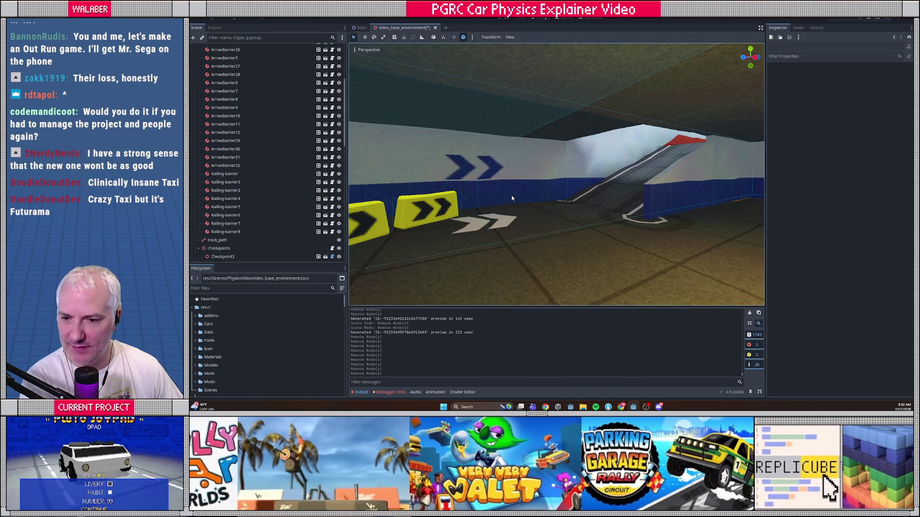
pyautogui.press('w')
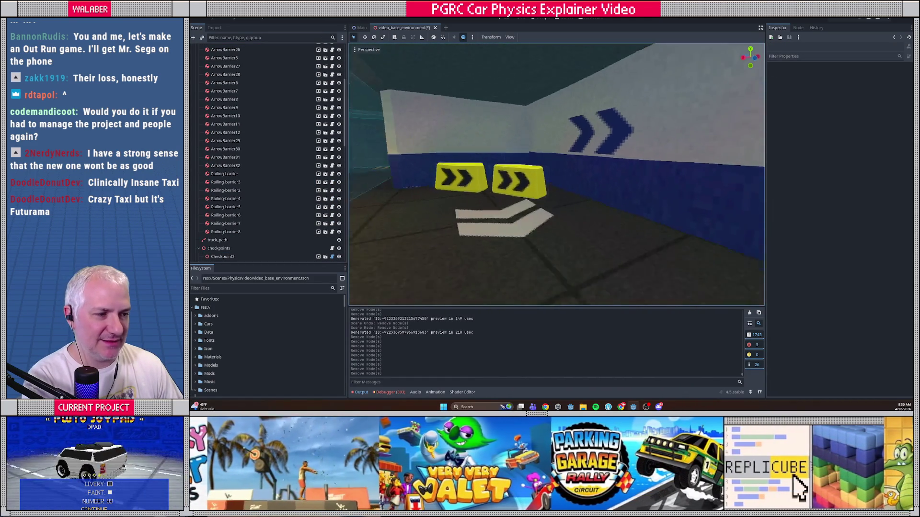
pyautogui.moveTo(563, 212); pyautogui.dragTo(527, 203)
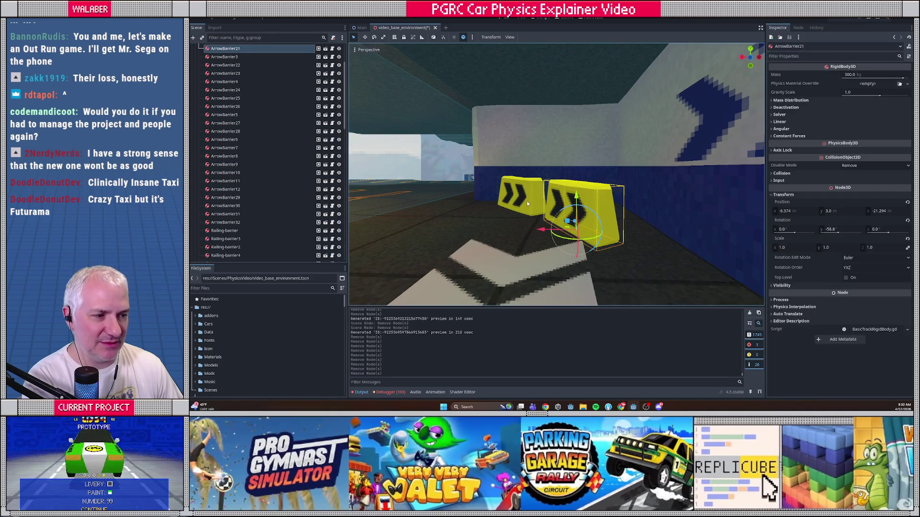
pyautogui.press('Delete')
pyautogui.press('Return')
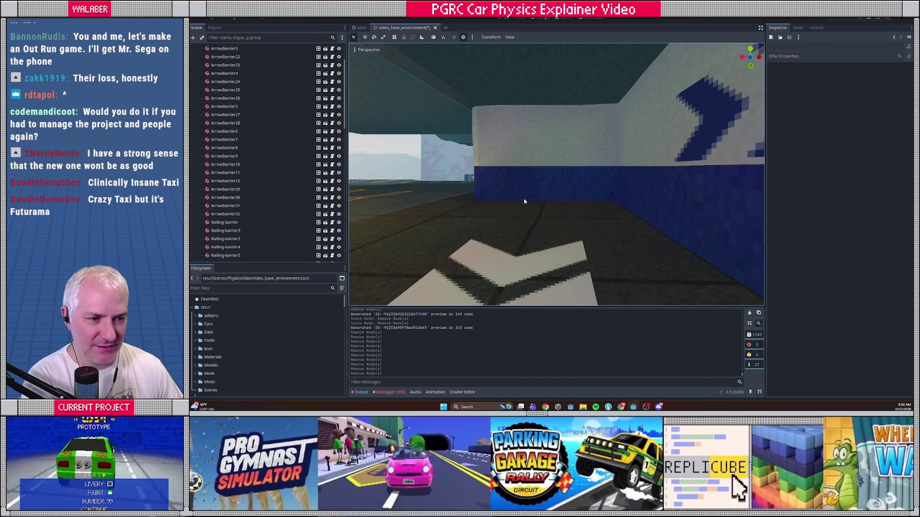
# Delete the next pair of yellow arrow barriers, ArrowBarrier and ArrowBarrier2.
pyautogui.press('w')
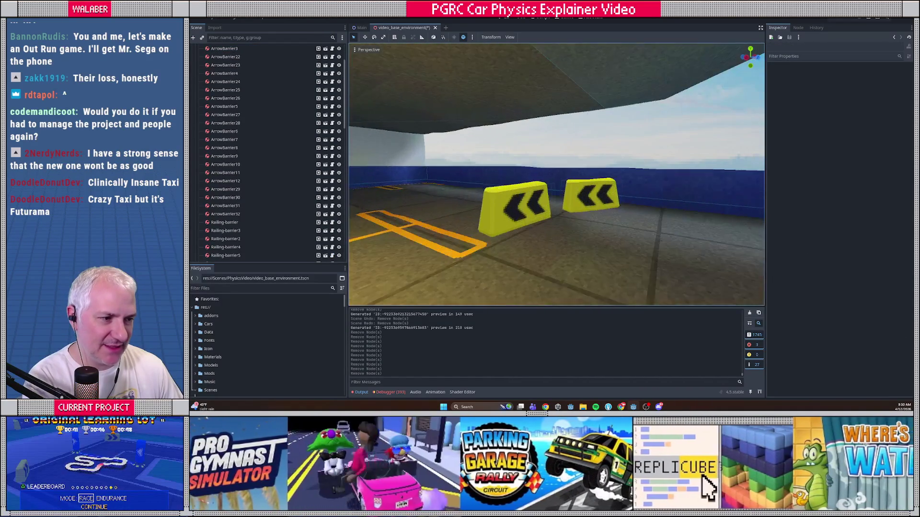
pyautogui.moveTo(562, 203); pyautogui.dragTo(508, 202)
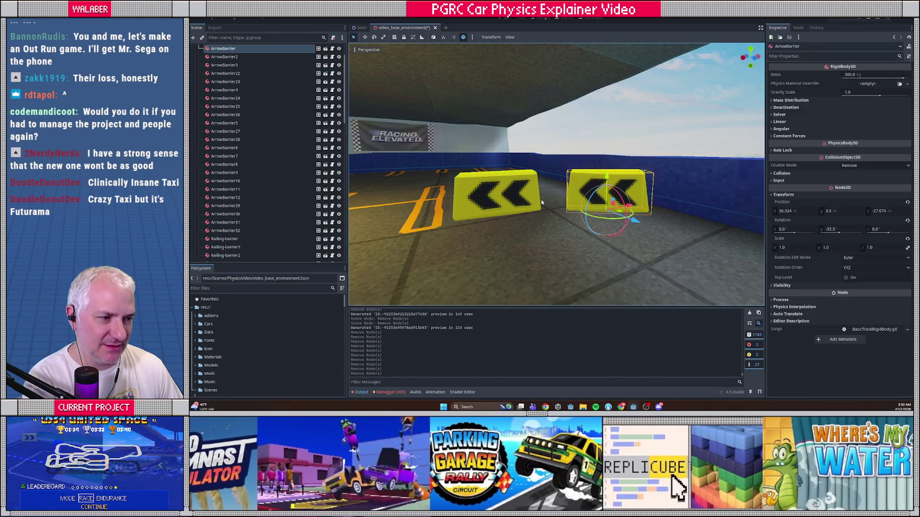
pyautogui.press('Delete')
pyautogui.press('Return')
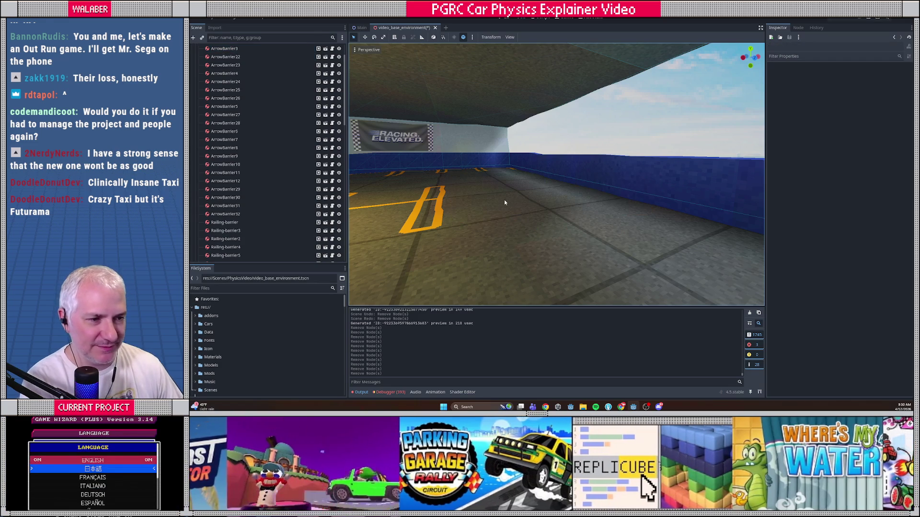
# Fly through the garage past the upper levels and parked cars, ending on an overview.
pyautogui.press('w')
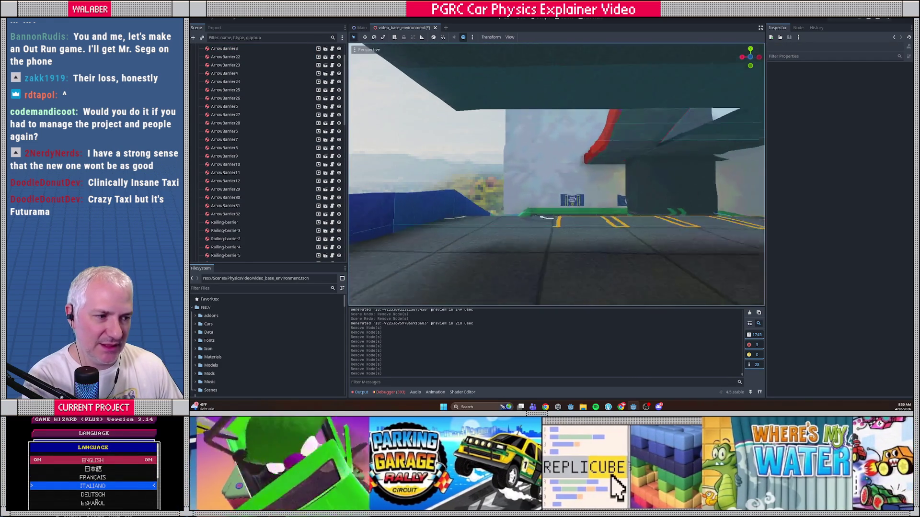
pyautogui.press('w')
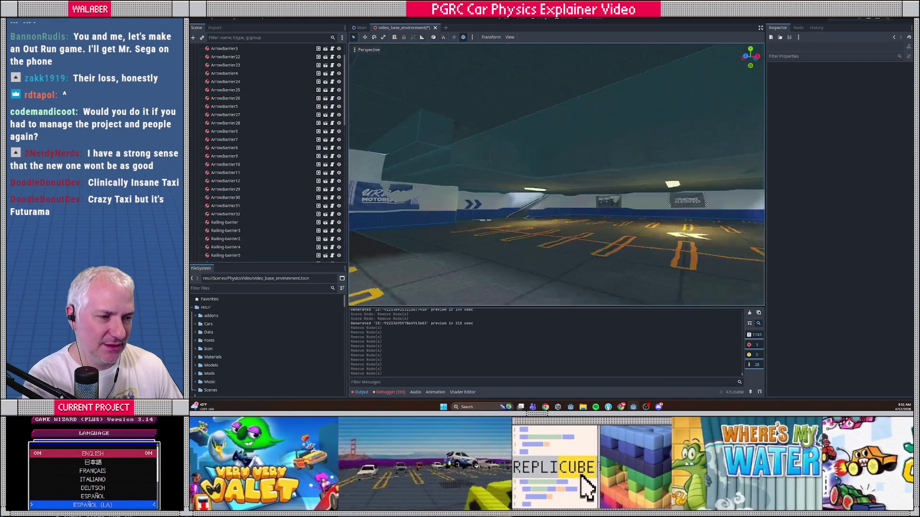
pyautogui.press('w')
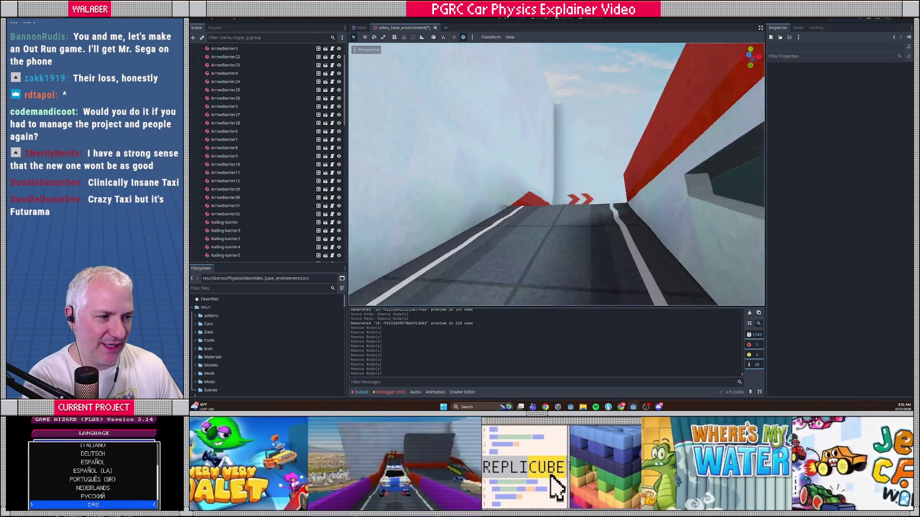
pyautogui.press('w')
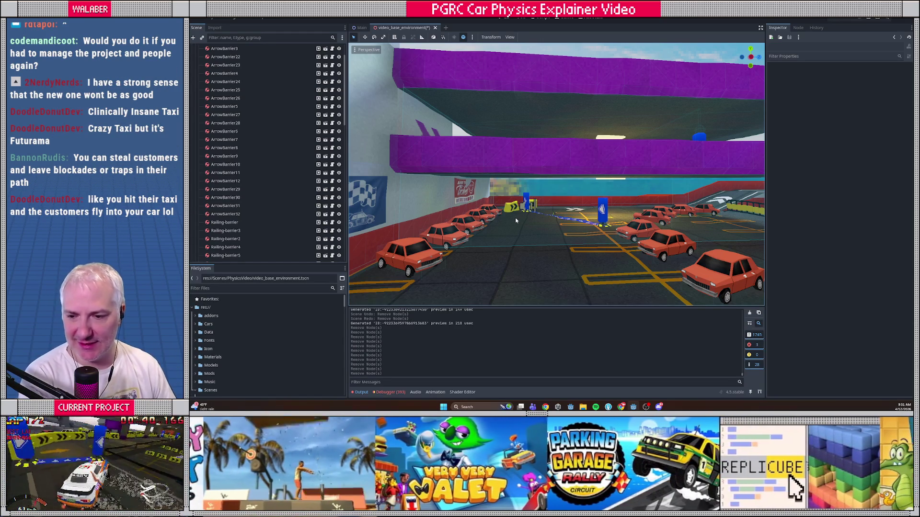
pyautogui.moveTo(518, 221); pyautogui.dragTo(518, 221)
pyautogui.scroll(2, 238, 100)
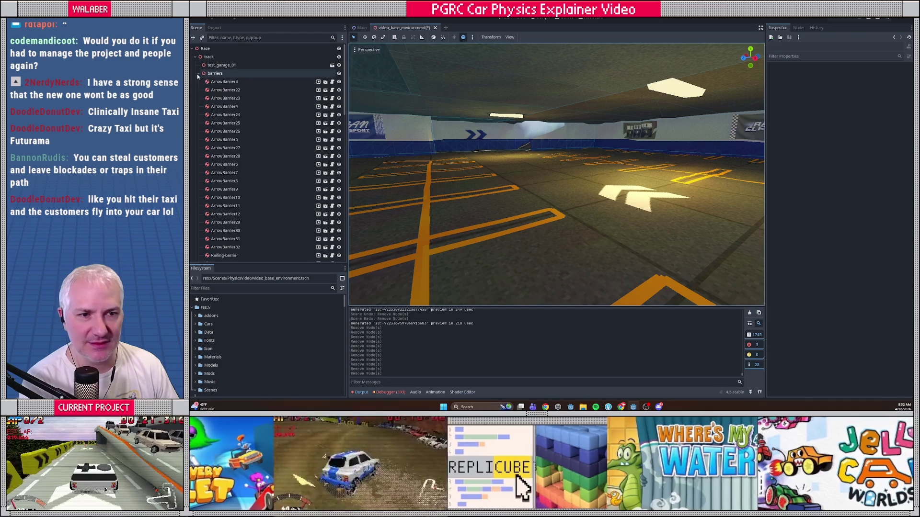
# Collapse the barriers, checkpoints, spectator_cars and track groups, save, then close video_base_environment.
pyautogui.click(198, 73)
pyautogui.hotkey('ctrl', 's')
pyautogui.click(198, 91)
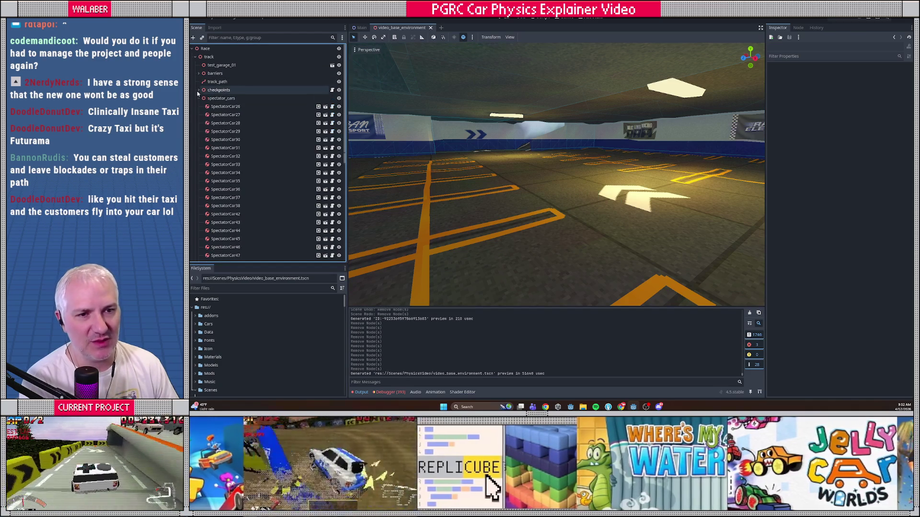
pyautogui.click(198, 98)
pyautogui.click(195, 57)
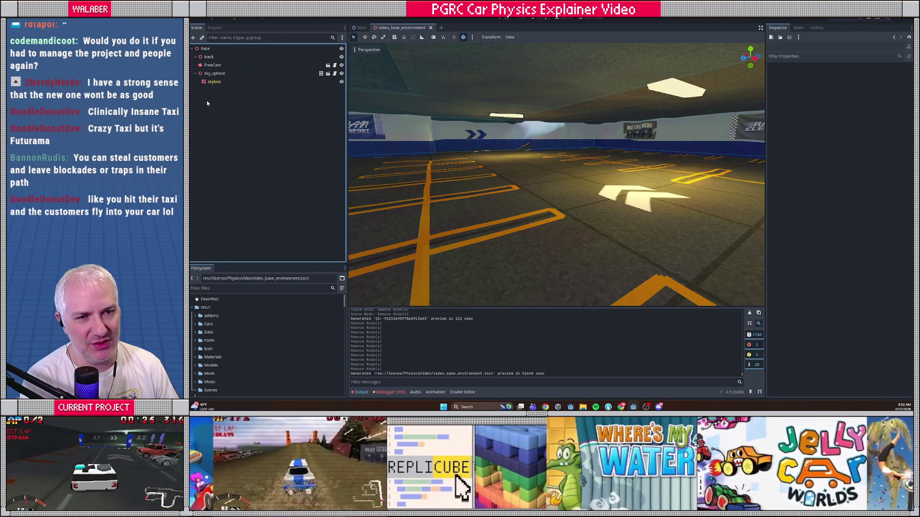
pyautogui.hotkey('ctrl', 's')
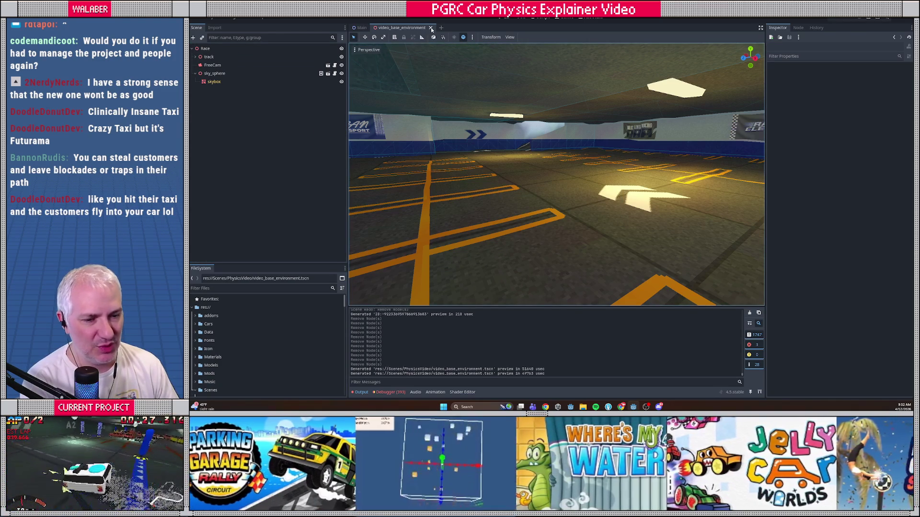
pyautogui.click(430, 28)
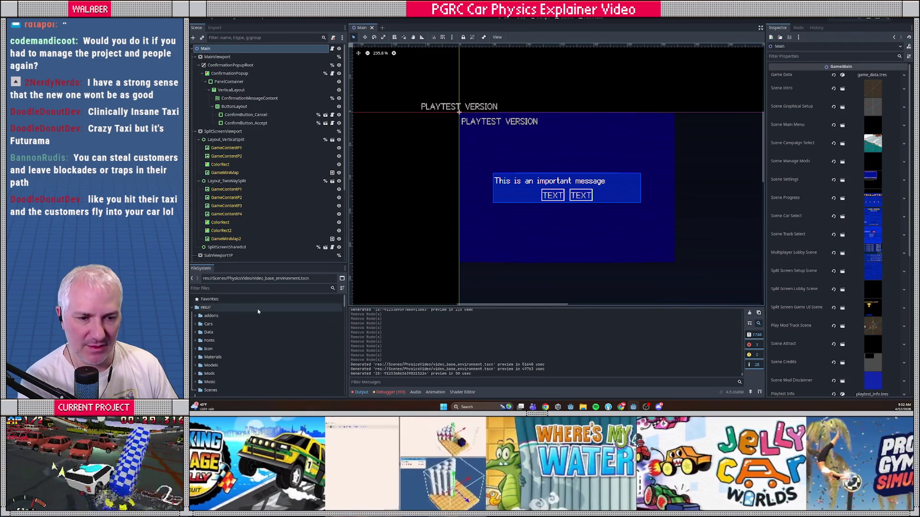
pyautogui.scroll(-3, 237, 353)
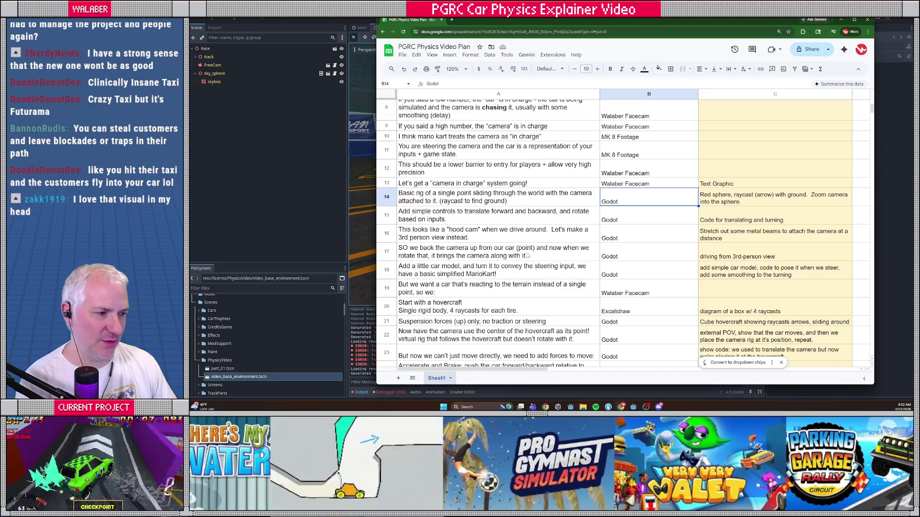
pyautogui.moveTo(451, 204); pyautogui.dragTo(728, 199)
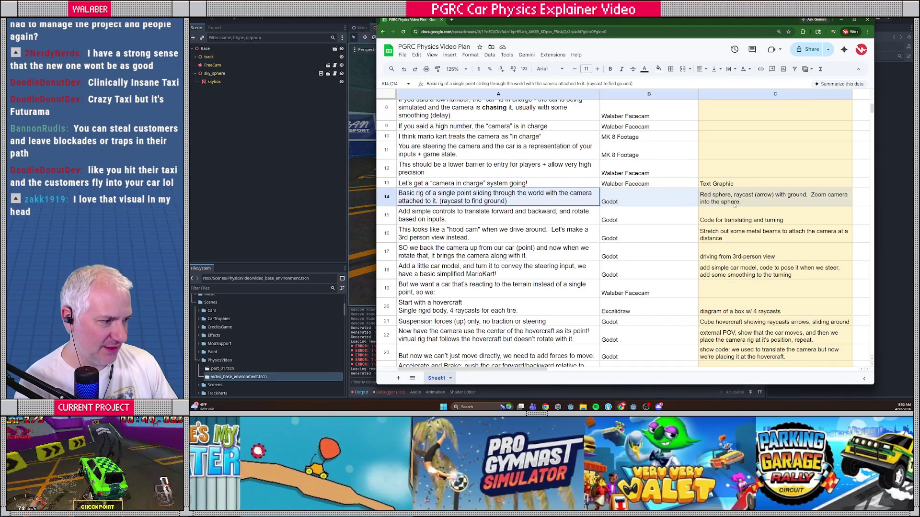
pyautogui.click(598, 217)
pyautogui.moveTo(603, 218); pyautogui.dragTo(725, 218)
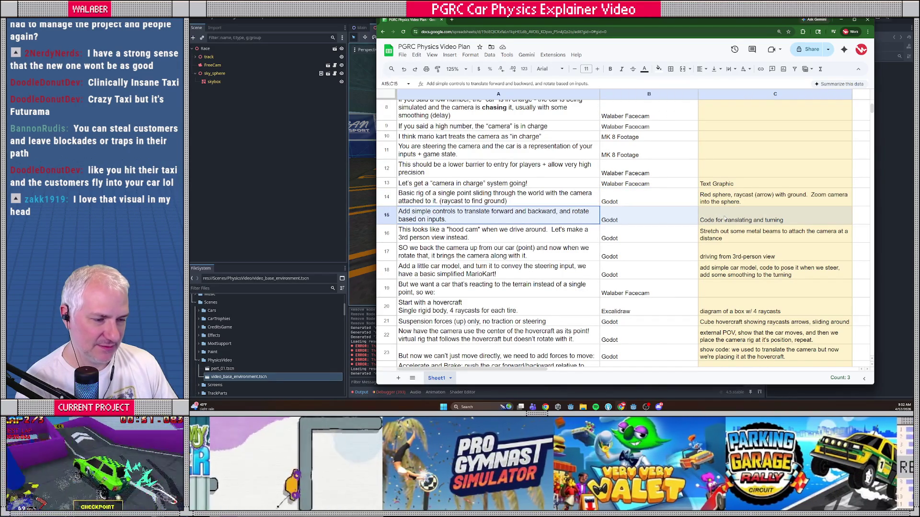
pyautogui.moveTo(467, 234); pyautogui.dragTo(707, 235)
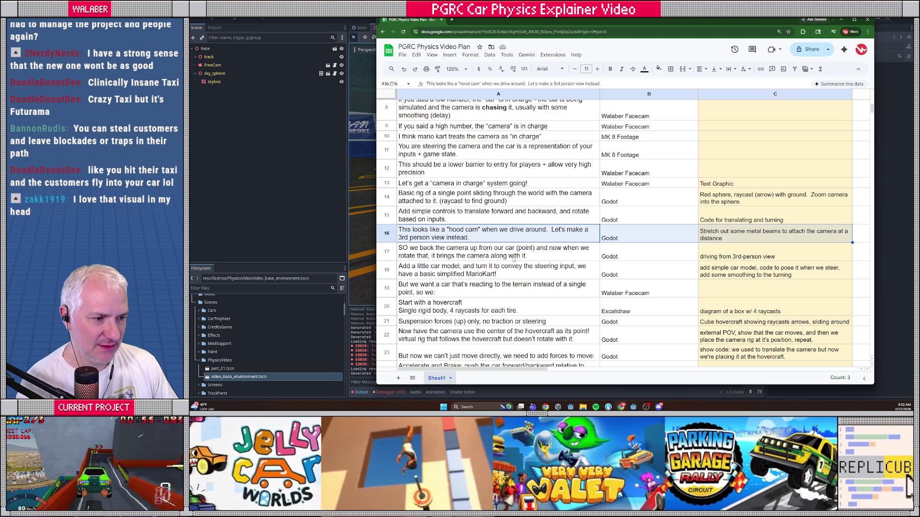
pyautogui.moveTo(487, 256)
pyautogui.mouseDown()
pyautogui.moveTo(730, 256)
pyautogui.moveTo(729, 277)
pyautogui.mouseUp()
pyautogui.moveTo(523, 202); pyautogui.dragTo(733, 271)
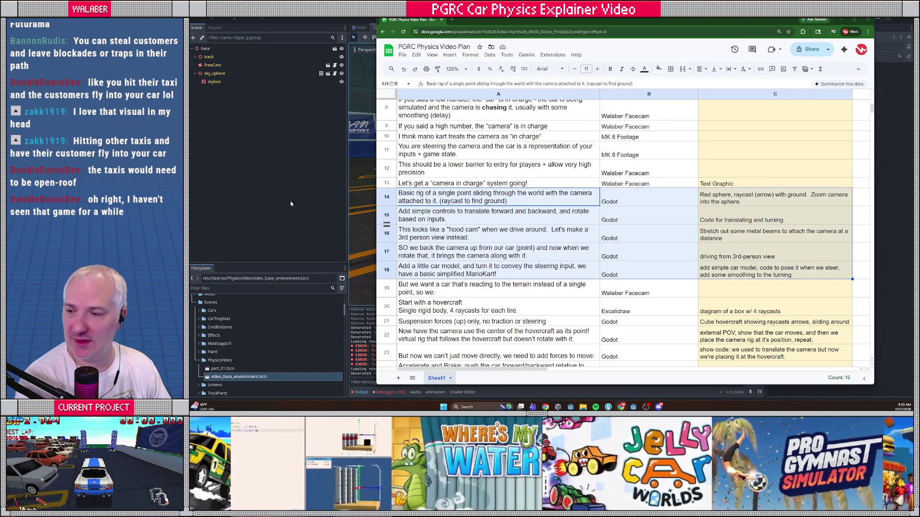
# Open the taxi gameplay clip from File Explorer in Media Player and maximize the window.
pyautogui.hotkey('alt', 'Tab')
pyautogui.doubleClick(351, 90)
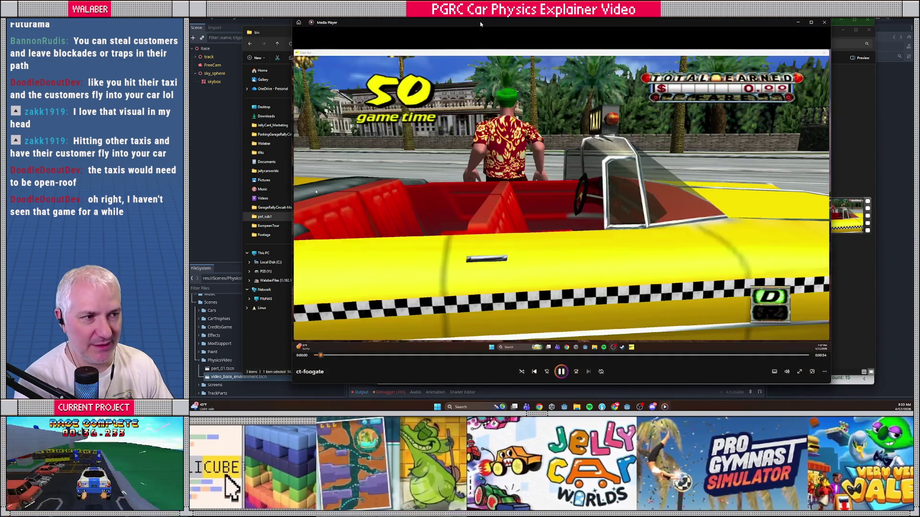
pyautogui.doubleClick(481, 23)
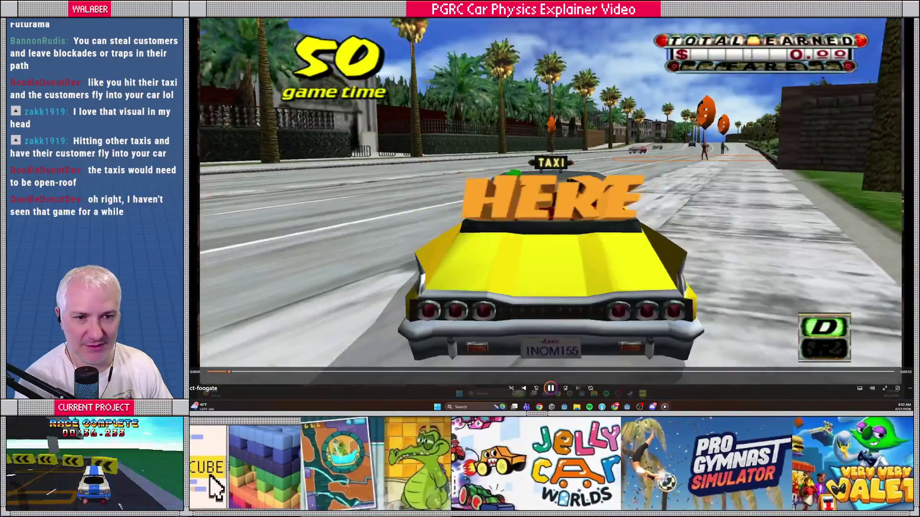
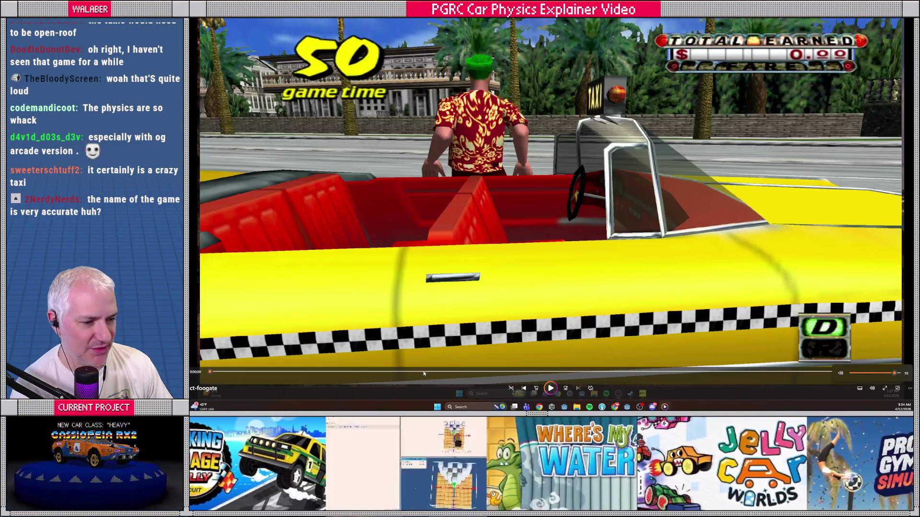
# Pause, skip ahead and resume the Crazy Taxi clip, then close Media Player.
pyautogui.click(859, 374)
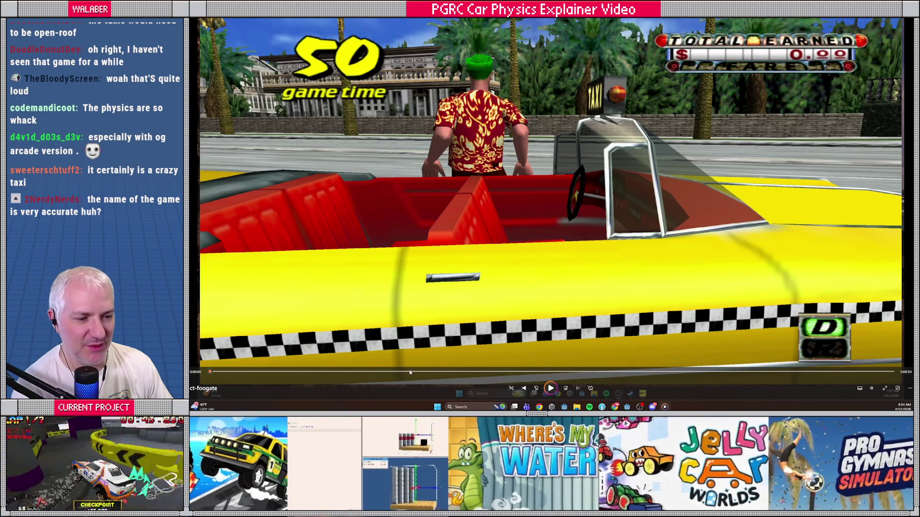
pyautogui.click(407, 372)
pyautogui.click(551, 389)
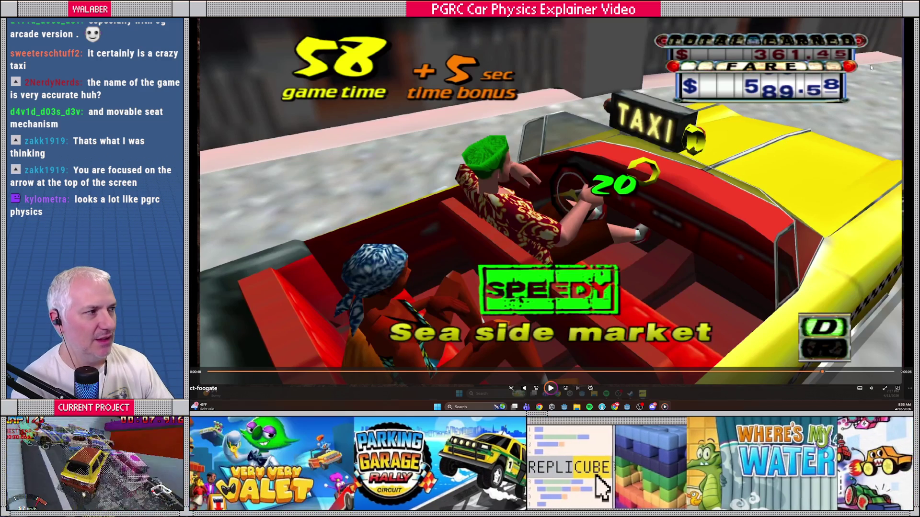
pyautogui.hotkey('alt', 'F4')
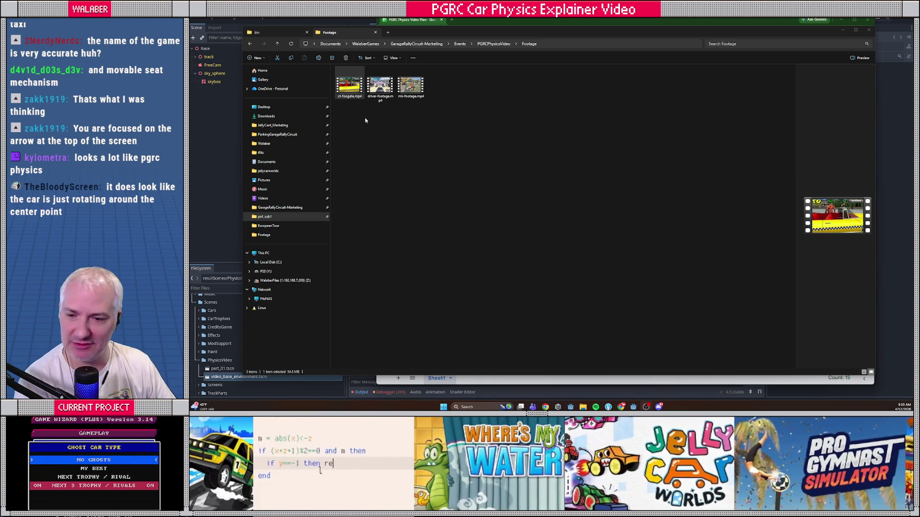
# Close the Footage folder window and look over plan rows 14–18 in the sheet.
pyautogui.click(867, 32)
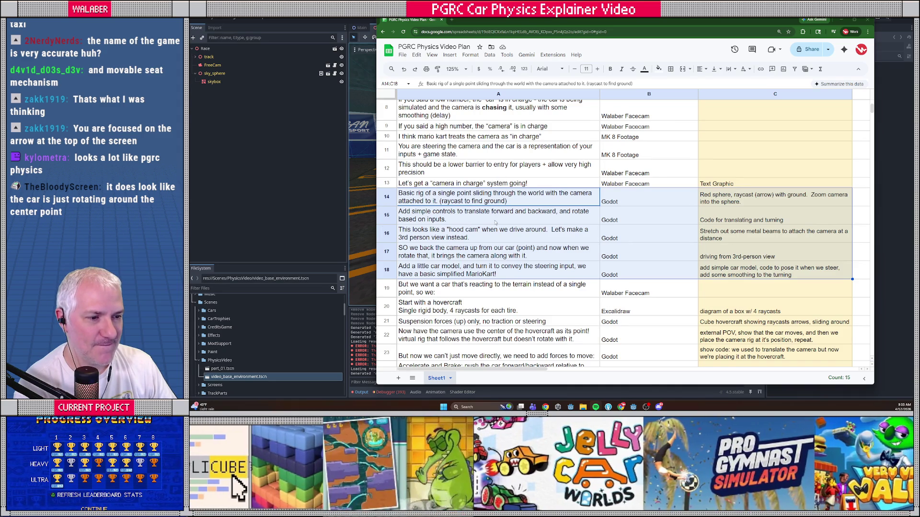
pyautogui.moveTo(457, 198)
pyautogui.mouseDown()
pyautogui.moveTo(575, 257)
pyautogui.moveTo(728, 276)
pyautogui.mouseUp()
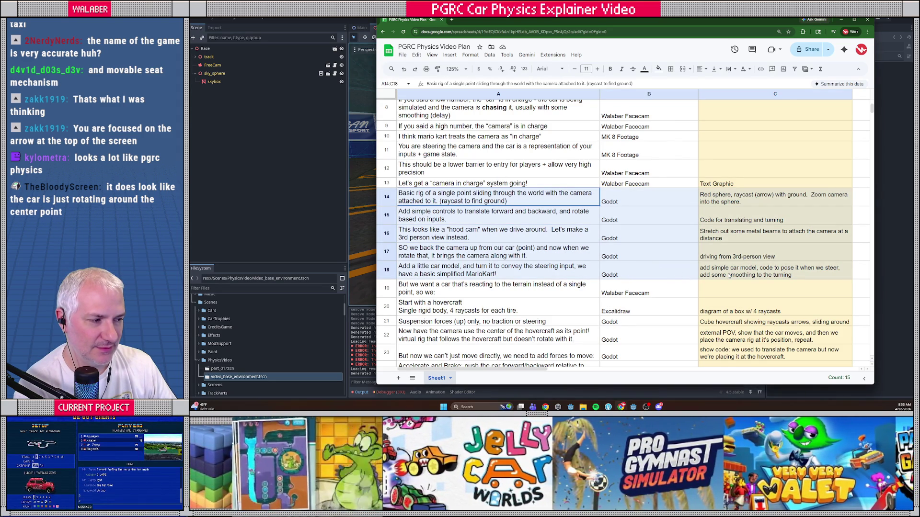
pyautogui.moveTo(728, 277); pyautogui.dragTo(713, 271)
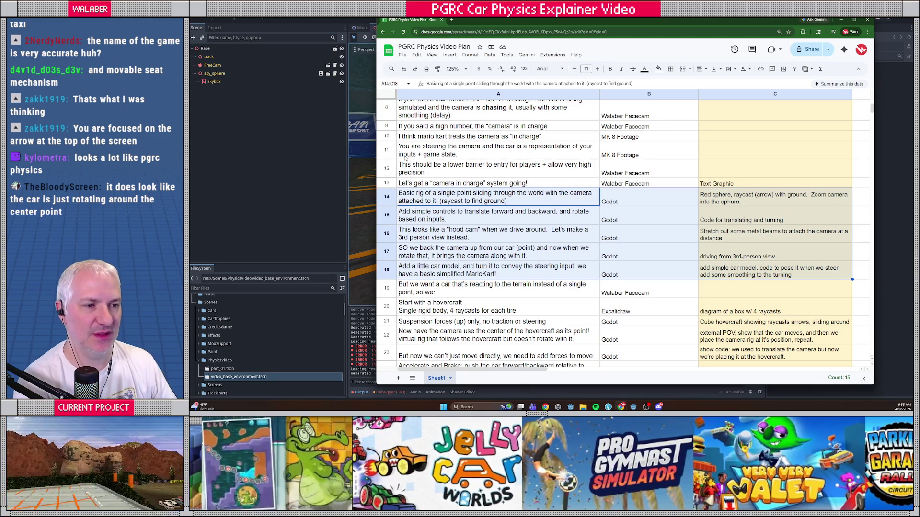
pyautogui.click(709, 198)
pyautogui.scroll(1, 647, 244)
pyautogui.moveTo(375, 328); pyautogui.dragTo(326, 328)
pyautogui.scroll(3, 808, 120)
# Add a bold SCENE header in D1 and fill C1:D1 yellow at font size 13.
pyautogui.click(815, 106)
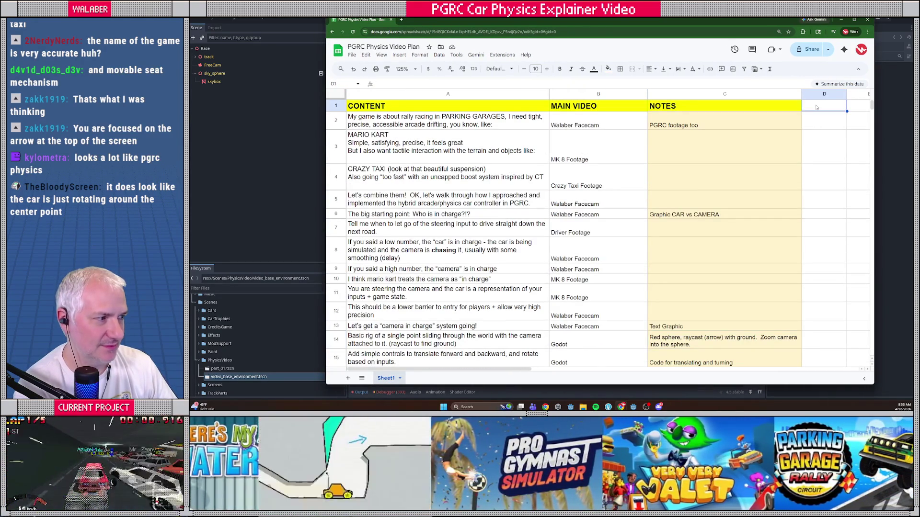
pyautogui.write('SCENE')
pyautogui.press('Return')
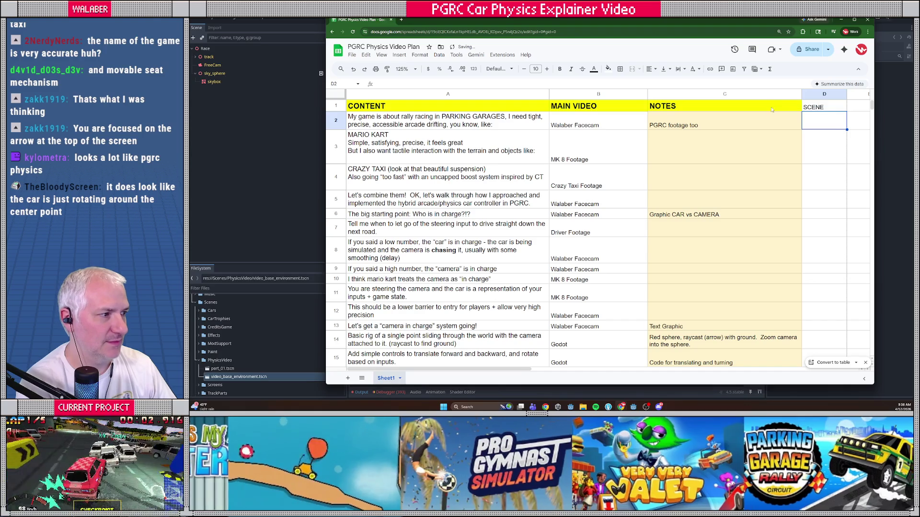
pyautogui.moveTo(773, 108); pyautogui.dragTo(817, 107)
pyautogui.click(560, 70)
pyautogui.click(560, 70)
pyautogui.click(608, 69)
pyautogui.click(634, 102)
pyautogui.click(546, 69)
pyautogui.click(523, 70)
# Enter part_01 in SCENE cell D14.
pyautogui.moveTo(824, 121); pyautogui.dragTo(824, 149)
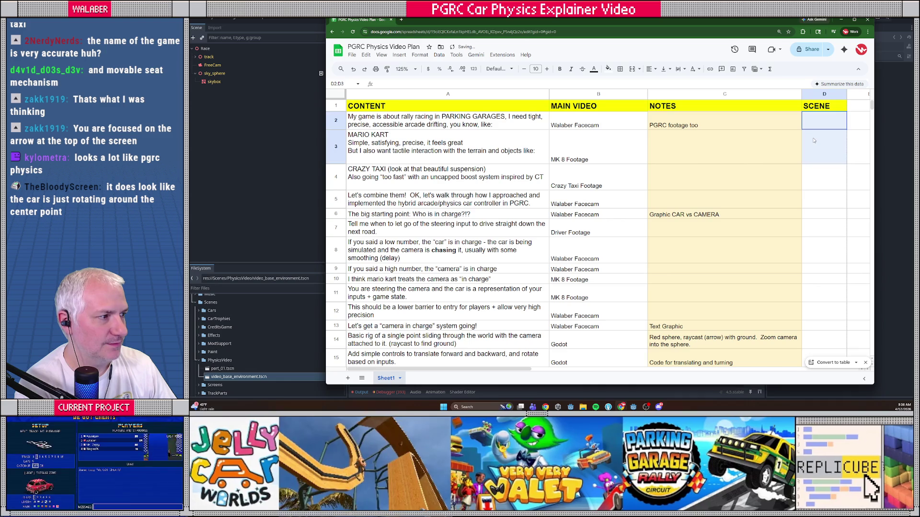
pyautogui.click(788, 242)
pyautogui.scroll(-3, 805, 245)
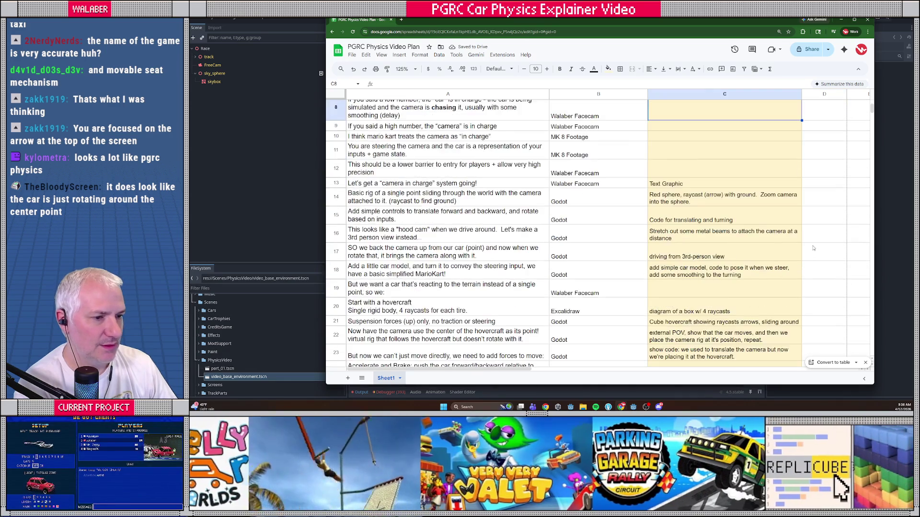
pyautogui.scroll(1, 813, 247)
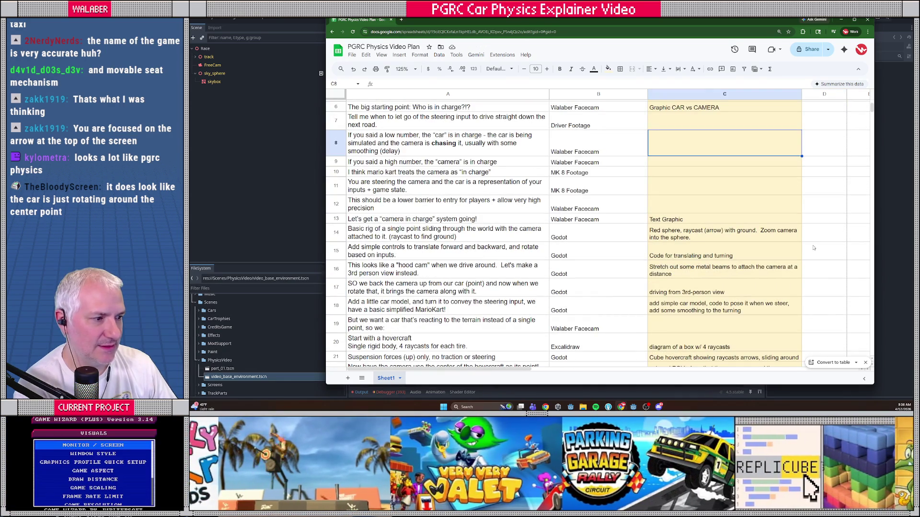
pyautogui.click(814, 234)
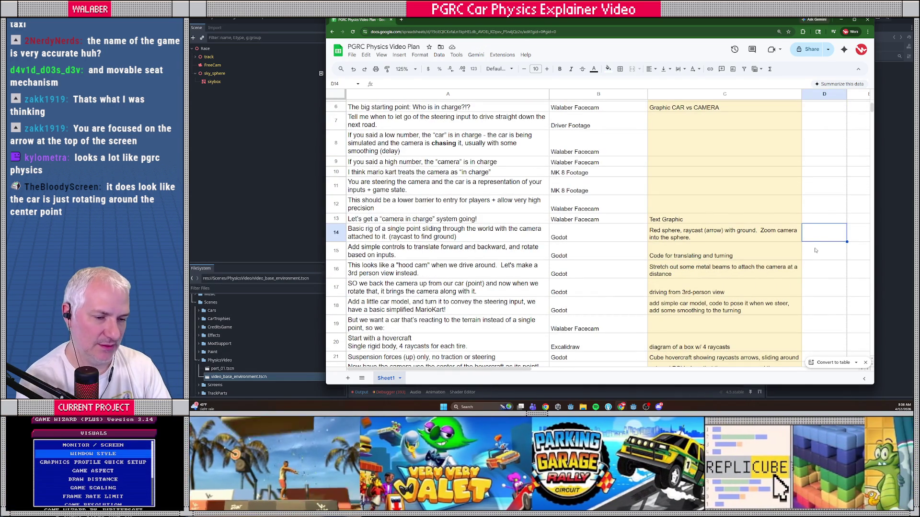
pyautogui.write('part_01')
pyautogui.press('Return')
# Copy part_01 down into the SCENE cells D15–D18, then bring Godot to the front.
pyautogui.press('Up')
pyautogui.hotkey('ctrl', 'c')
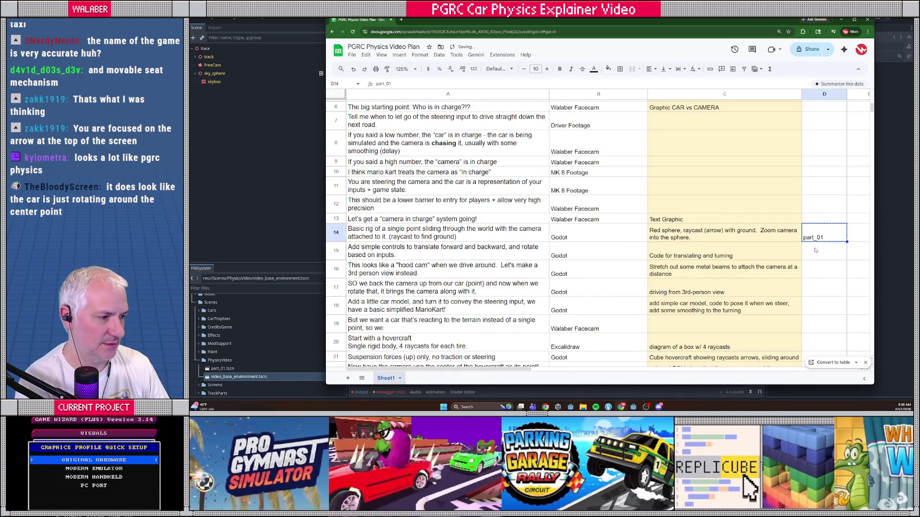
pyautogui.press('Down')
pyautogui.hotkey('ctrl', 'v')
pyautogui.press('Down')
pyautogui.hotkey('ctrl', 'v')
pyautogui.press('Down')
pyautogui.hotkey('ctrl', 'v')
pyautogui.press('Down')
pyautogui.hotkey('ctrl', 'v')
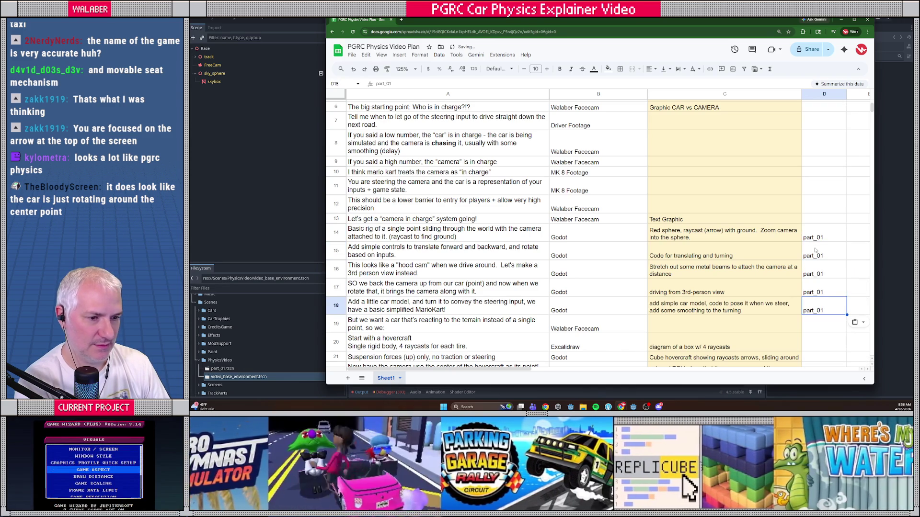
pyautogui.press('Down')
pyautogui.scroll(-3, 816, 250)
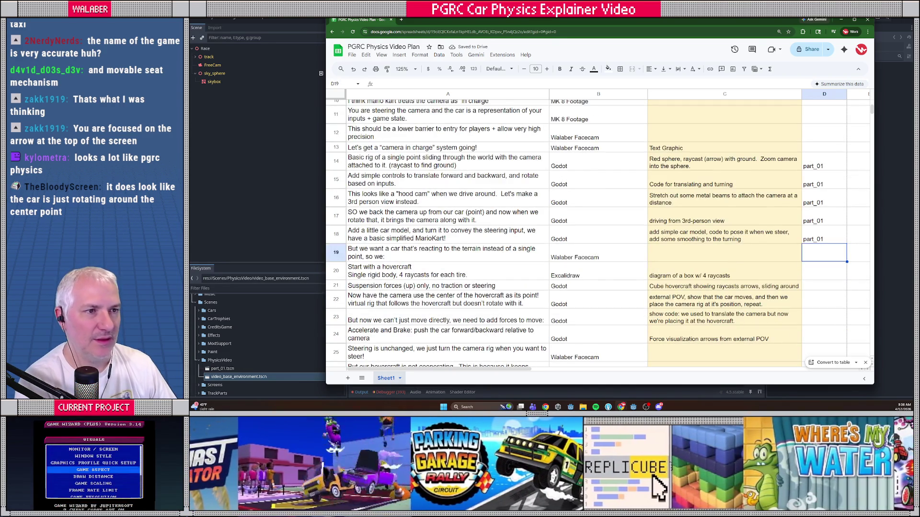
pyautogui.click(301, 106)
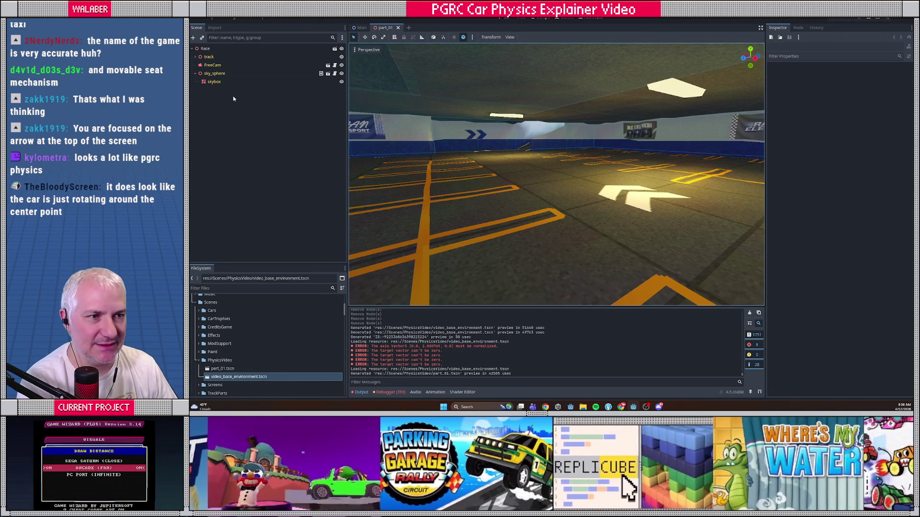
# Resize the editor panels, widening the 3D view and shrinking the scene hierarchy.
pyautogui.click(234, 99)
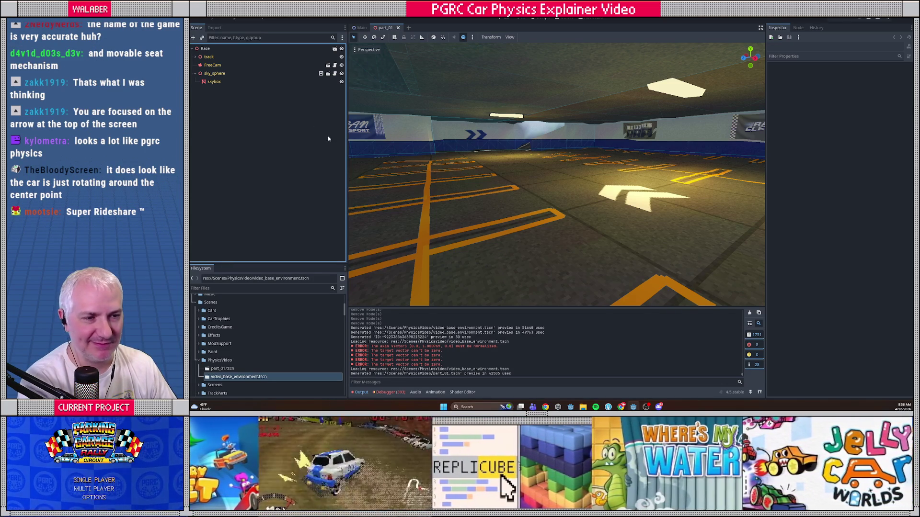
pyautogui.moveTo(347, 142); pyautogui.dragTo(341, 142)
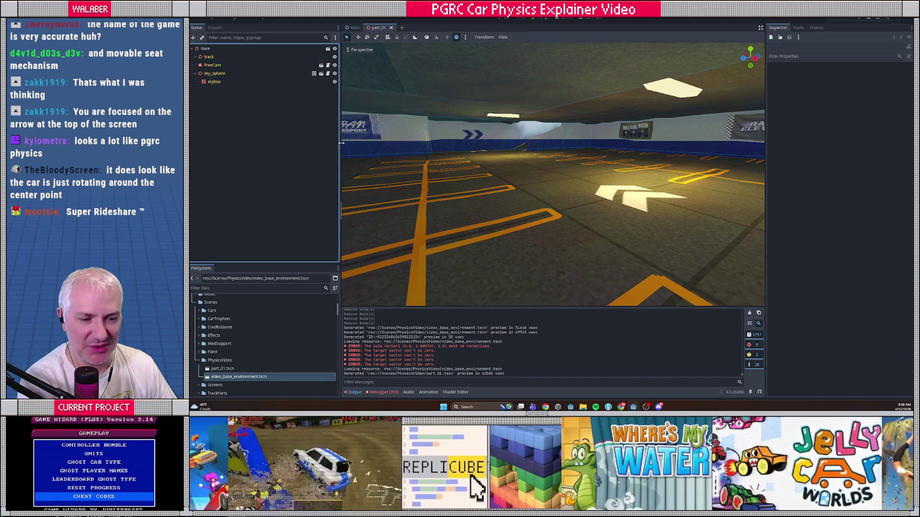
pyautogui.moveTo(261, 265); pyautogui.dragTo(261, 253)
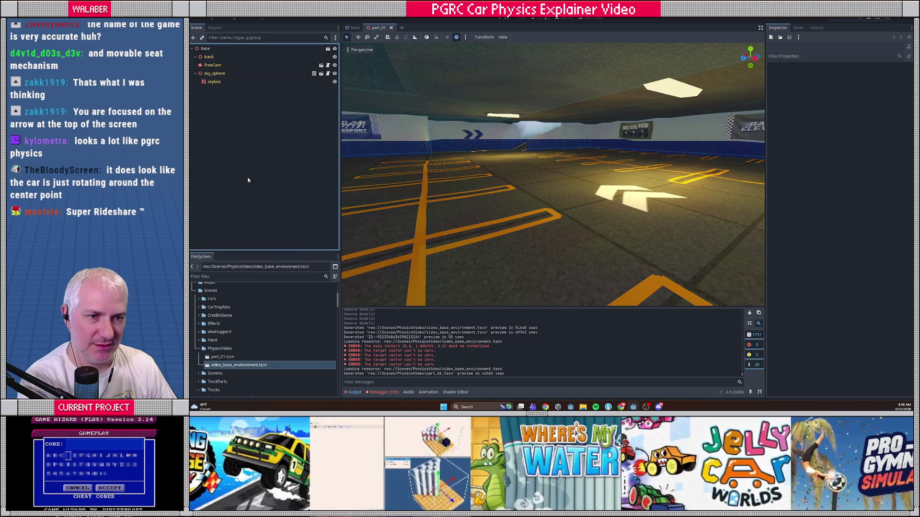
# Create a new 3D scene and rename its Node3D root to CameraRig-01.
pyautogui.click(401, 28)
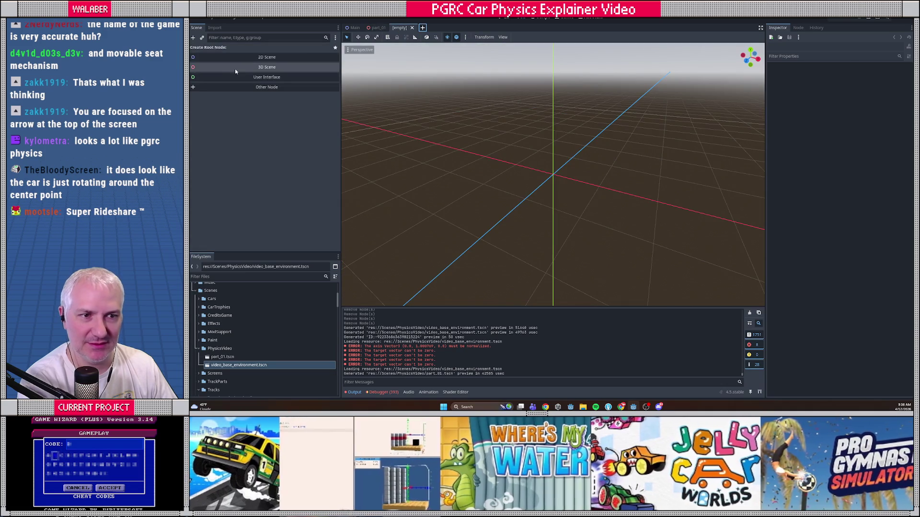
pyautogui.click(235, 68)
pyautogui.press('F2')
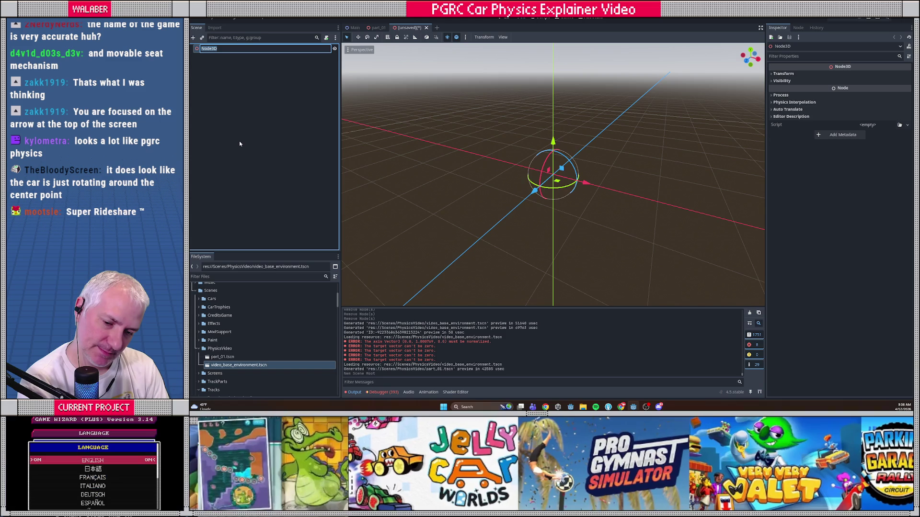
pyautogui.write('CameraRig')
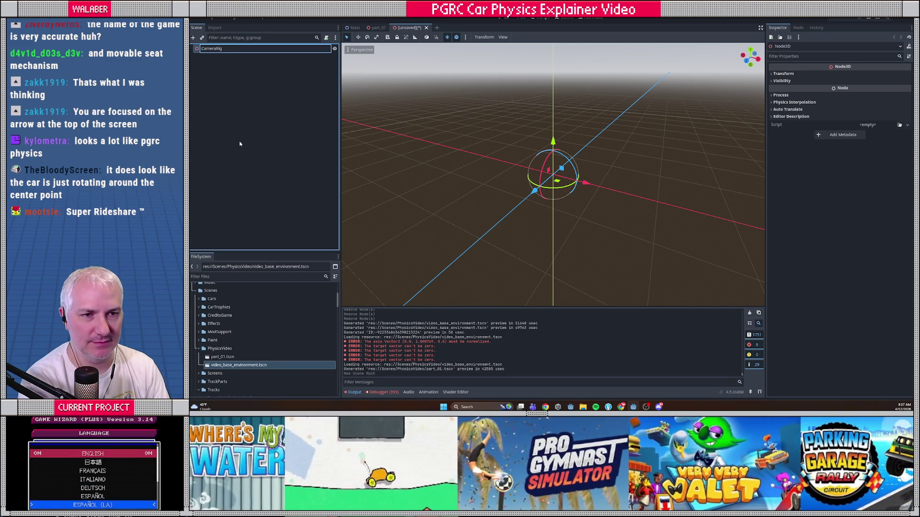
pyautogui.write('-01')
pyautogui.press('Return')
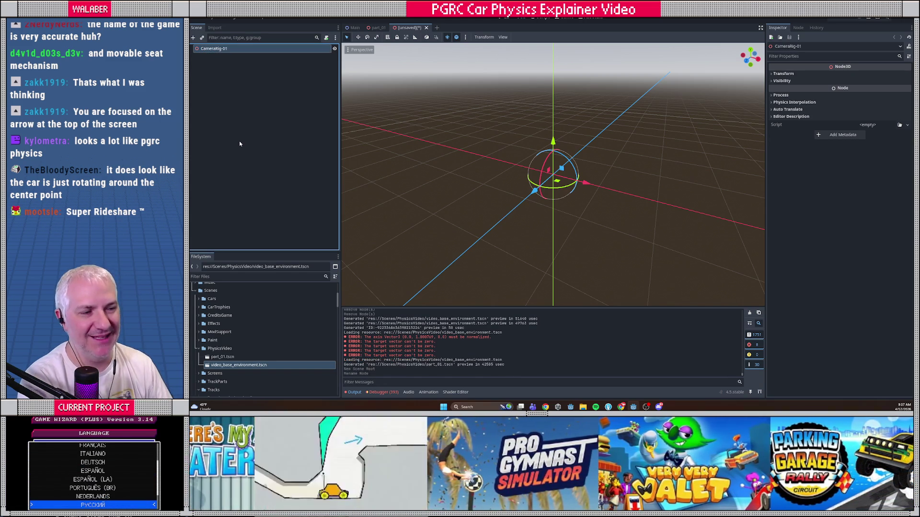
pyautogui.rightClick(247, 50)
# Add a MeshInstance3D child under CameraRig-01 and give it a SphereMesh.
pyautogui.click(258, 56)
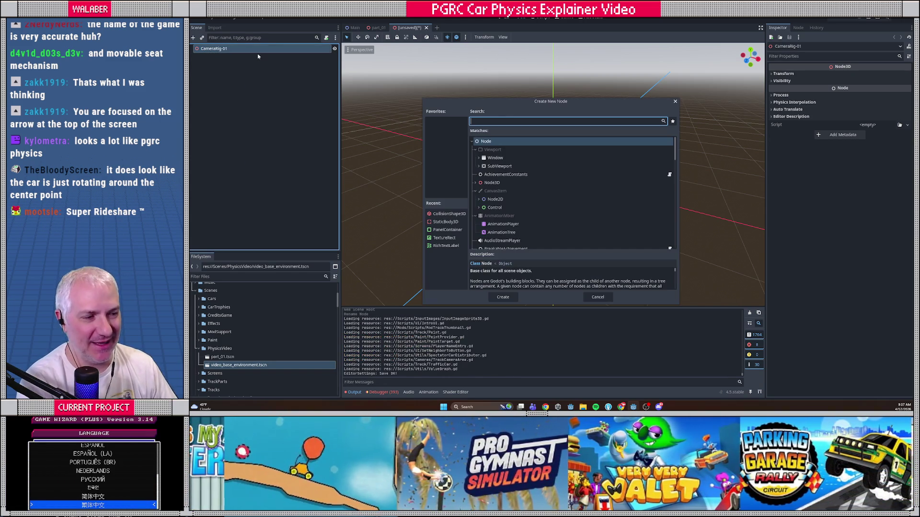
pyautogui.write('meshin')
pyautogui.press('Return')
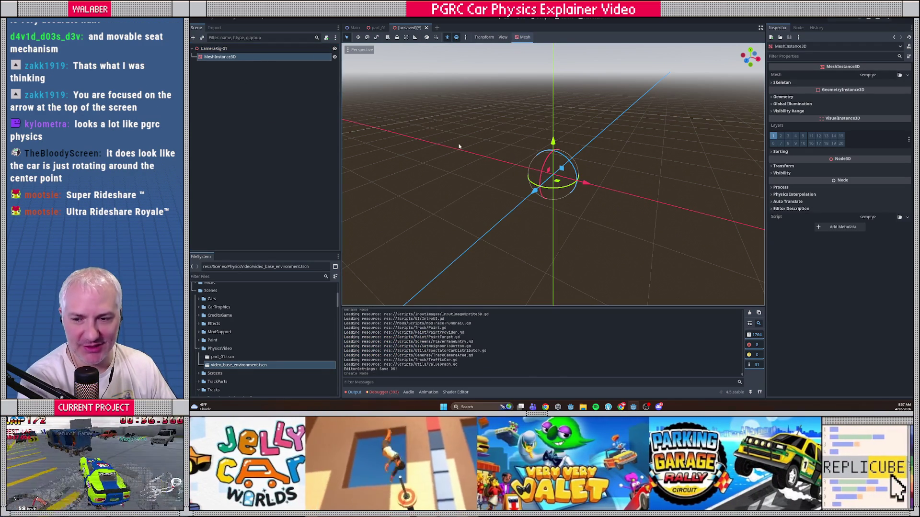
pyautogui.click(867, 75)
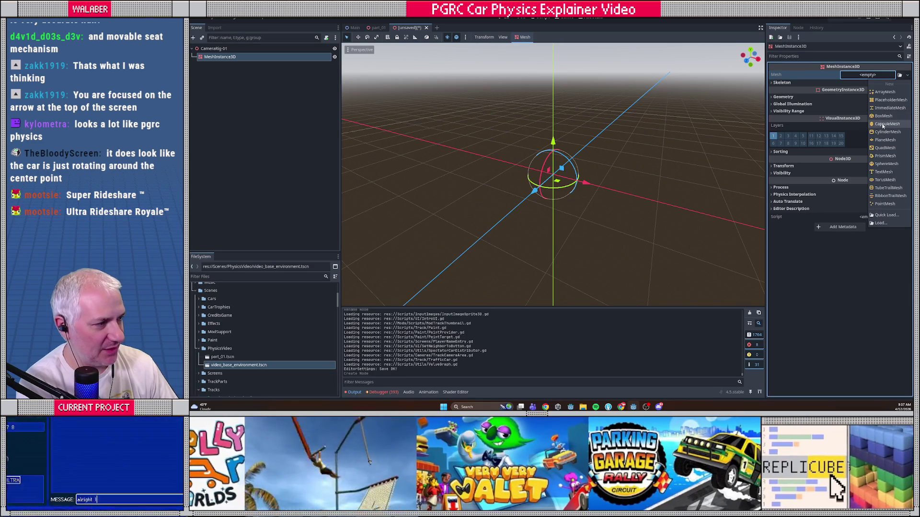
pyautogui.click(886, 164)
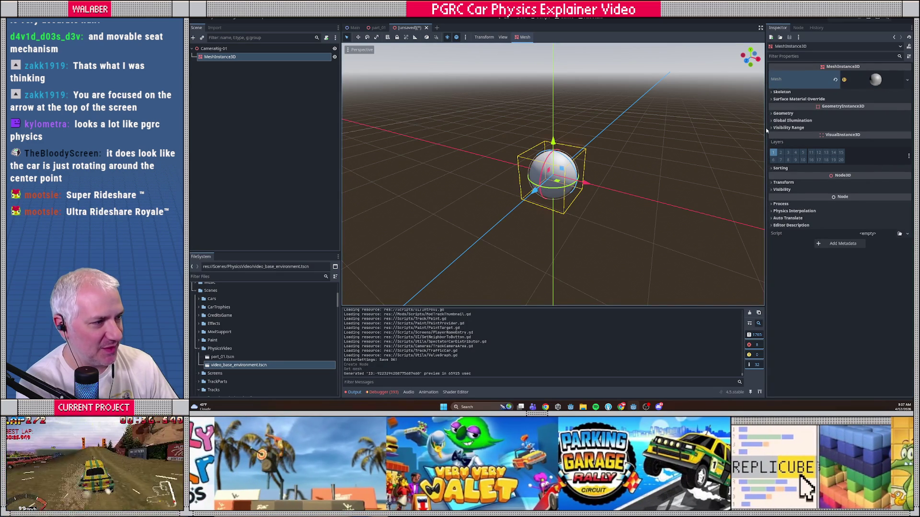
# Frame the sphere and set its radius to 0.25 and height to 0.5.
pyautogui.moveTo(765, 128); pyautogui.dragTo(714, 144)
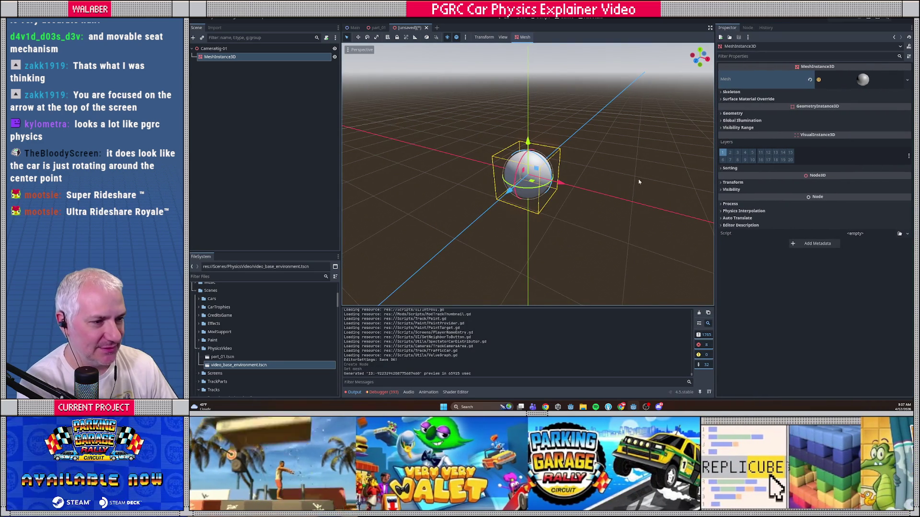
pyautogui.moveTo(640, 182); pyautogui.dragTo(609, 169)
pyautogui.press('f')
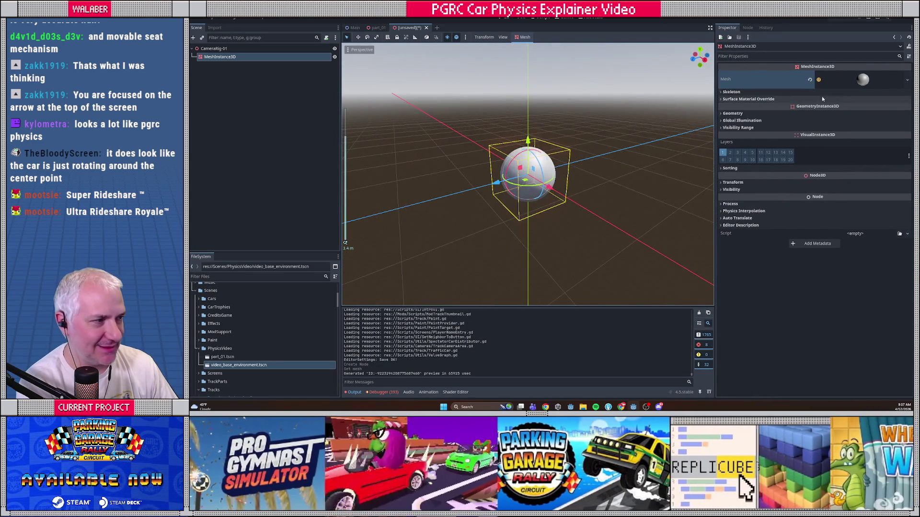
pyautogui.click(862, 81)
pyautogui.click(841, 138)
pyautogui.write('0')
pyautogui.press('Tab')
pyautogui.write('0.5')
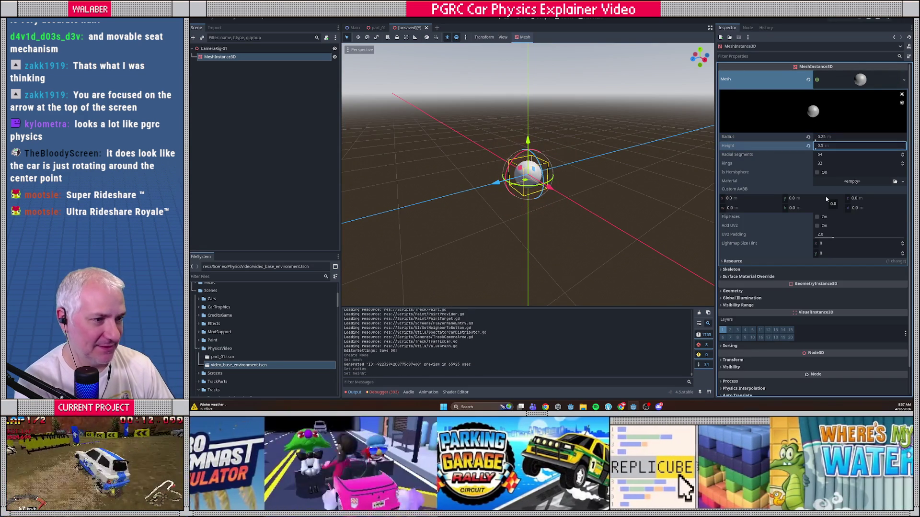
# Look at the surface material override options without assigning a material.
pyautogui.click(763, 276)
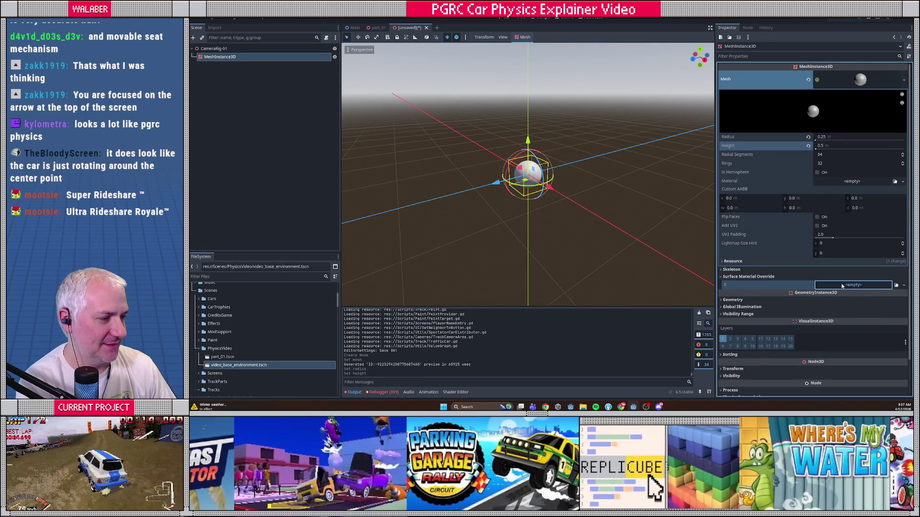
pyautogui.click(853, 284)
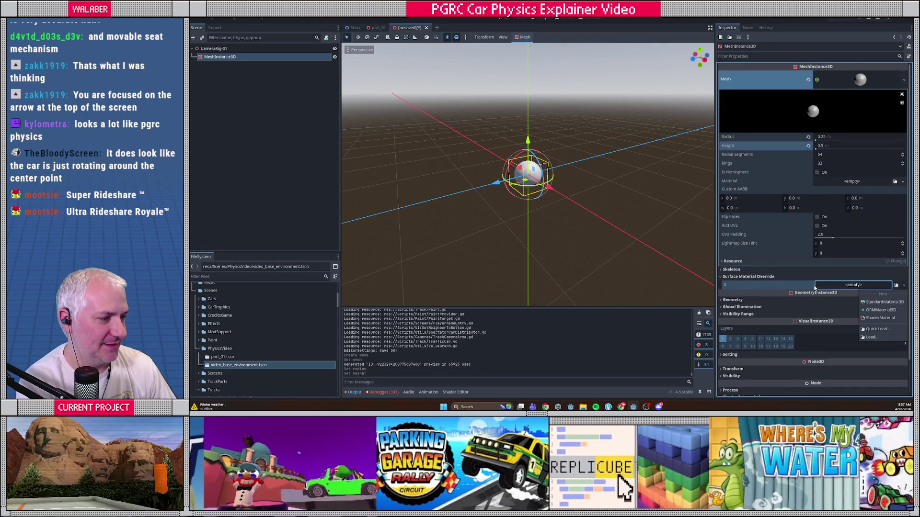
pyautogui.press('Escape')
pyautogui.scroll(-1, 815, 239)
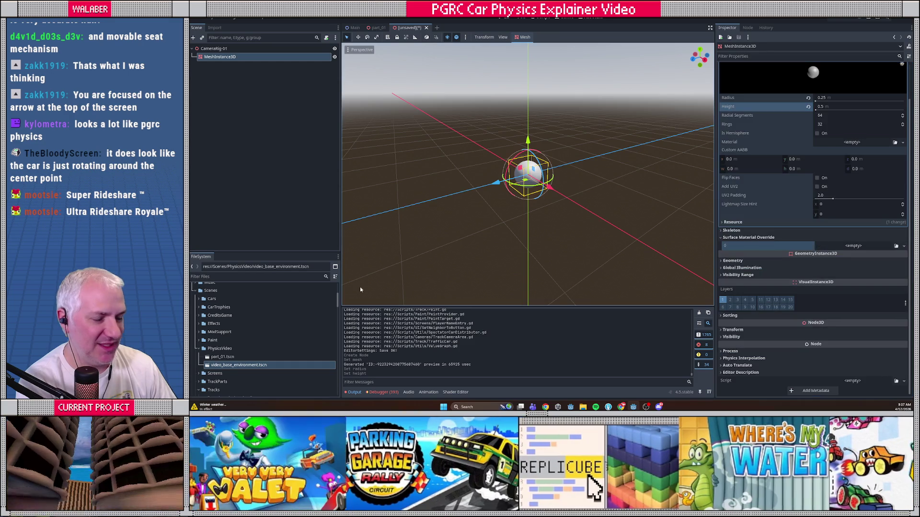
pyautogui.click(377, 27)
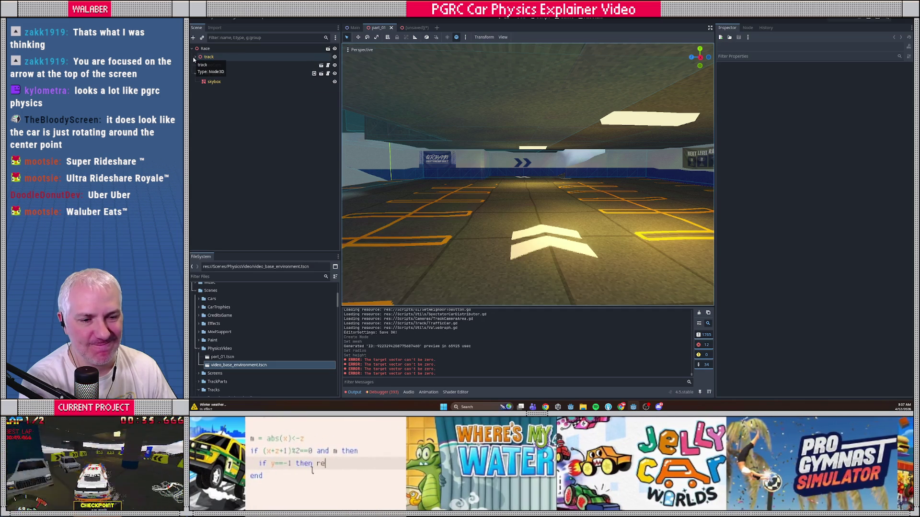
# Make the project file list taller by raising the Scene/FileSystem splitter.
pyautogui.moveTo(267, 252); pyautogui.dragTo(267, 181)
pyautogui.click(211, 90)
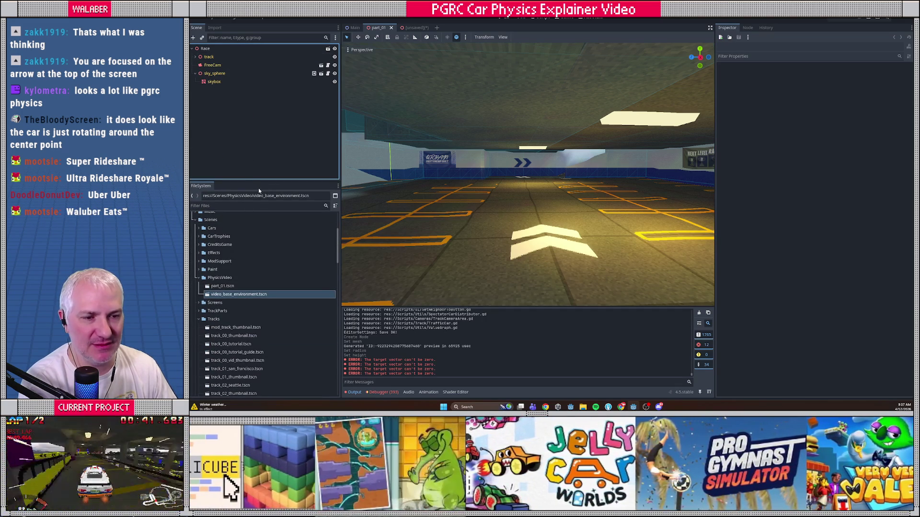
pyautogui.click(210, 19)
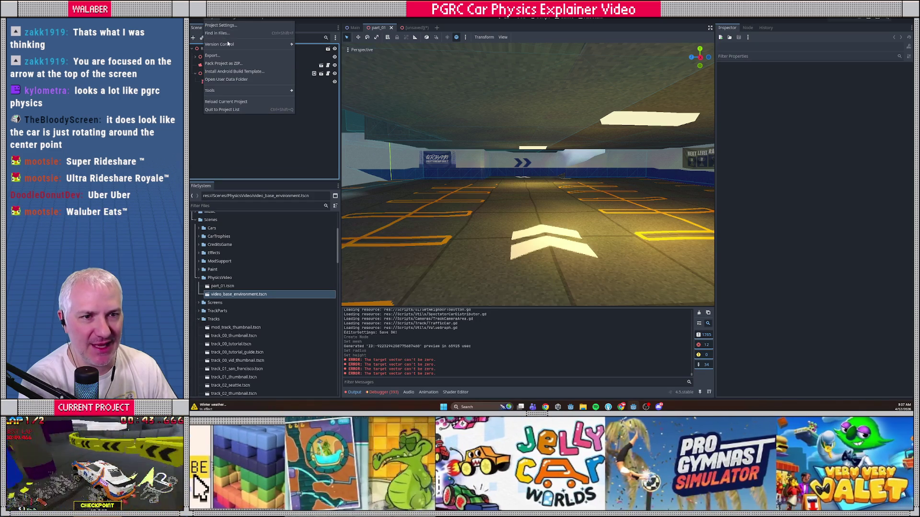
# Set shader globals JITTER_RESOLUTION to 1920 × 1080 and JITTER to 0.0 in Project Settings.
pyautogui.click(233, 25)
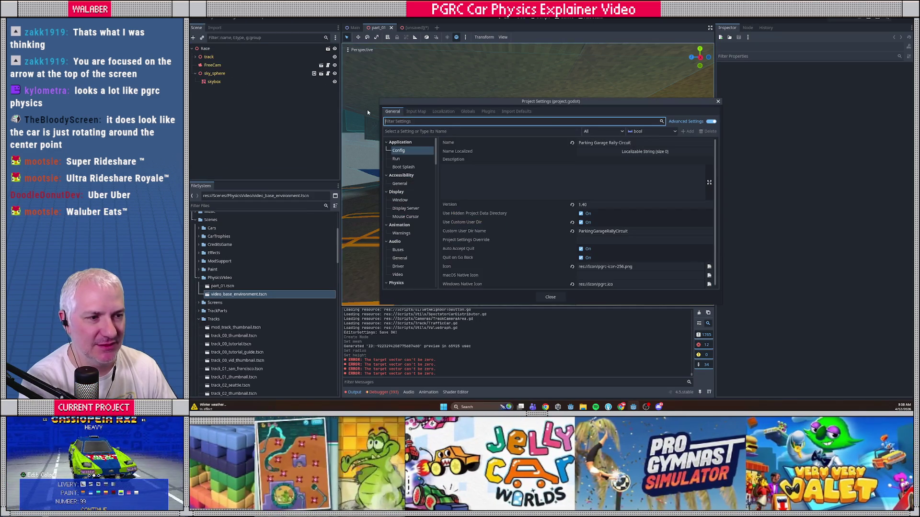
pyautogui.click(467, 112)
pyautogui.click(422, 121)
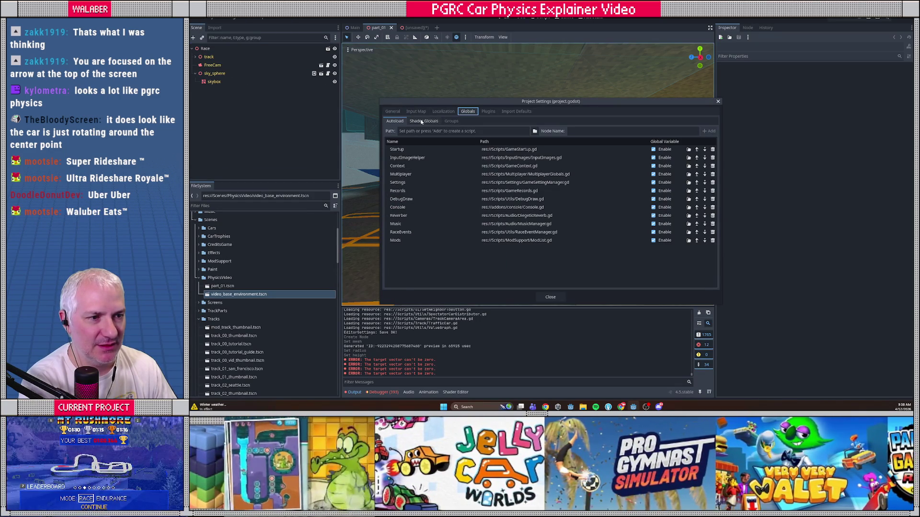
pyautogui.scroll(-3, 493, 189)
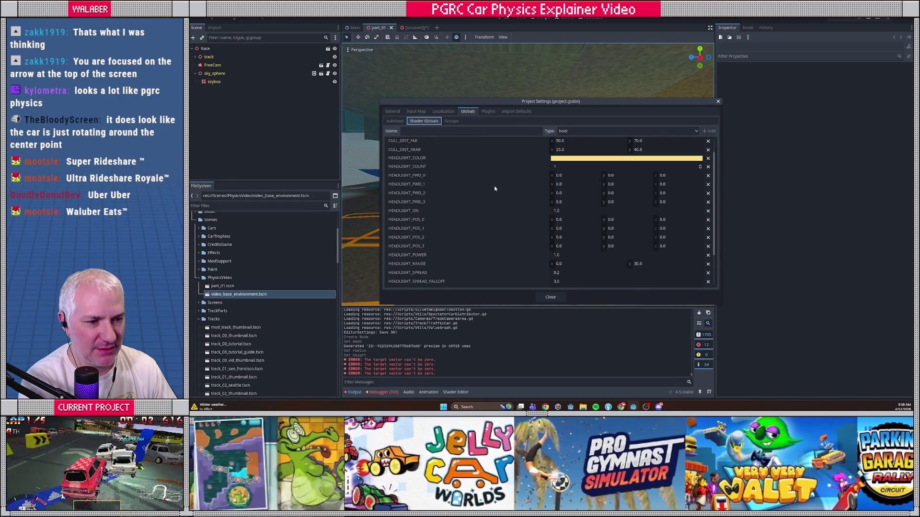
pyautogui.click(514, 265)
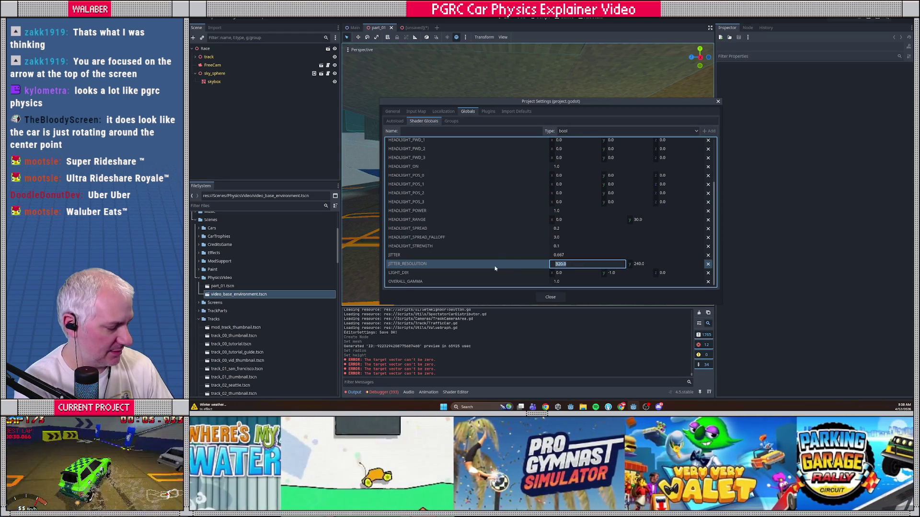
pyautogui.write('20')
pyautogui.press('Tab')
pyautogui.write('1080.0')
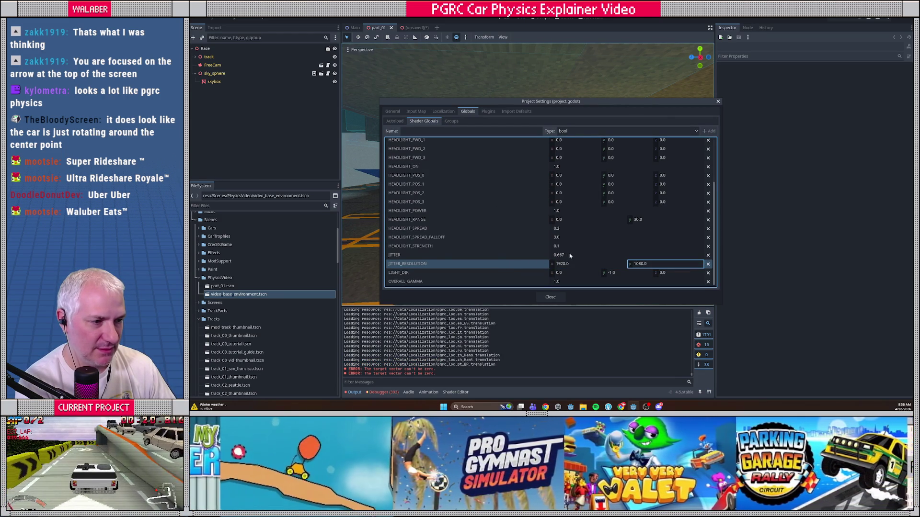
pyautogui.click(569, 256)
pyautogui.write('0.0')
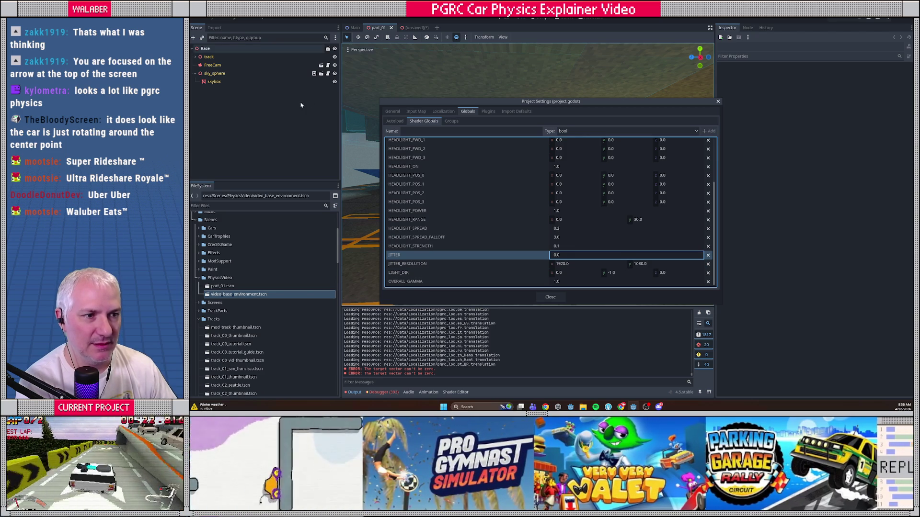
pyautogui.click(550, 297)
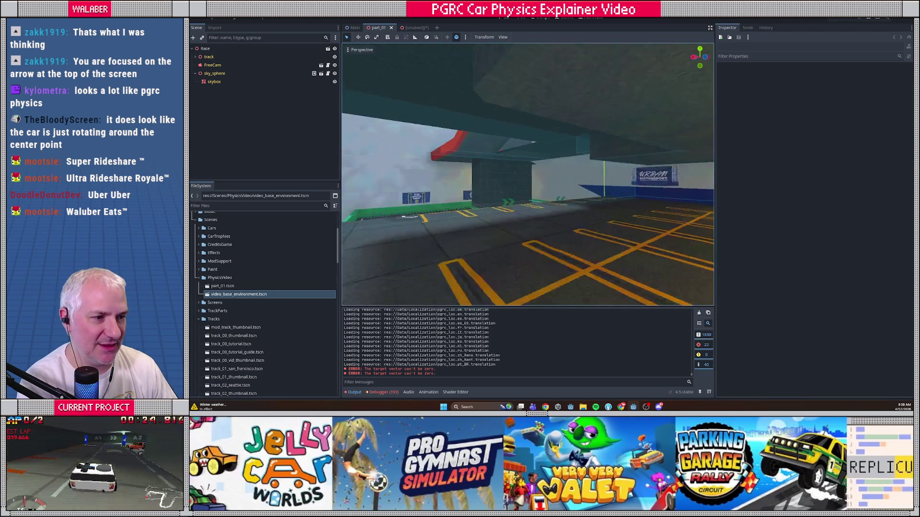
pyautogui.scroll(2, 527, 175)
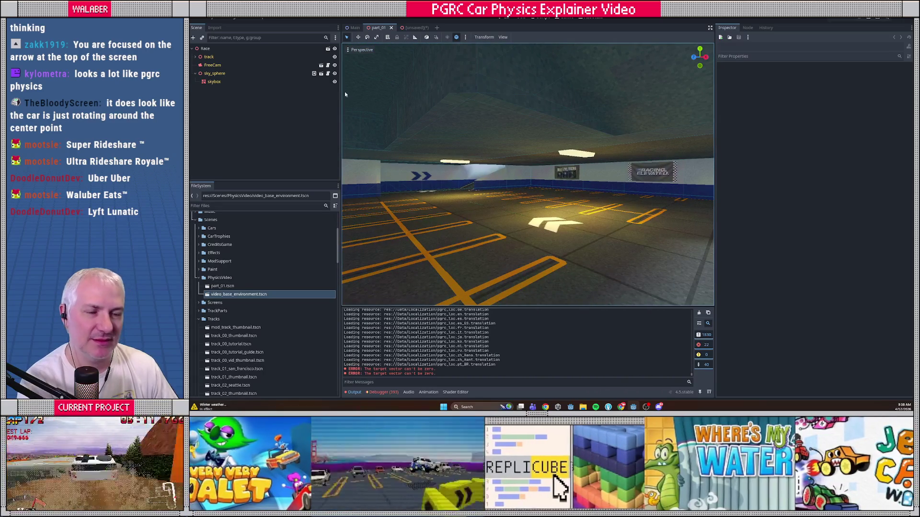
pyautogui.click(213, 19)
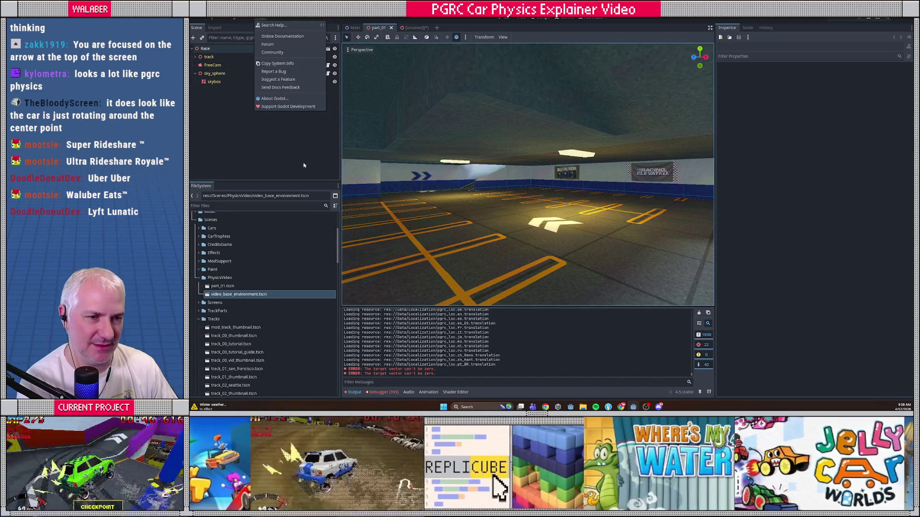
pyautogui.click(254, 155)
pyautogui.click(213, 19)
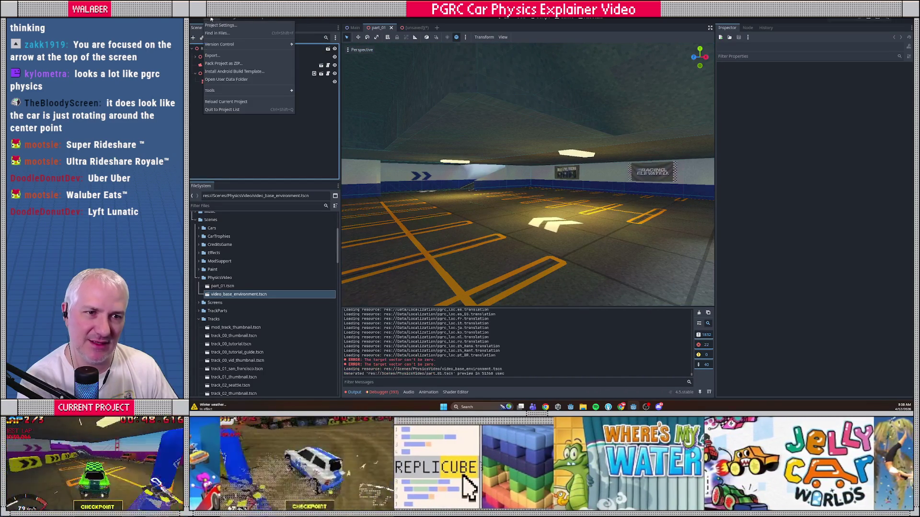
pyautogui.moveTo(227, 91)
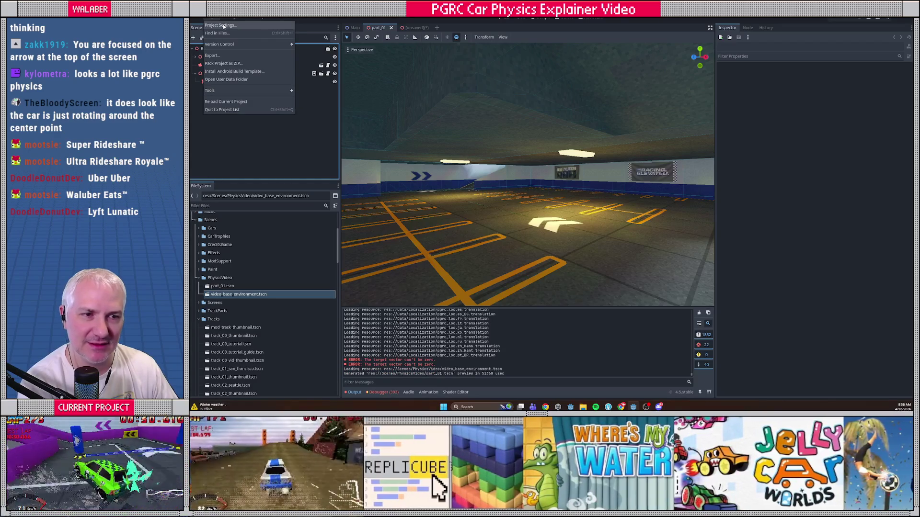
pyautogui.click(220, 25)
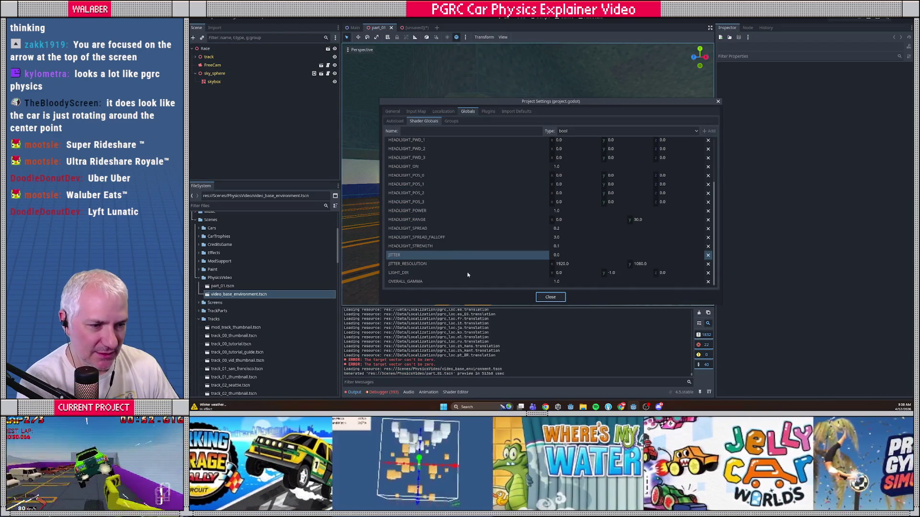
pyautogui.scroll(5, 459, 237)
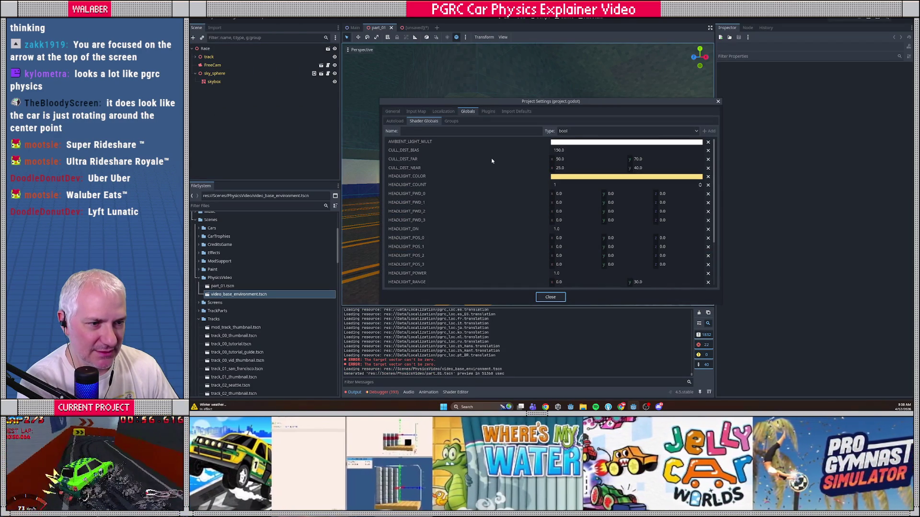
pyautogui.click(549, 297)
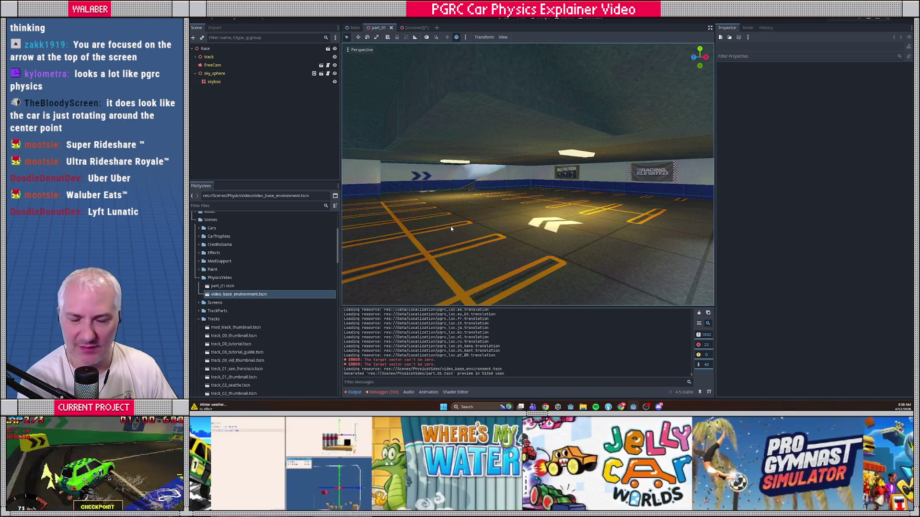
# Search the FileSystem for 'san' and 'track_01', then open garage_01.blend's Advanced Import Settings.
pyautogui.click(257, 206)
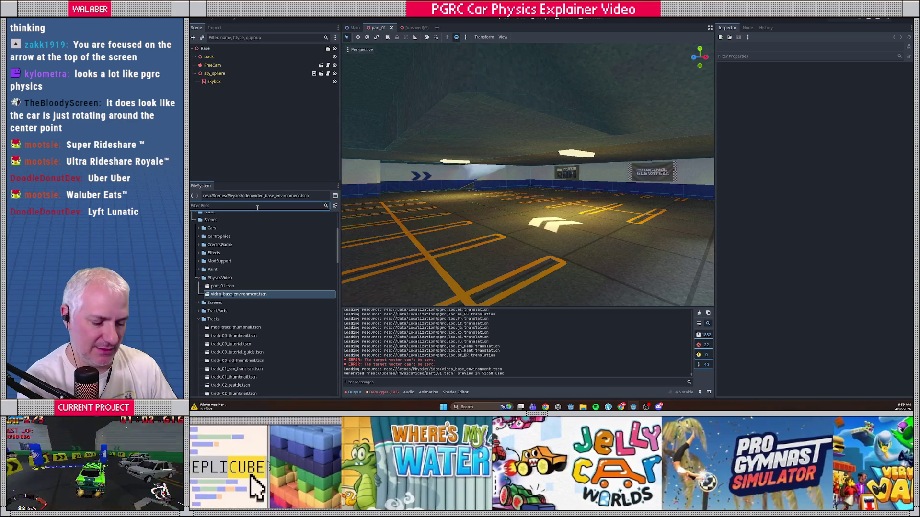
pyautogui.write('san')
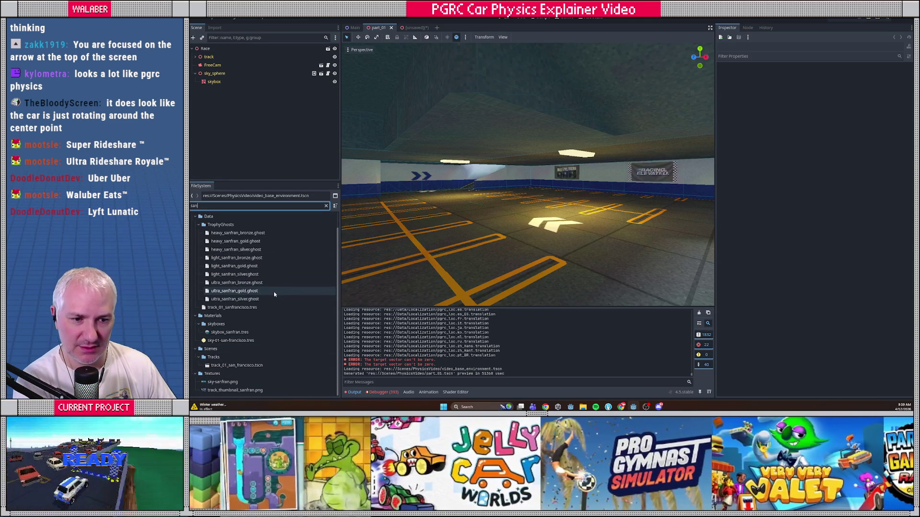
pyautogui.press('BackSpace')
pyautogui.press('BackSpace')
pyautogui.press('BackSpace')
pyautogui.write('track_')
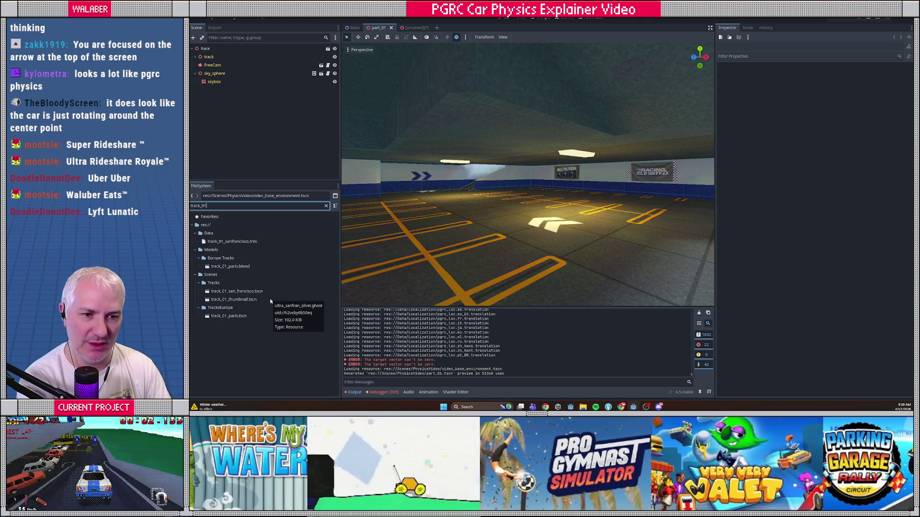
pyautogui.write('01')
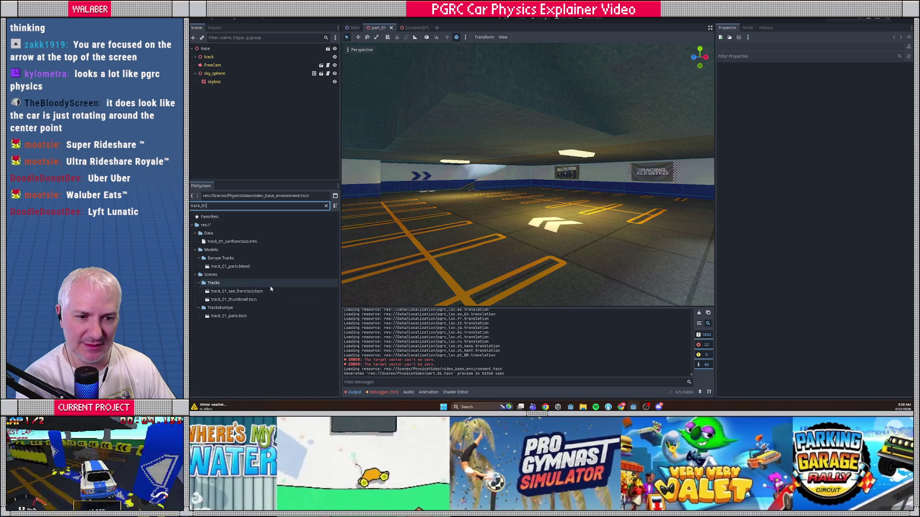
pyautogui.click(326, 206)
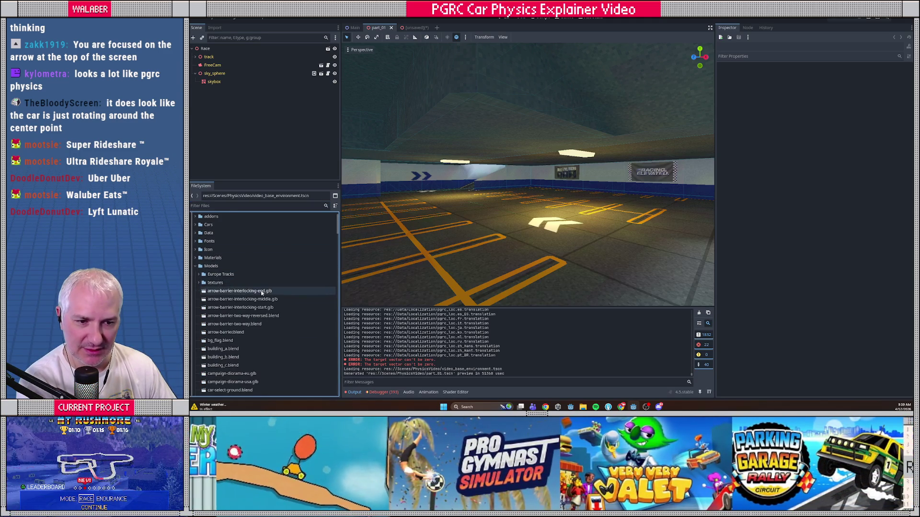
pyautogui.scroll(-5, 273, 297)
pyautogui.moveTo(223, 282); pyautogui.dragTo(506, 217)
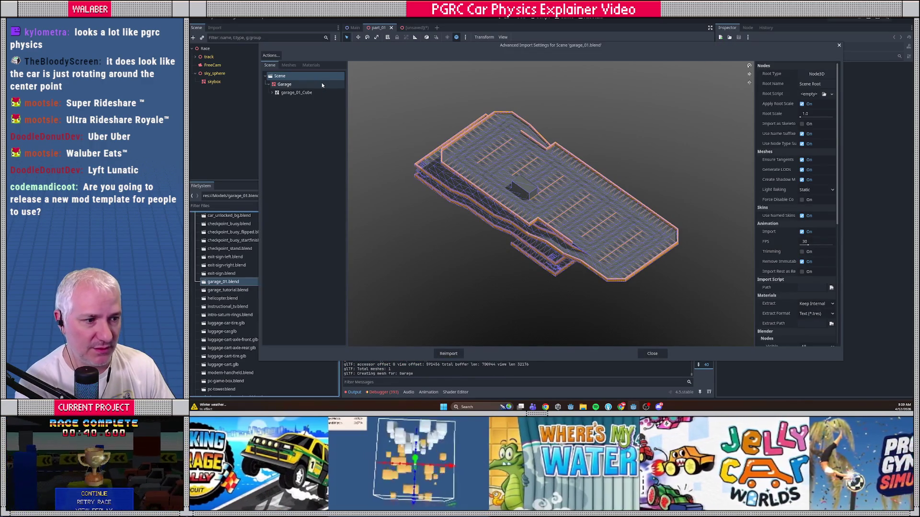
pyautogui.moveTo(527, 158)
pyautogui.mouseDown()
pyautogui.moveTo(551, 243)
pyautogui.moveTo(595, 267)
pyautogui.moveTo(488, 217)
pyautogui.mouseUp()
pyautogui.moveTo(616, 273)
pyautogui.mouseDown()
pyautogui.moveTo(575, 217)
pyautogui.moveTo(573, 241)
pyautogui.moveTo(620, 318)
pyautogui.mouseUp()
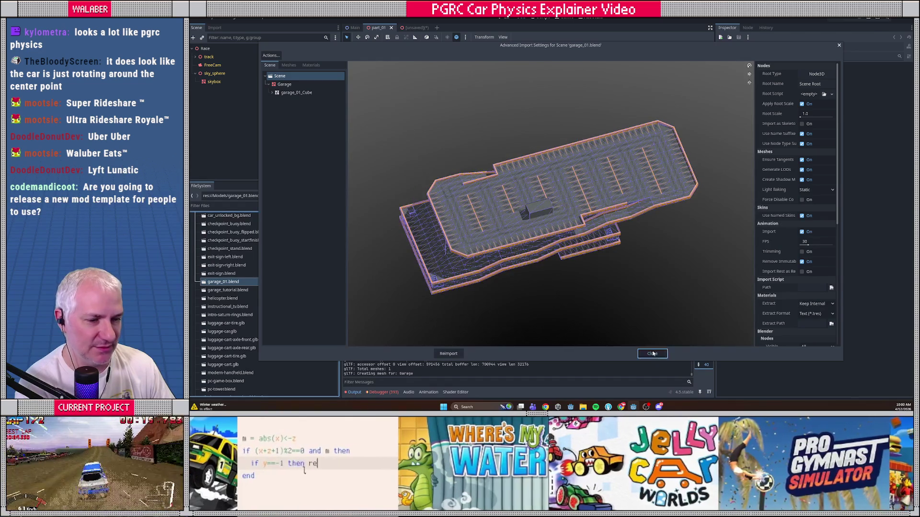
pyautogui.click(652, 353)
pyautogui.scroll(-2, 275, 302)
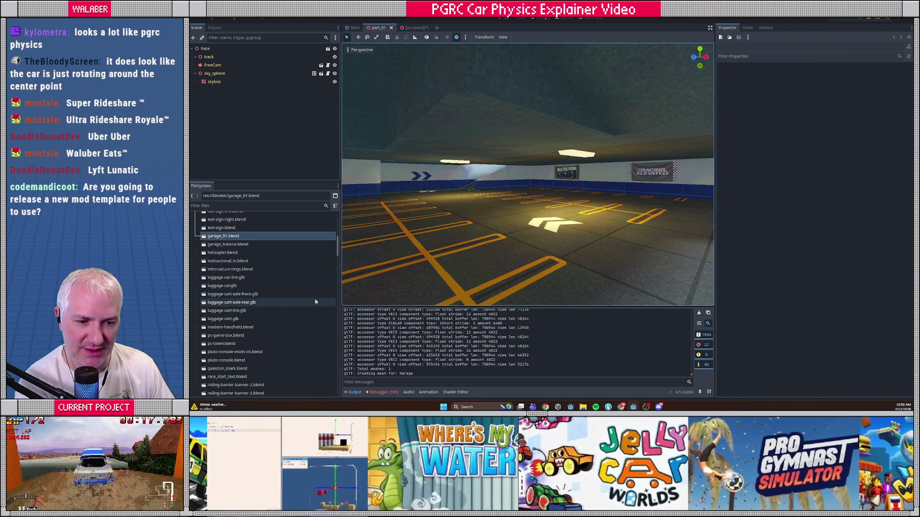
pyautogui.scroll(-7, 292, 299)
pyautogui.scroll(-11, 303, 295)
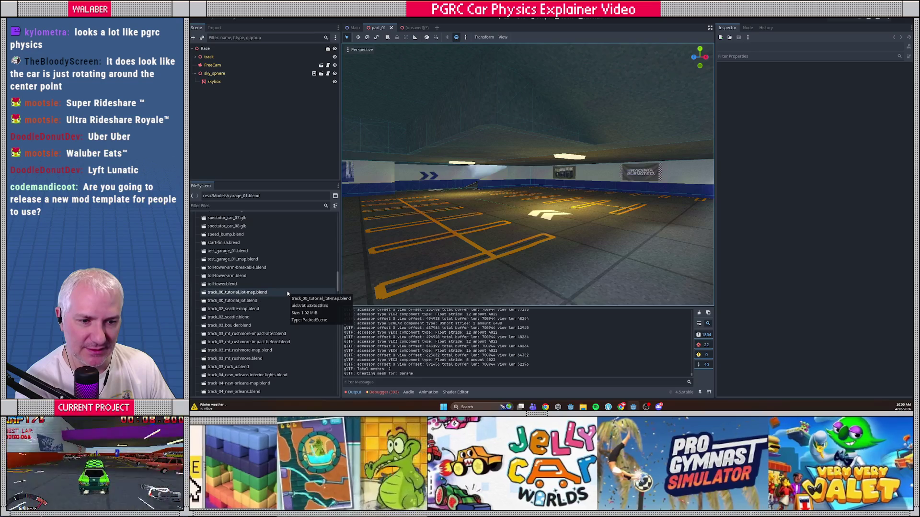
pyautogui.scroll(-2, 287, 302)
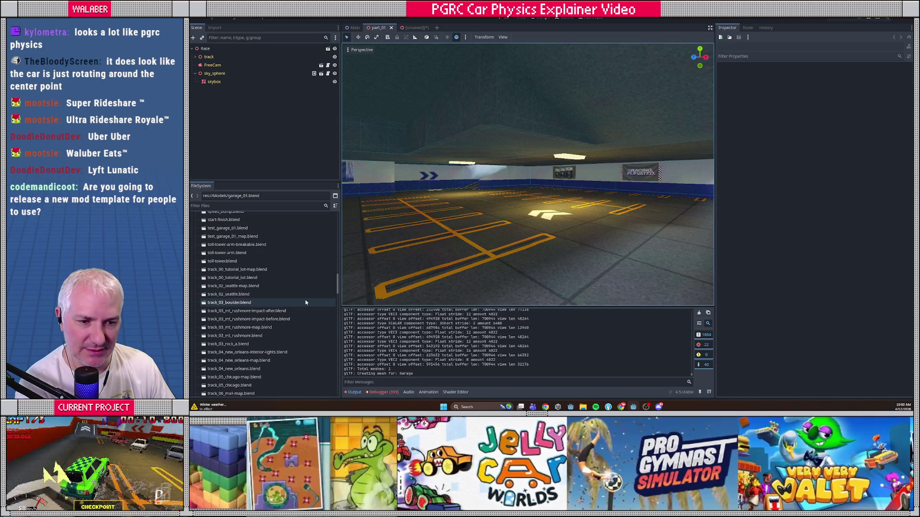
pyautogui.scroll(-4, 306, 302)
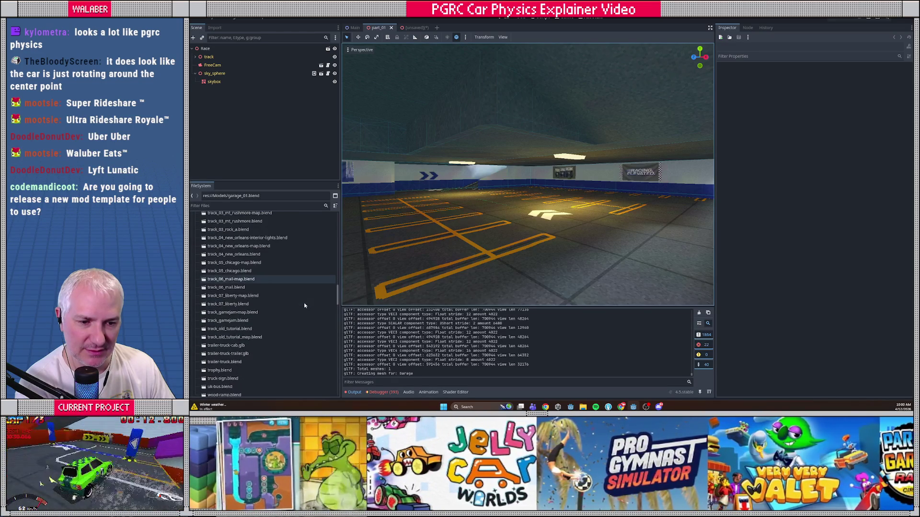
pyautogui.scroll(-1, 305, 305)
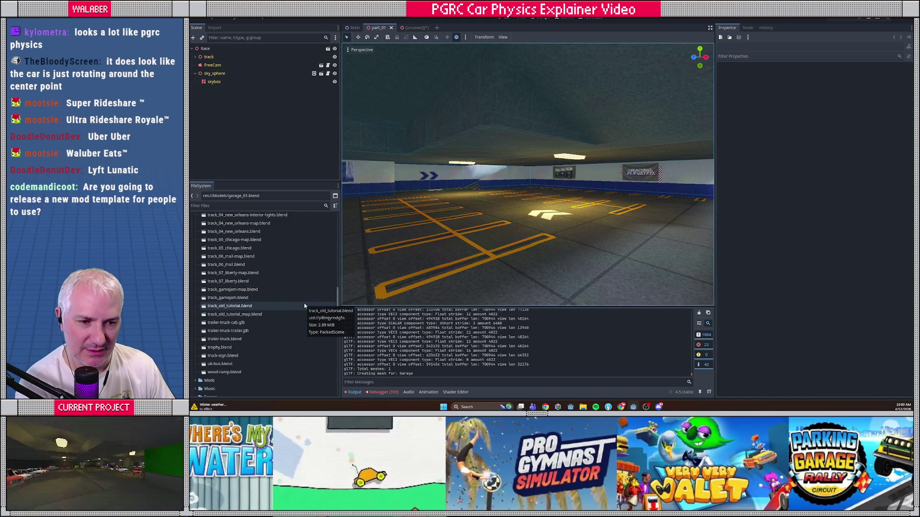
pyautogui.scroll(10, 304, 306)
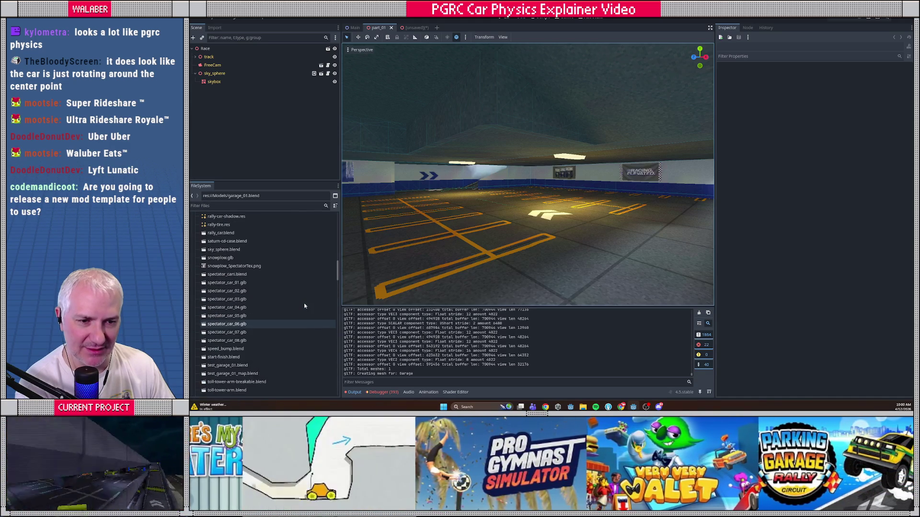
pyautogui.scroll(10, 304, 306)
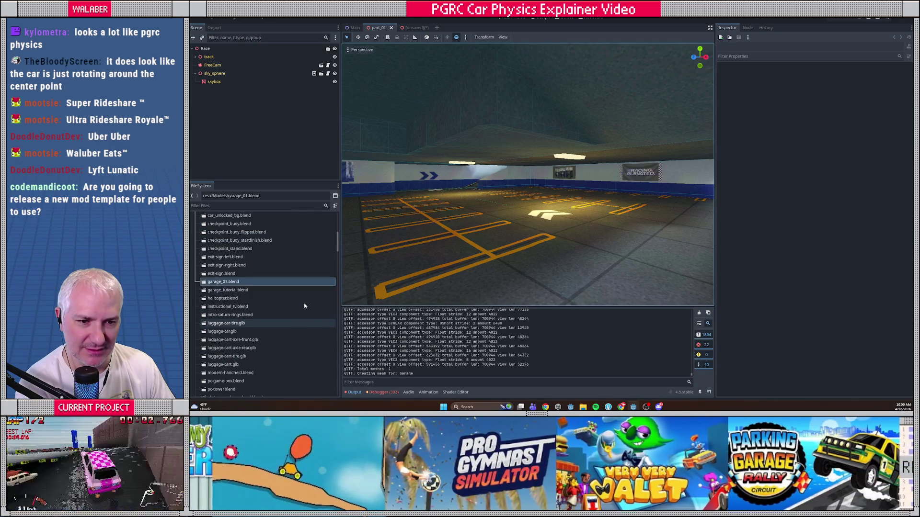
pyautogui.doubleClick(254, 282)
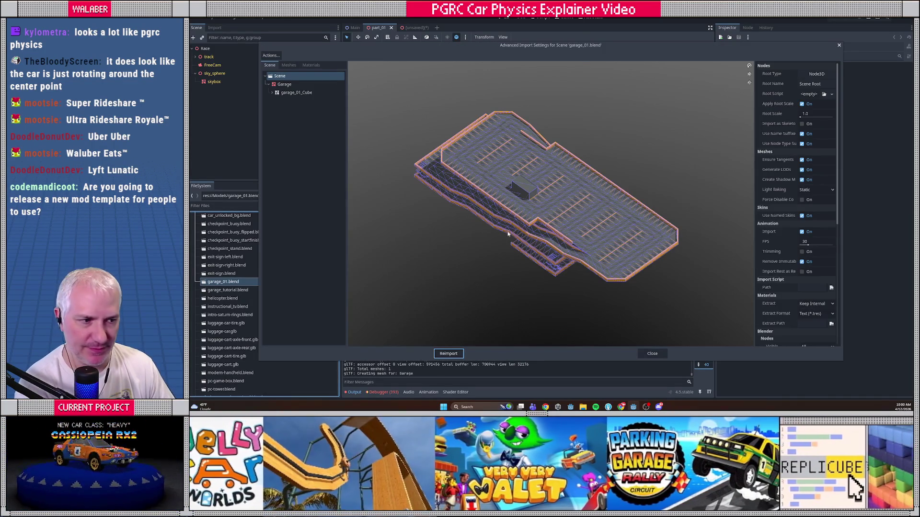
pyautogui.moveTo(502, 239); pyautogui.dragTo(534, 221)
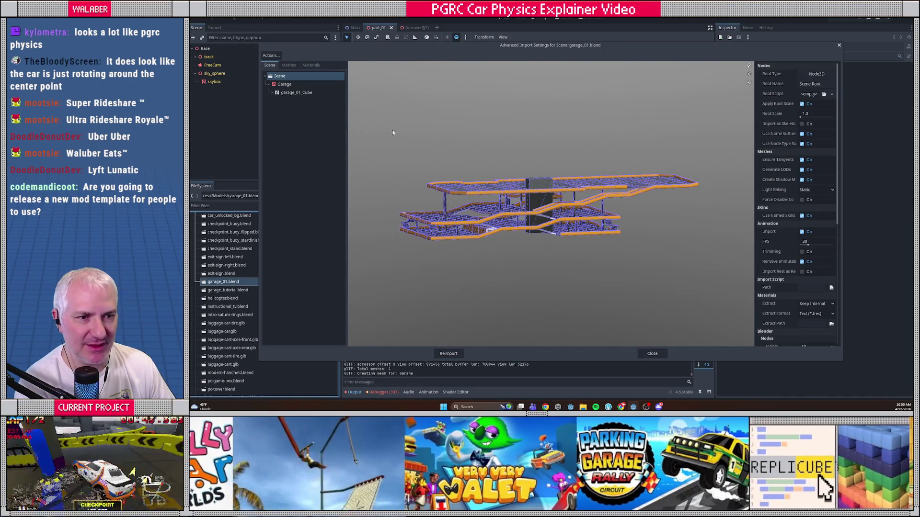
pyautogui.click(656, 354)
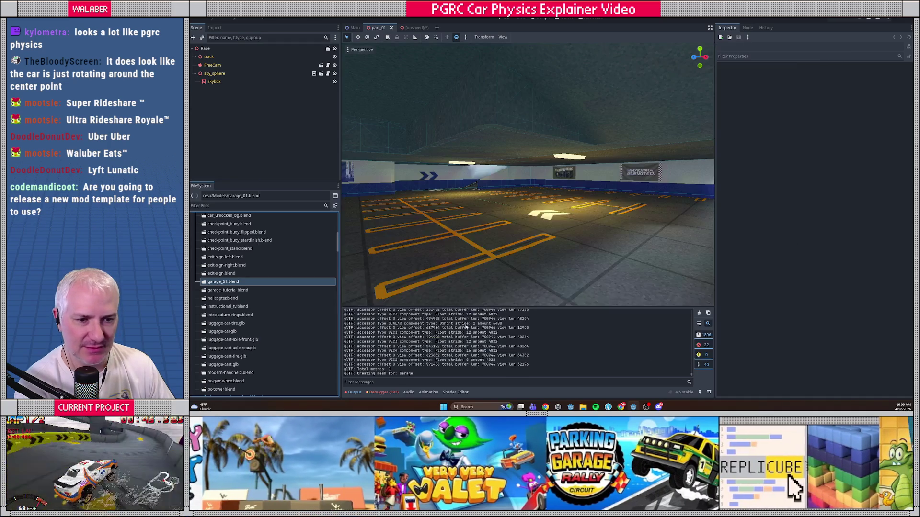
pyautogui.doubleClick(259, 291)
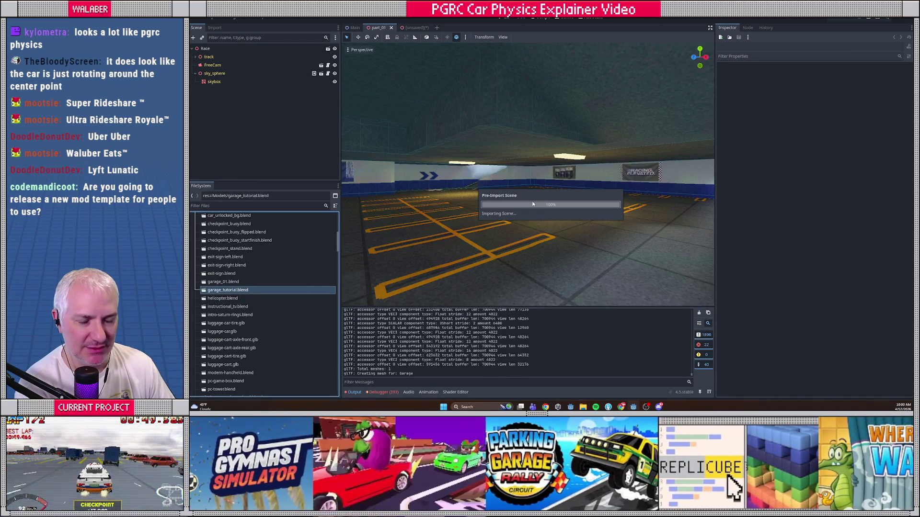
pyautogui.moveTo(510, 221)
pyautogui.mouseDown()
pyautogui.moveTo(633, 194)
pyautogui.moveTo(503, 218)
pyautogui.moveTo(543, 225)
pyautogui.moveTo(528, 229)
pyautogui.mouseUp()
pyautogui.click(649, 354)
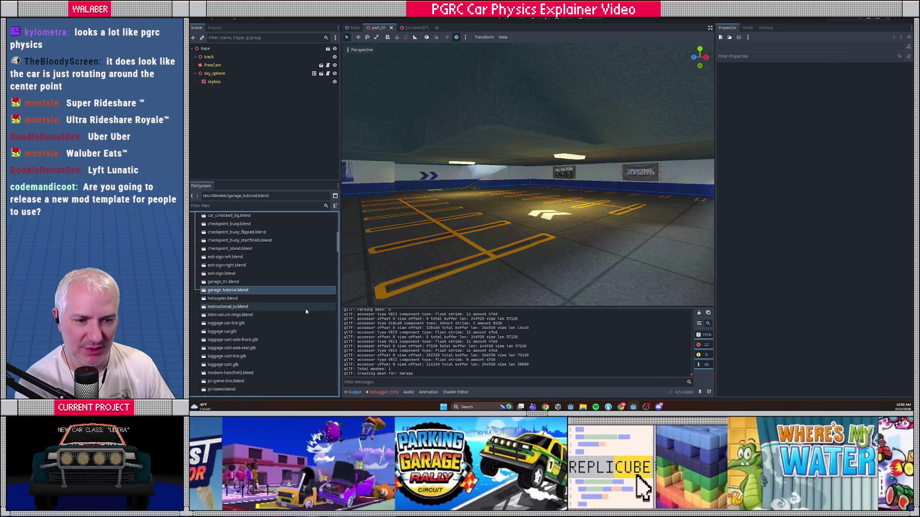
pyautogui.click(195, 57)
pyautogui.click(195, 57)
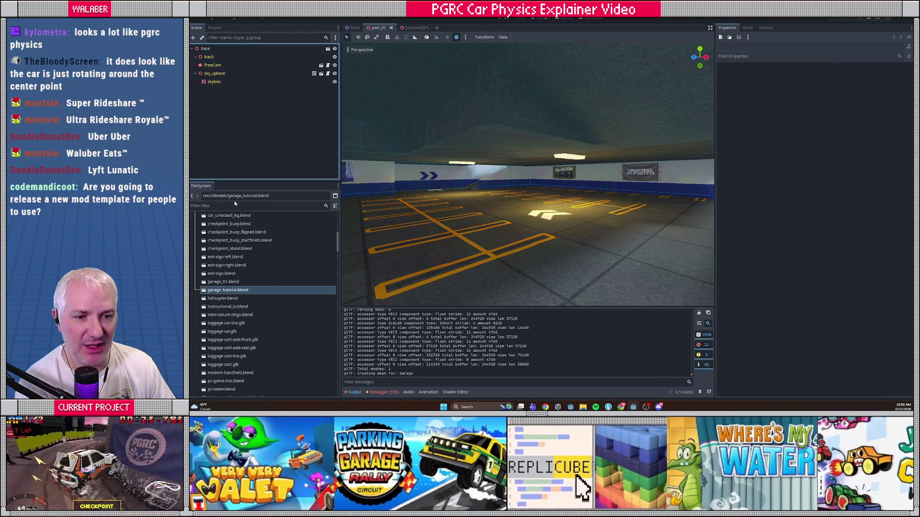
pyautogui.scroll(-5, 281, 310)
pyautogui.scroll(-5, 282, 311)
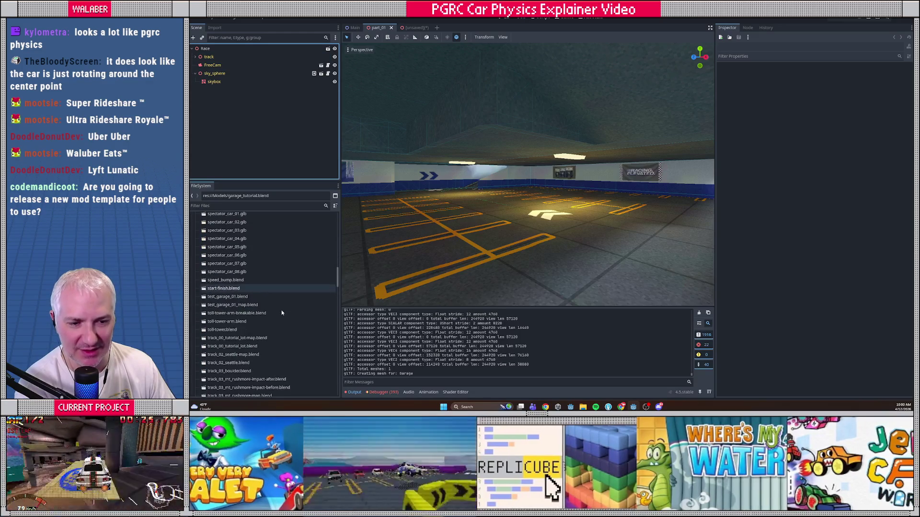
# Open test_garage_01.blend's import settings and inspect its Cement material.
pyautogui.doubleClick(241, 298)
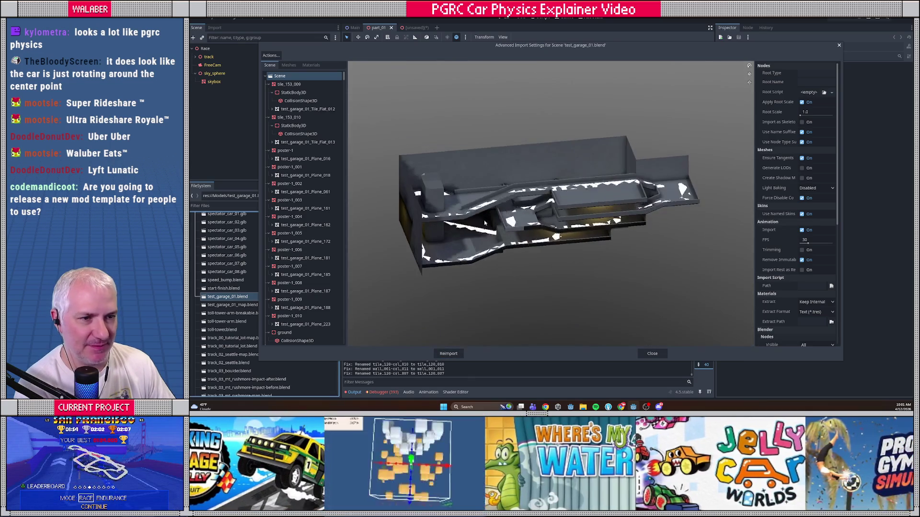
pyautogui.click(311, 65)
pyautogui.click(288, 77)
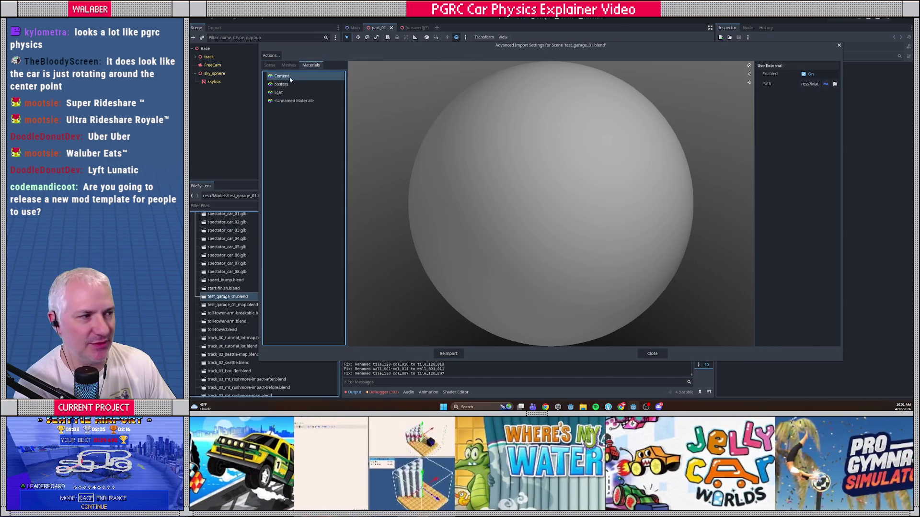
pyautogui.moveTo(754, 102); pyautogui.dragTo(636, 101)
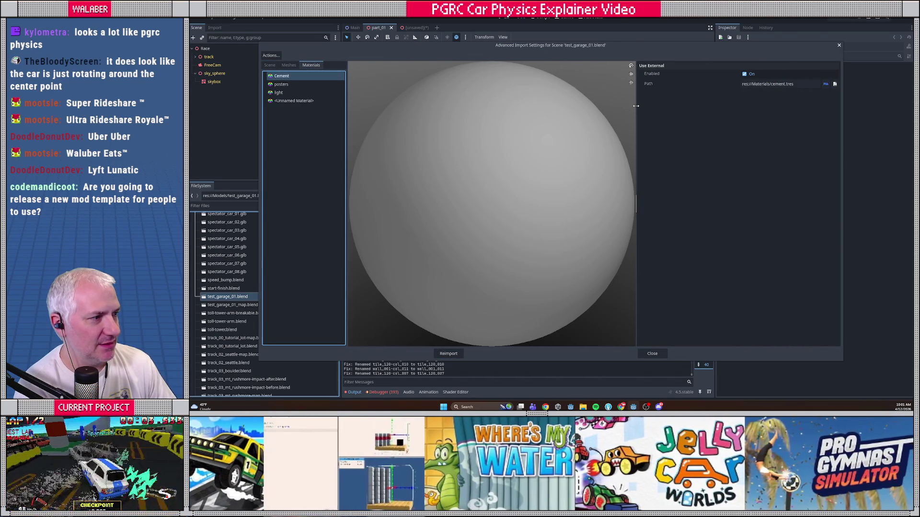
# Check the posters, light and unnamed materials, then reimport the garage.
pyautogui.click(309, 84)
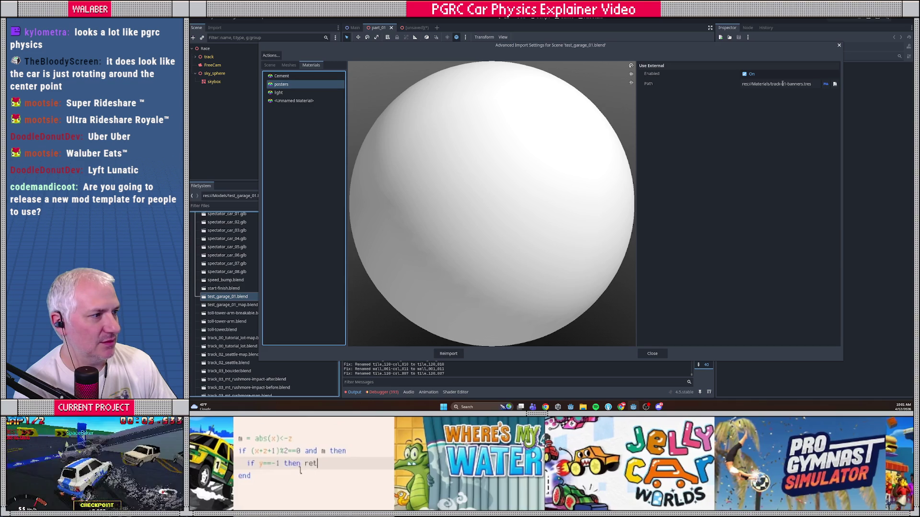
pyautogui.click(297, 94)
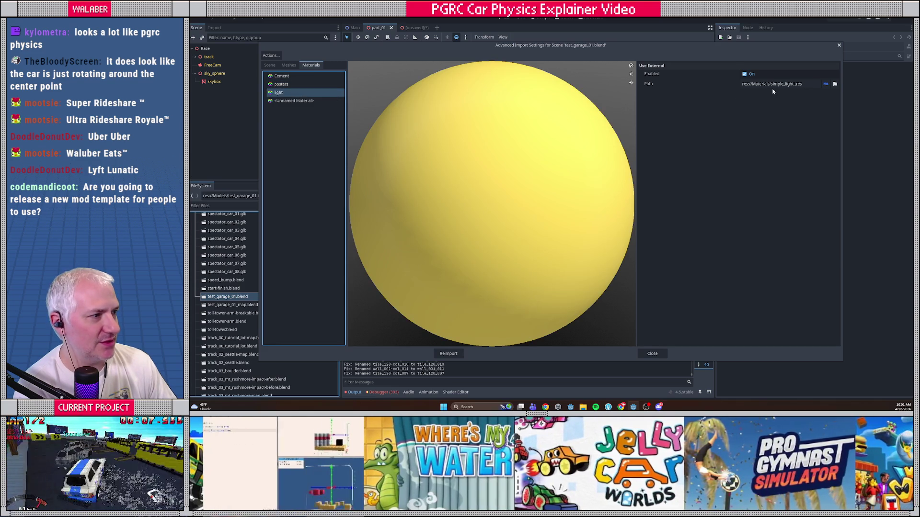
pyautogui.click(270, 100)
pyautogui.click(283, 76)
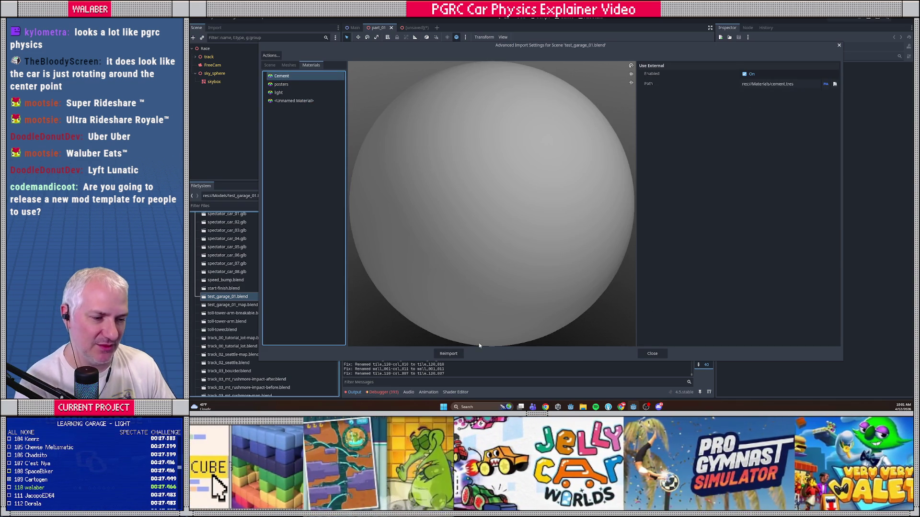
pyautogui.click(462, 353)
pyautogui.click(265, 206)
# Turn off Affine Mapping in the cement.tres material's shader parameters.
pyautogui.write('cement')
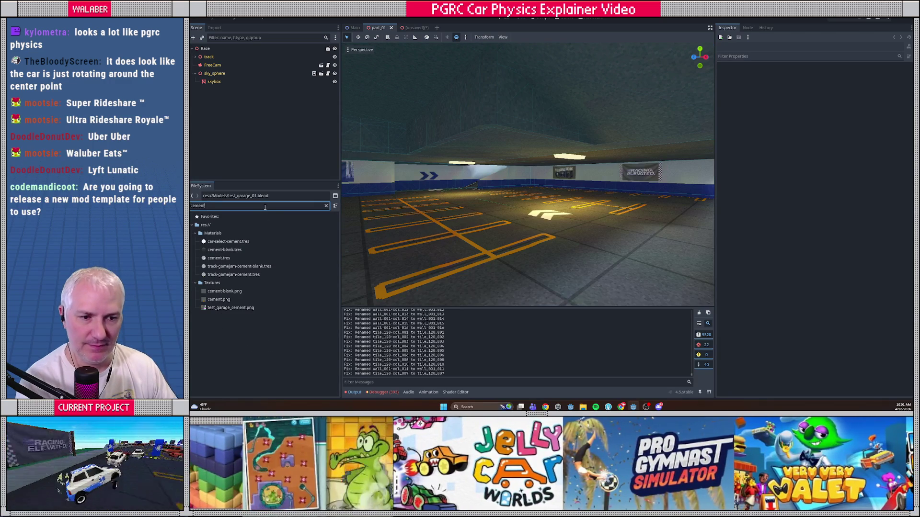
pyautogui.click(218, 258)
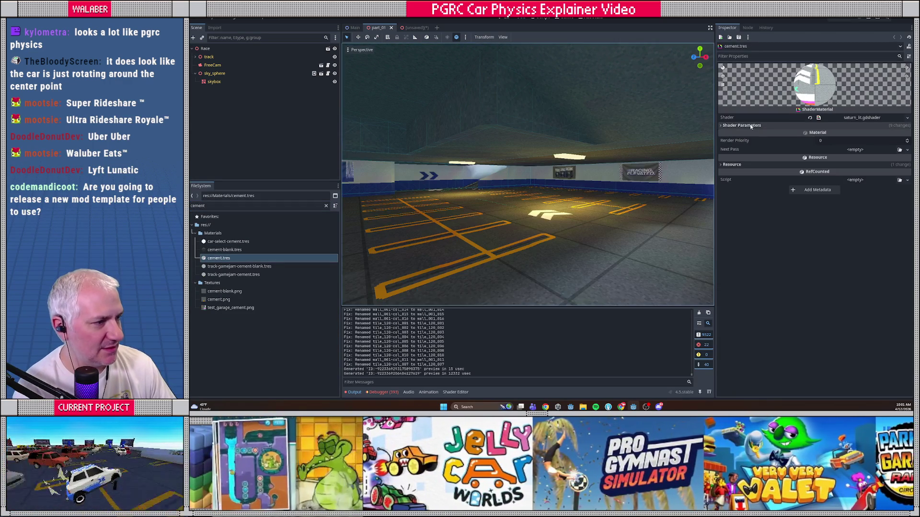
pyautogui.click(750, 126)
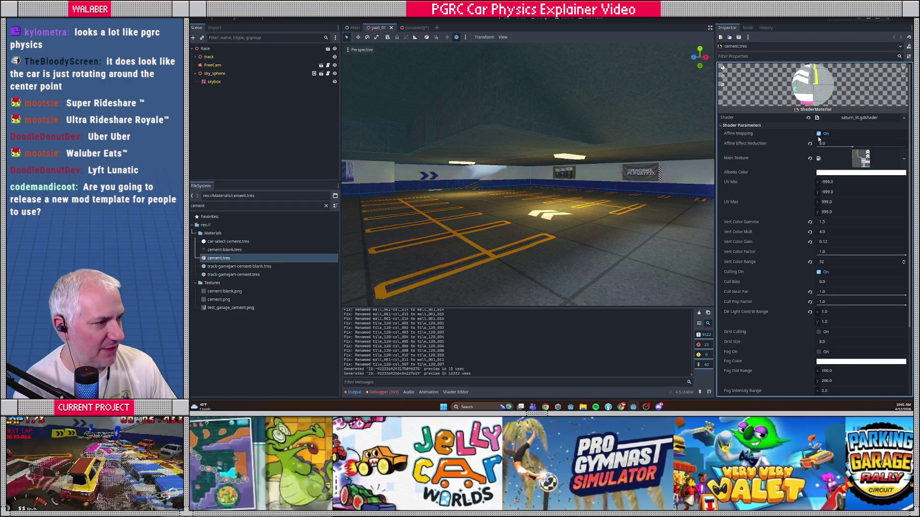
pyautogui.click(819, 134)
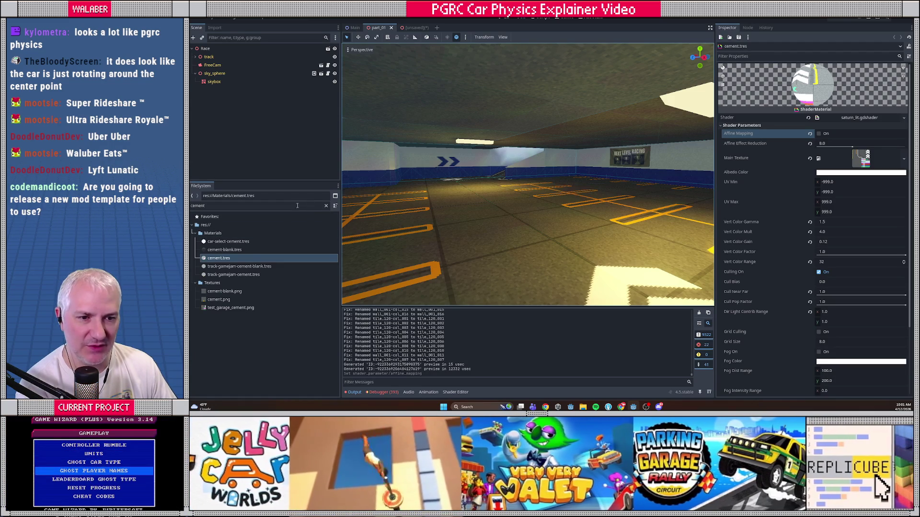
# Filter the FileSystem through 'track_01' and 'post' before settling on 'bann'.
pyautogui.doubleClick(294, 206)
pyautogui.write('track_01')
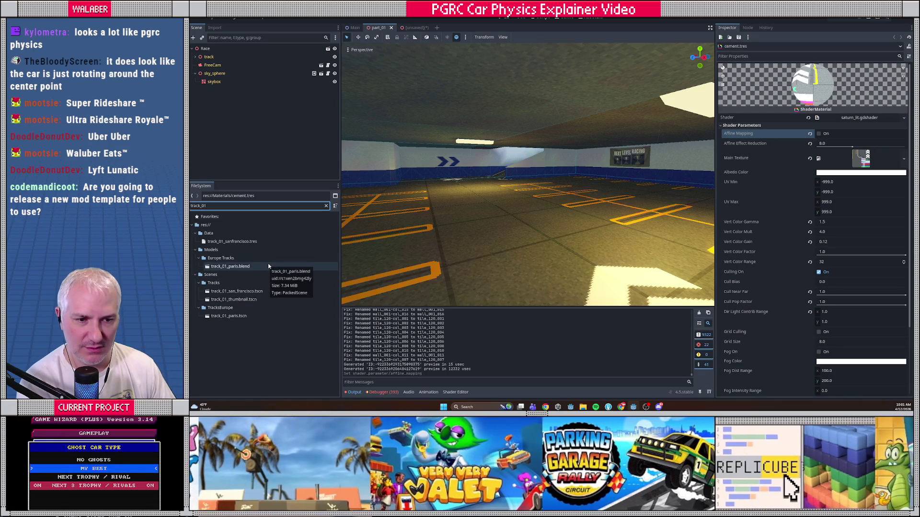
pyautogui.press('BackSpace')
pyautogui.press('BackSpace')
pyautogui.write('1')
pyautogui.press('BackSpace')
pyautogui.press('BackSpace')
pyautogui.press('BackSpace')
pyautogui.write('post')
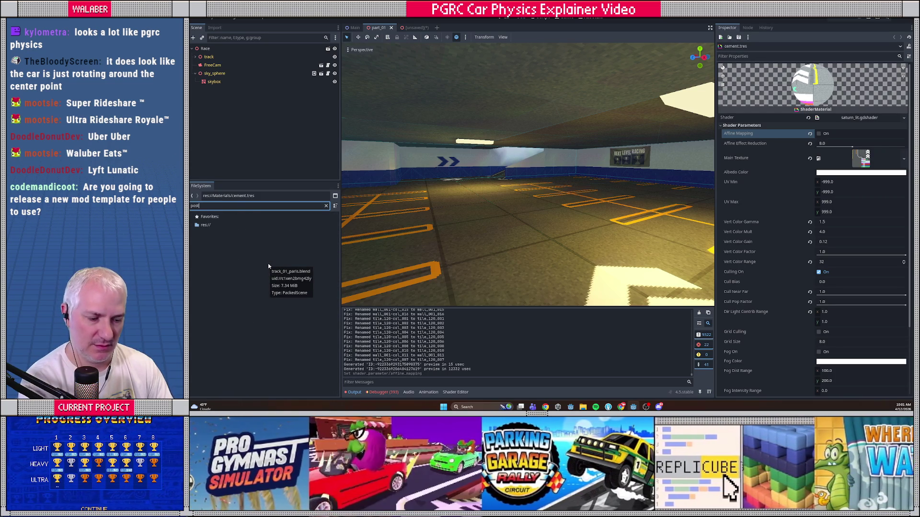
pyautogui.press('BackSpace')
pyautogui.press('BackSpace')
pyautogui.press('BackSpace')
pyautogui.write('bann')
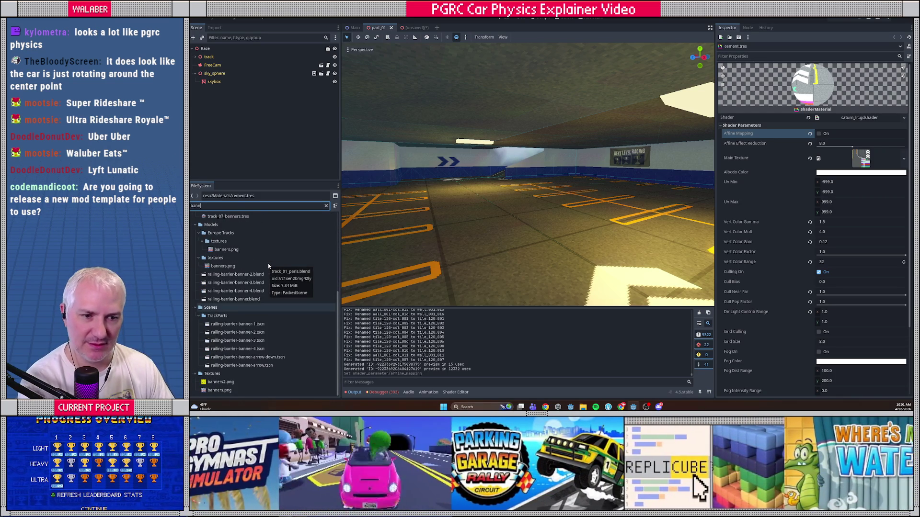
pyautogui.scroll(5, 273, 266)
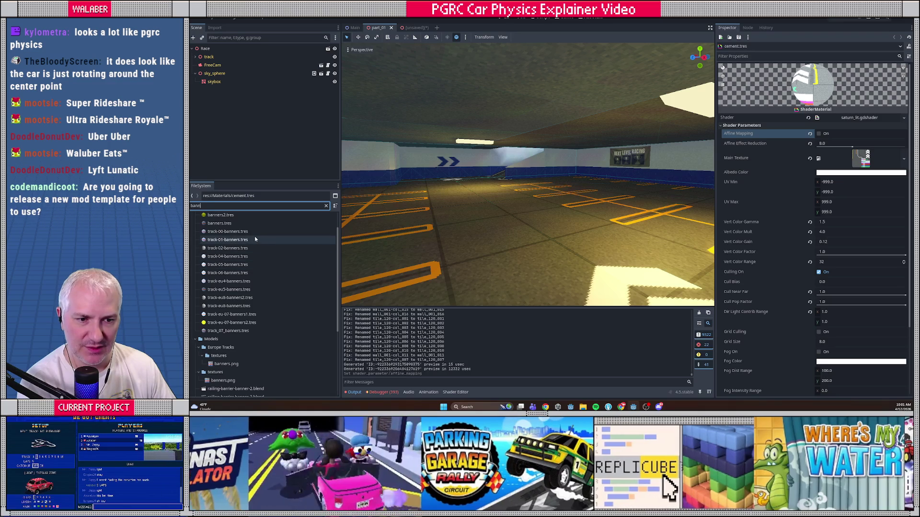
# Turn off Affine Mapping in track-01-banners.tres and save with Ctrl+S.
pyautogui.click(236, 241)
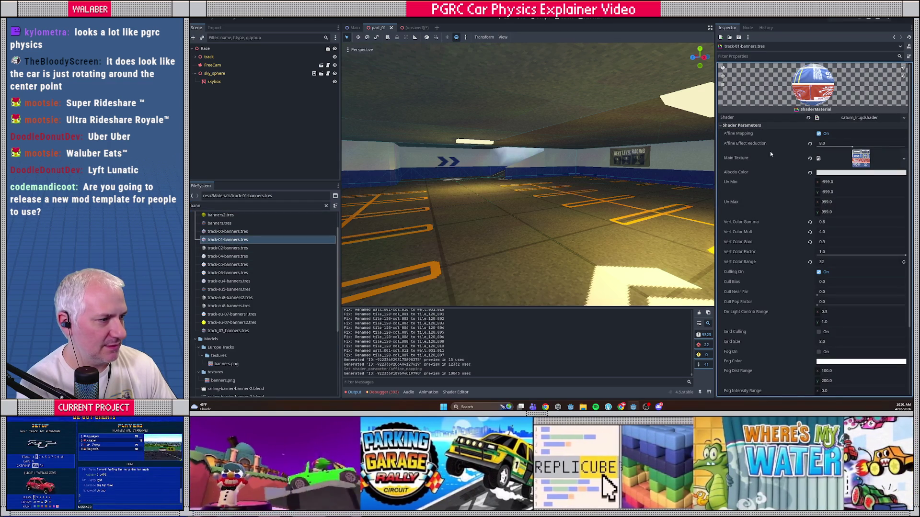
pyautogui.click(818, 134)
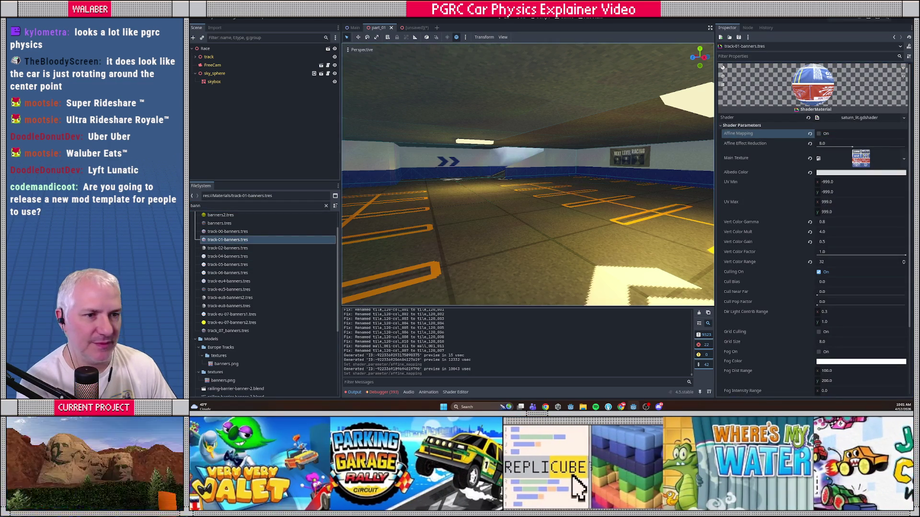
pyautogui.hotkey('ctrl', 's')
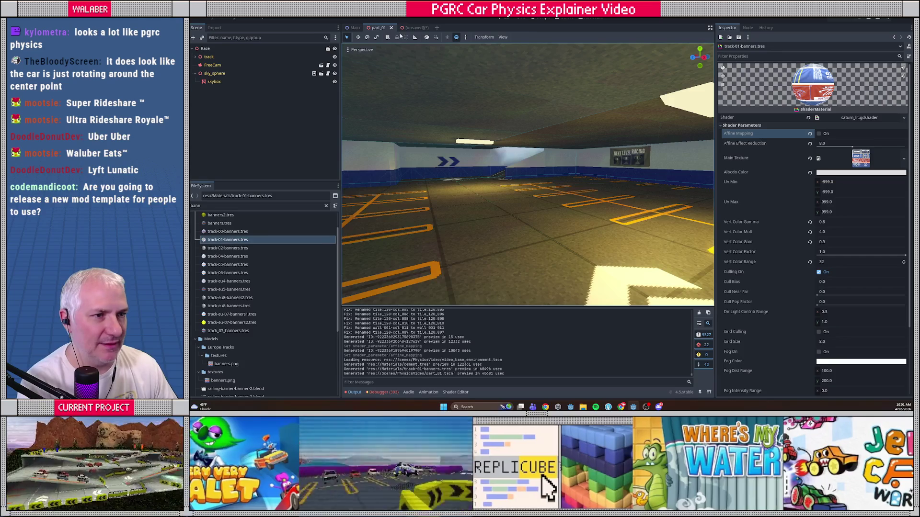
pyautogui.click(412, 27)
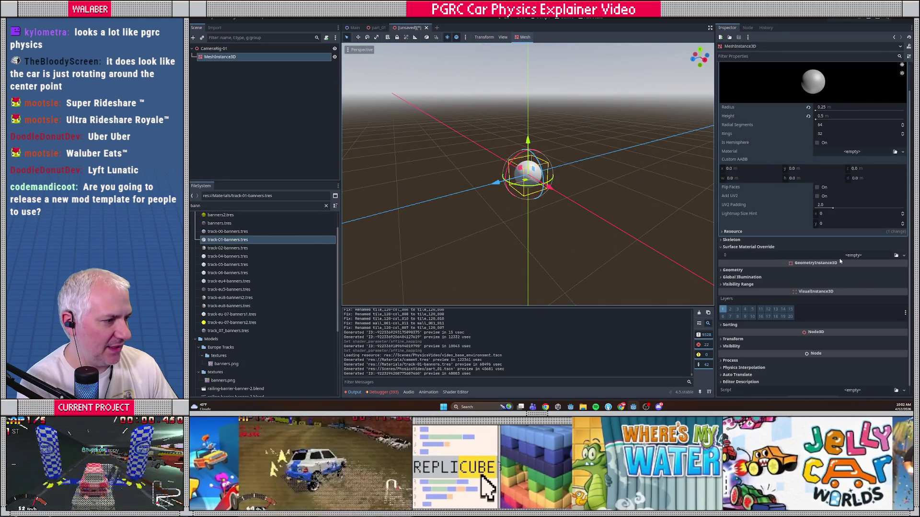
# Give the sphere a new ShaderMaterial override using saturn_lit.gdshader.
pyautogui.click(858, 255)
pyautogui.click(880, 288)
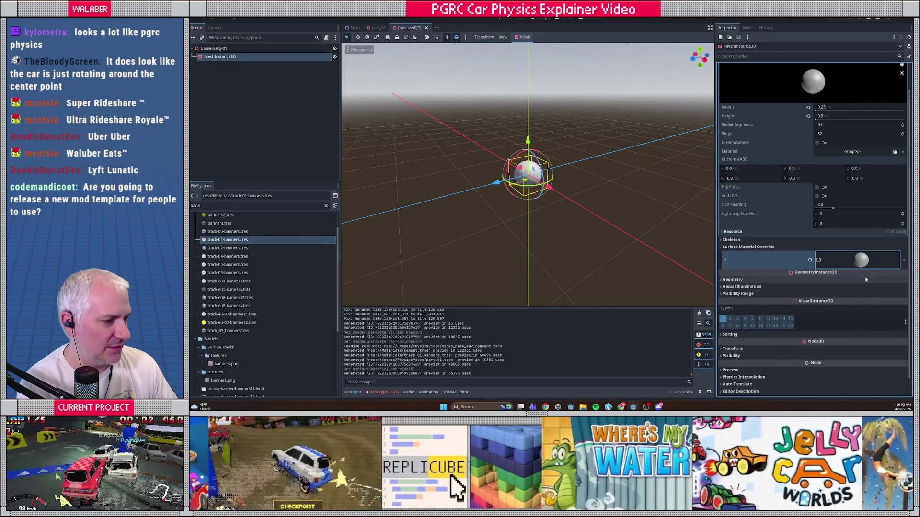
pyautogui.click(895, 318)
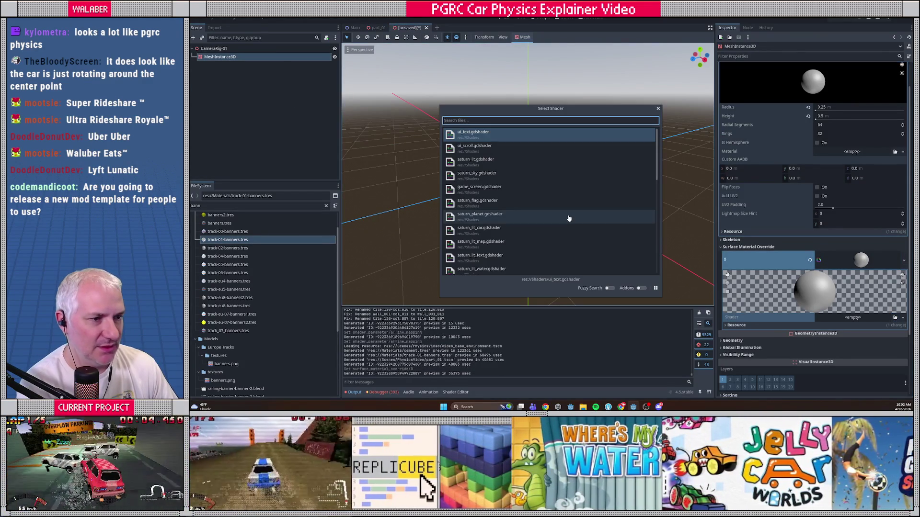
pyautogui.write('satrusn')
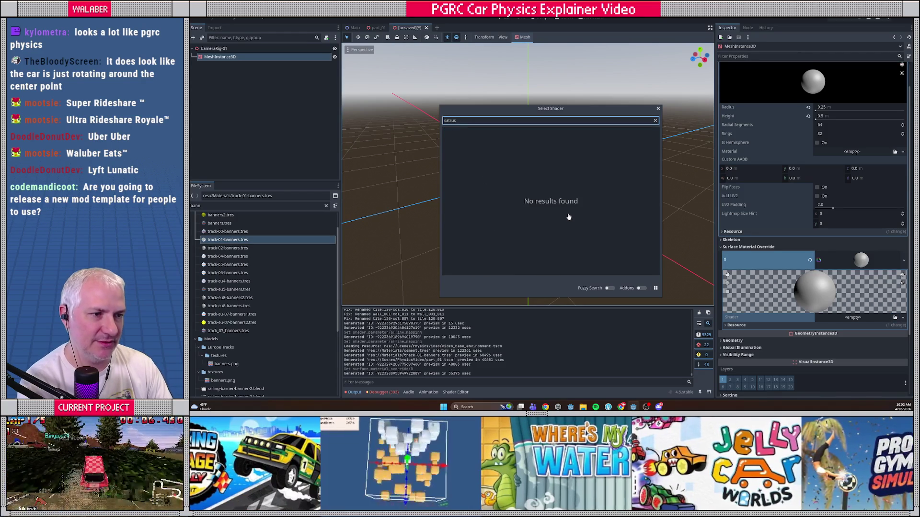
pyautogui.press('BackSpace')
pyautogui.write('urn')
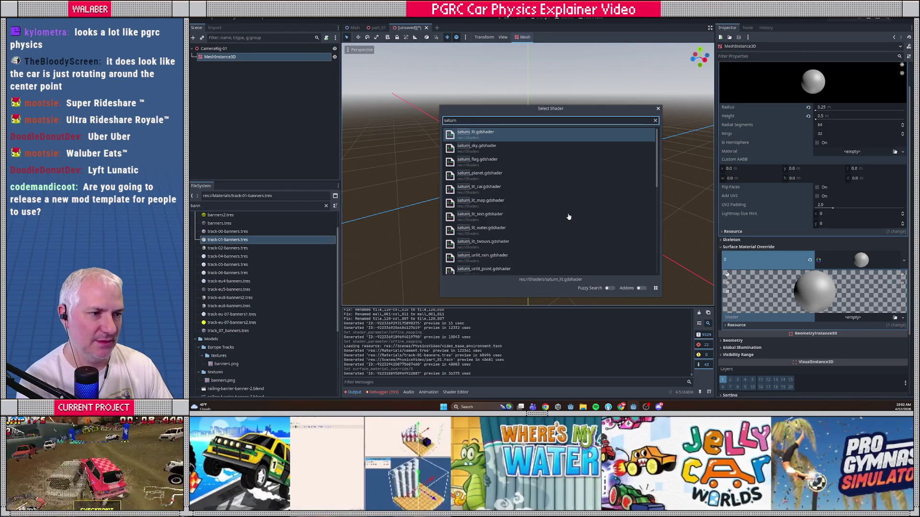
pyautogui.press('Return')
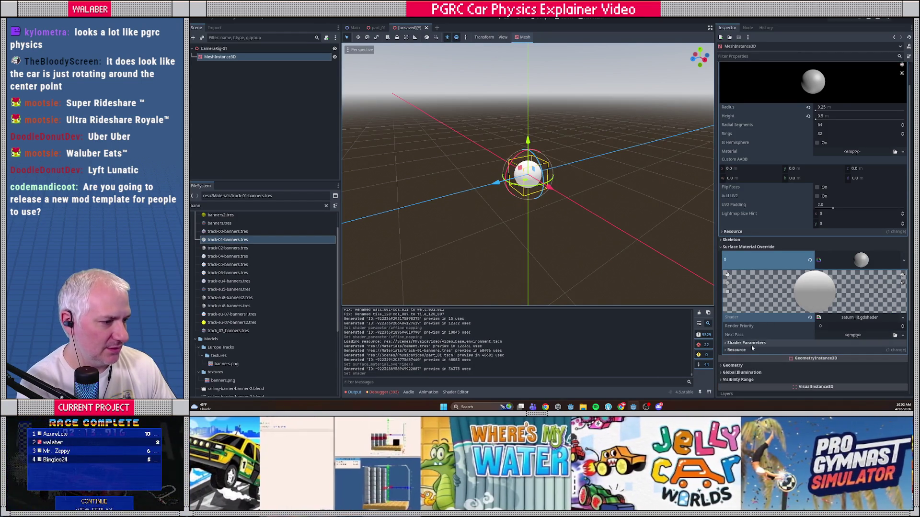
# Toggle Affine Mapping and set the sphere's Albedo Color to a muted dark red.
pyautogui.click(790, 343)
pyautogui.scroll(-3, 792, 303)
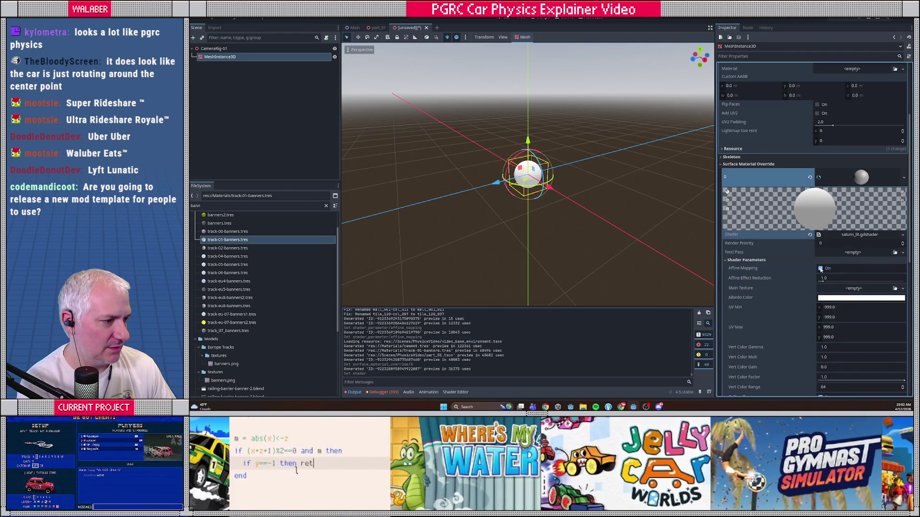
pyautogui.click(820, 269)
pyautogui.click(861, 298)
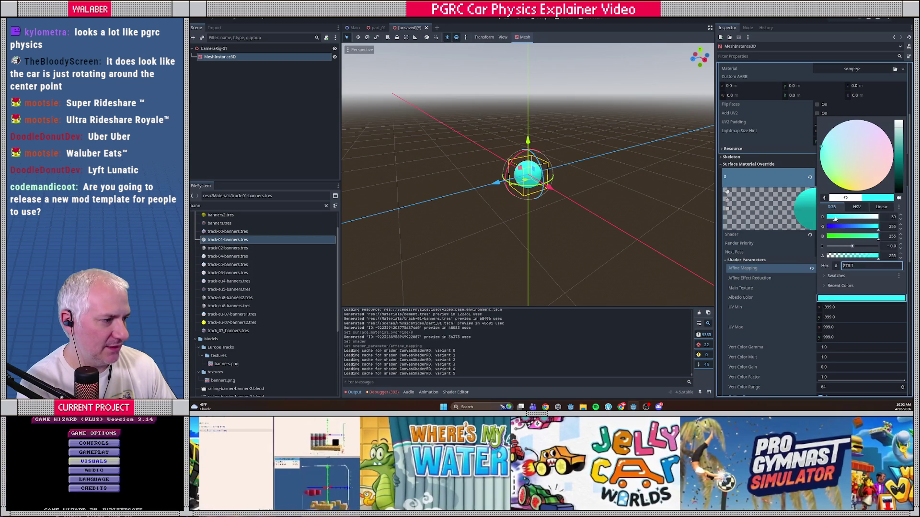
pyautogui.moveTo(841, 229); pyautogui.dragTo(813, 239)
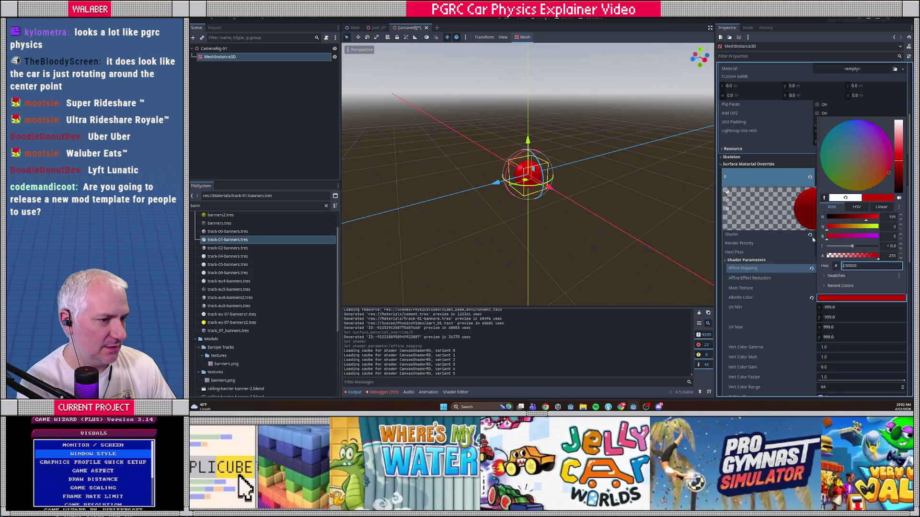
pyautogui.moveTo(879, 185); pyautogui.dragTo(900, 162)
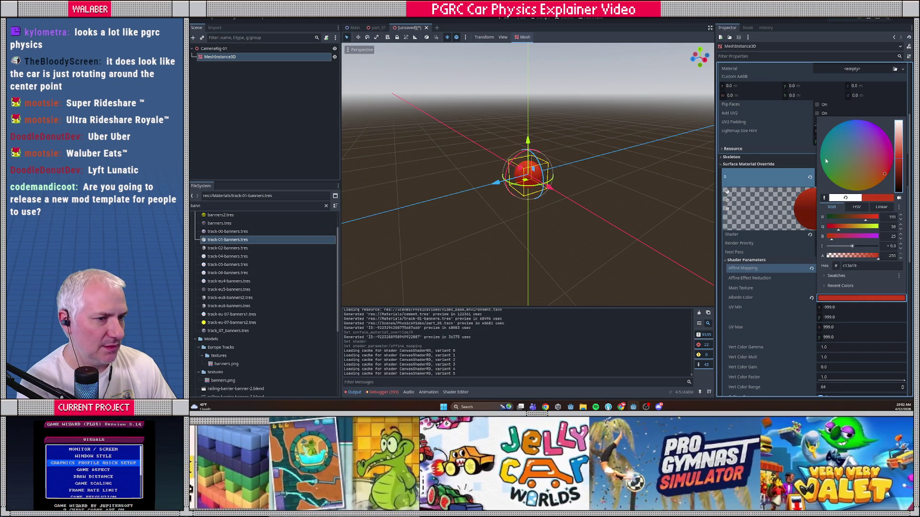
pyautogui.click(250, 114)
# Orbit to look down on the sphere and select the CameraRig-01 root.
pyautogui.scroll(5, 527, 177)
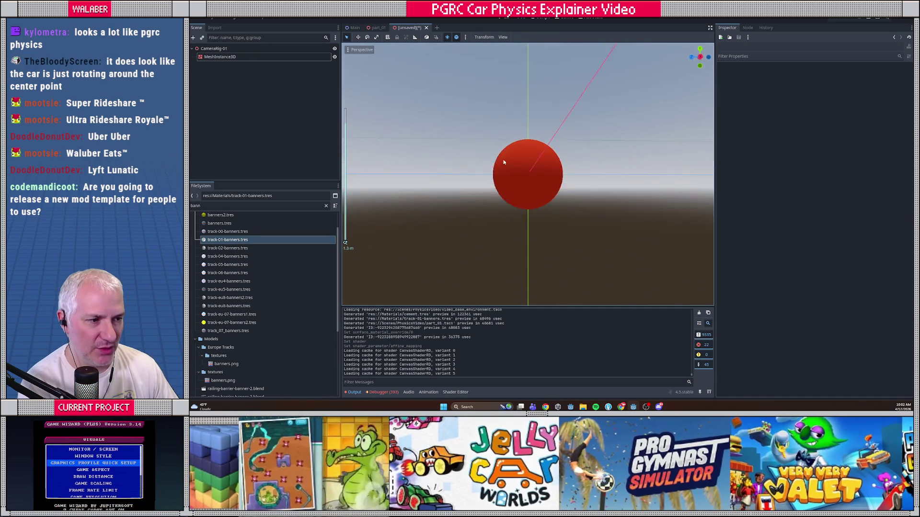
pyautogui.moveTo(502, 162); pyautogui.dragTo(532, 193)
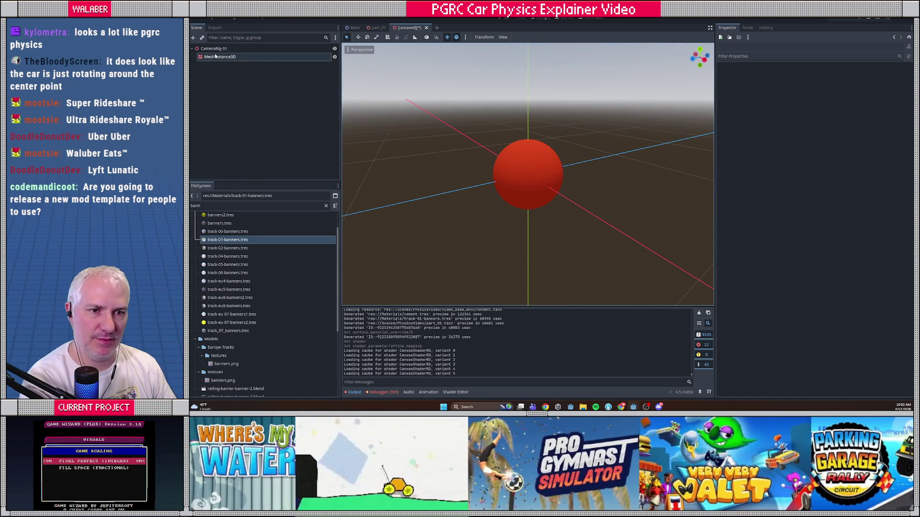
pyautogui.click(215, 57)
pyautogui.click(208, 51)
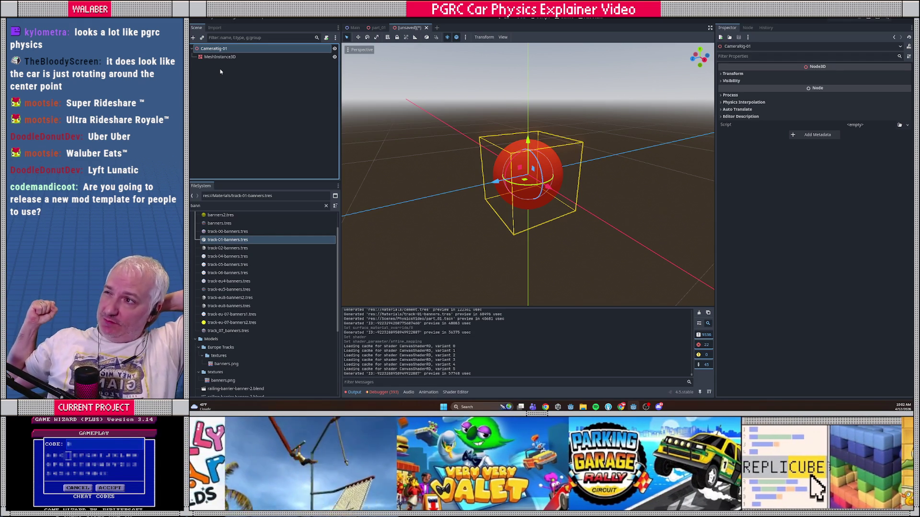
# Add a RayCast3D child node under CameraRig-01 and glance at its collision layer names.
pyautogui.rightClick(224, 48)
pyautogui.click(252, 57)
pyautogui.write('raycast')
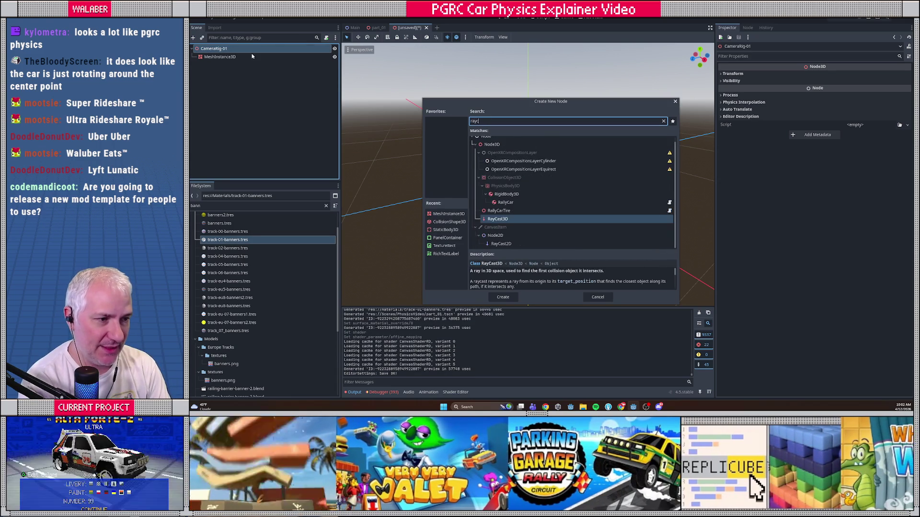
pyautogui.press('Return')
pyautogui.moveTo(422, 180); pyautogui.dragTo(463, 195)
pyautogui.scroll(-2, 543, 217)
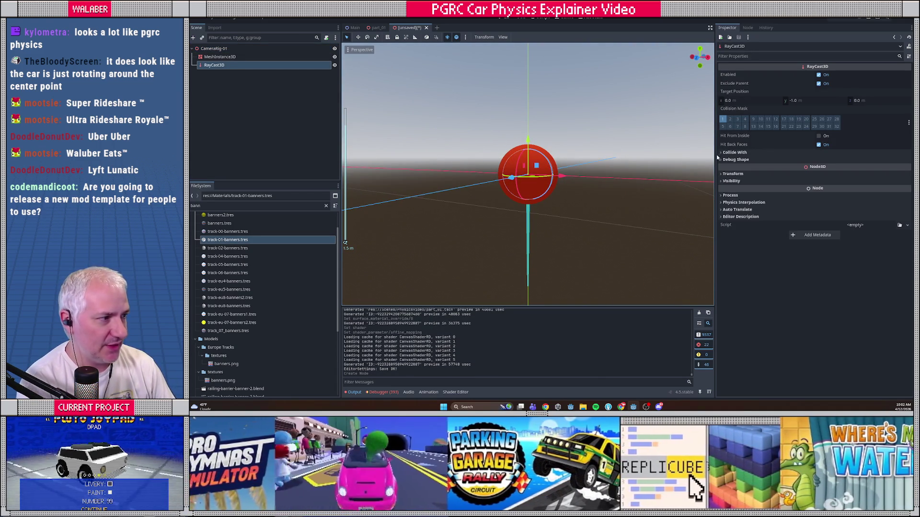
pyautogui.click(908, 123)
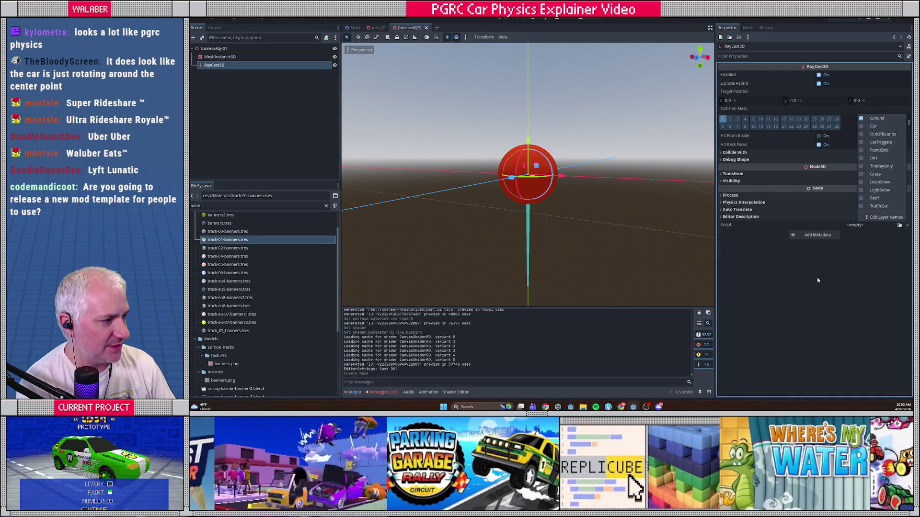
pyautogui.click(757, 133)
pyautogui.scroll(-3, 575, 181)
pyautogui.moveTo(575, 181)
pyautogui.mouseDown()
pyautogui.moveTo(544, 206)
pyautogui.moveTo(541, 221)
pyautogui.moveTo(534, 211)
pyautogui.mouseUp()
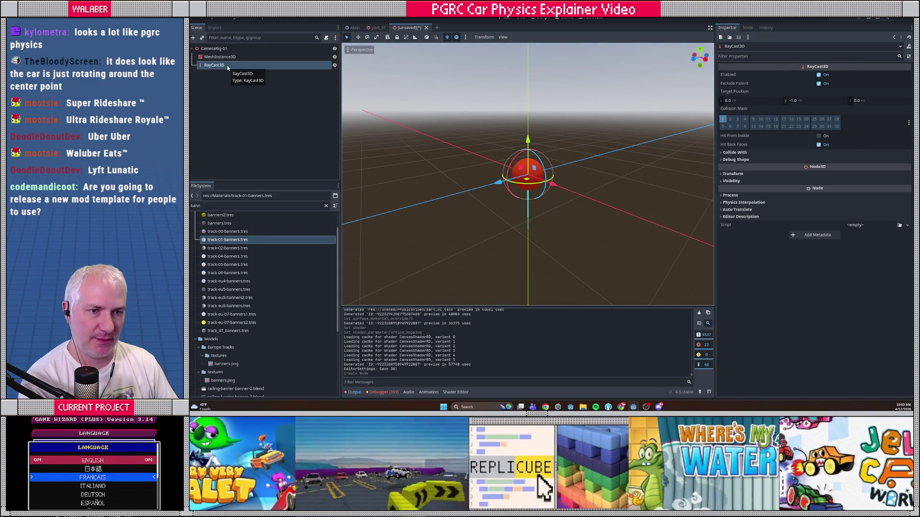
# Rename the new RayCast3D node to GroundFinder.
pyautogui.press('F2')
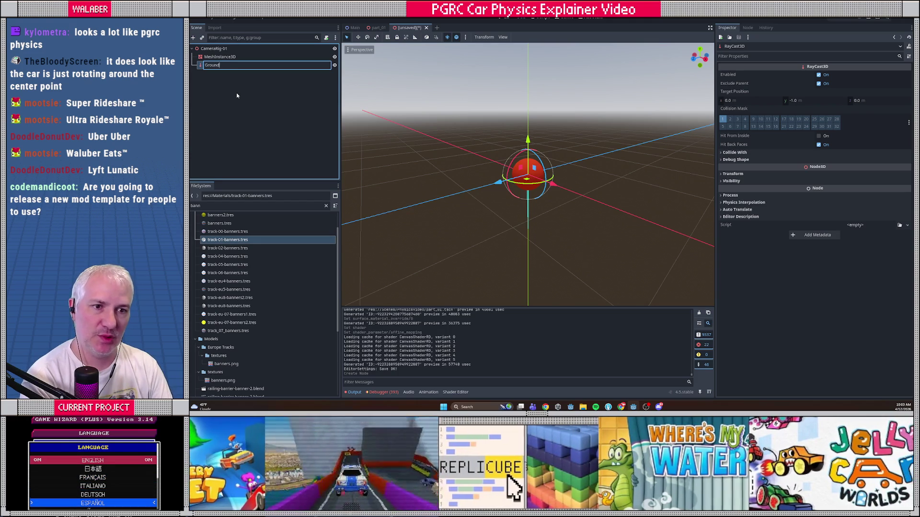
pyautogui.write('er')
pyautogui.press('Return')
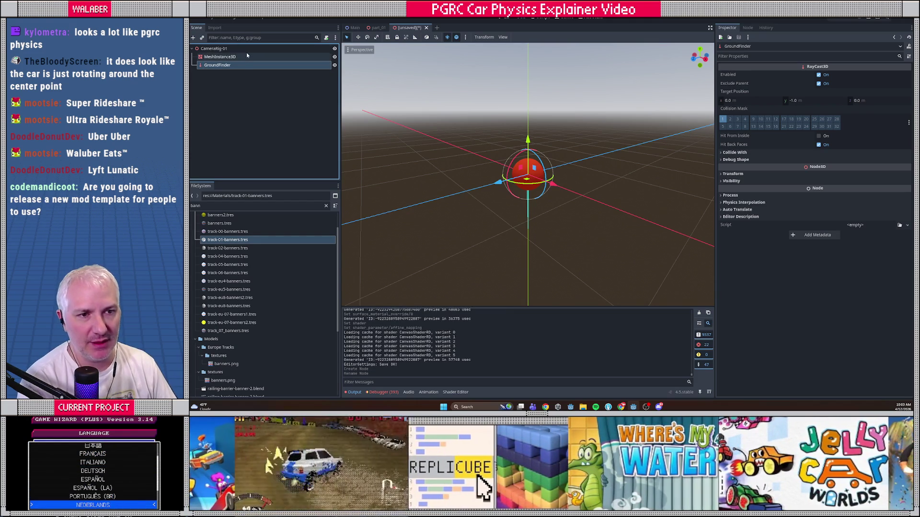
pyautogui.click(246, 50)
pyautogui.rightClick(247, 50)
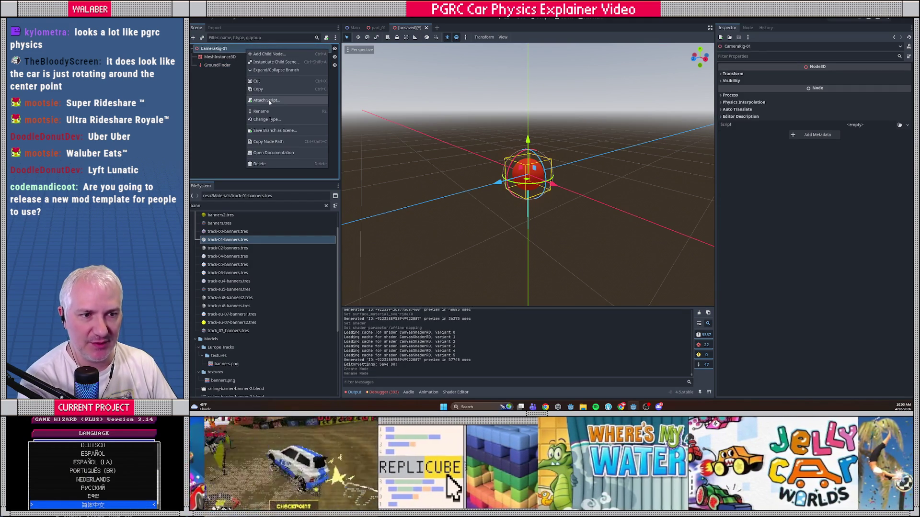
# Attach a new script camera_rig_01.gd to CameraRig-01, saved in res://Scripts/PhysicsVideo.
pyautogui.click(259, 101)
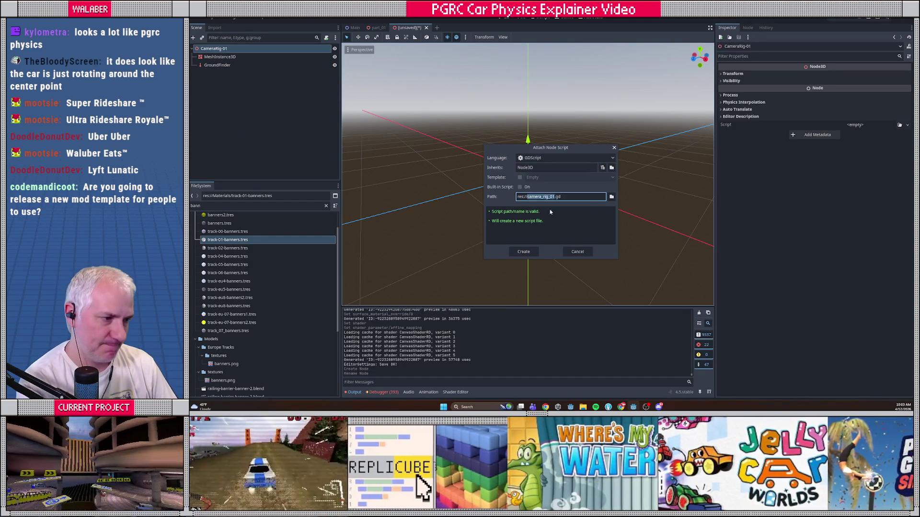
pyautogui.click(612, 197)
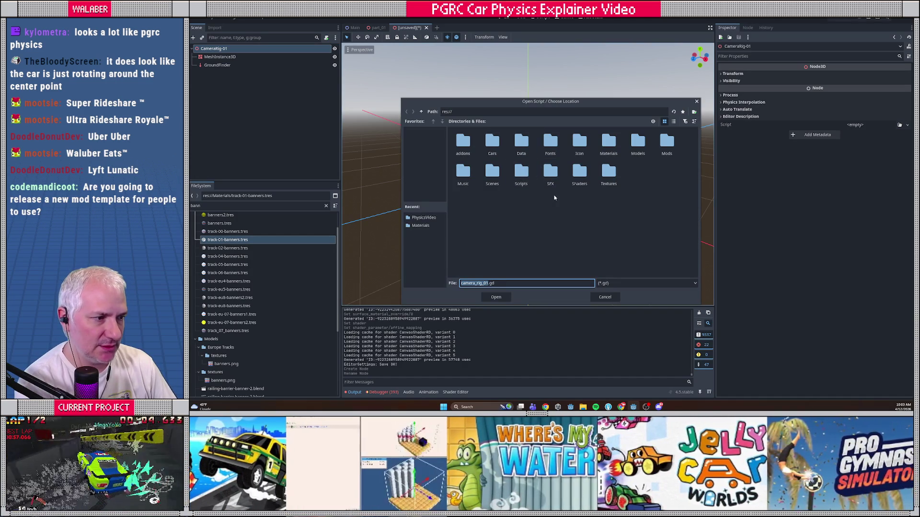
pyautogui.doubleClick(522, 180)
pyautogui.doubleClick(579, 172)
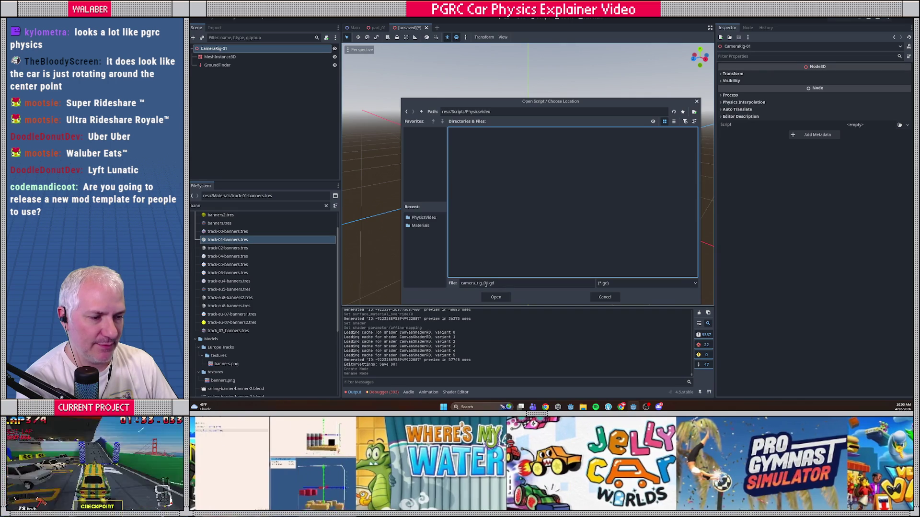
pyautogui.click(497, 297)
pyautogui.click(522, 251)
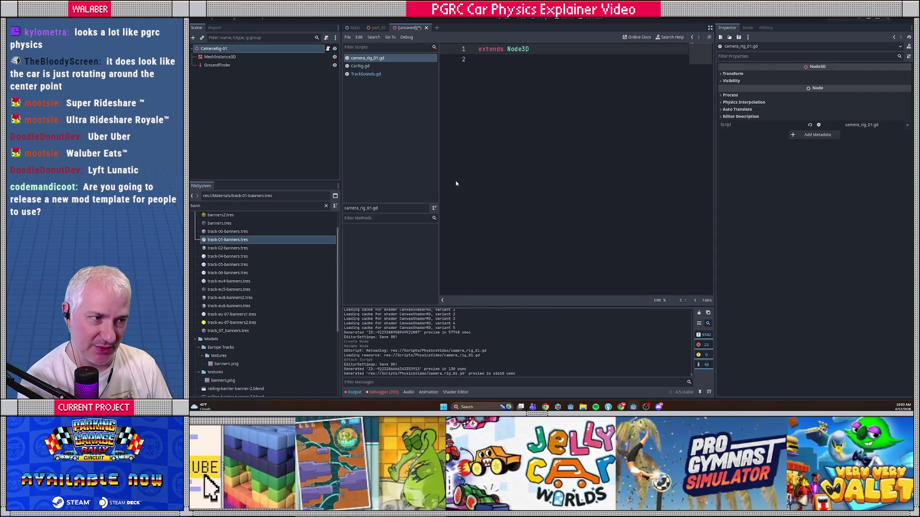
# Declare class_name CameraRig01 on line 2 under extends Node3D, leaving blank lines below.
pyautogui.click(456, 183)
pyautogui.hotkey('ctrl', 'space')
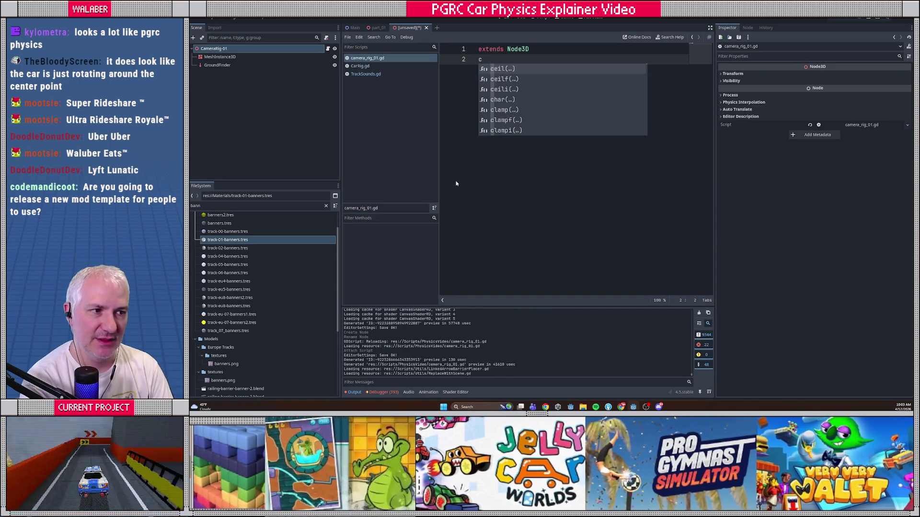
pyautogui.press('Escape')
pyautogui.press('Return')
pyautogui.press('Up')
pyautogui.write('cl')
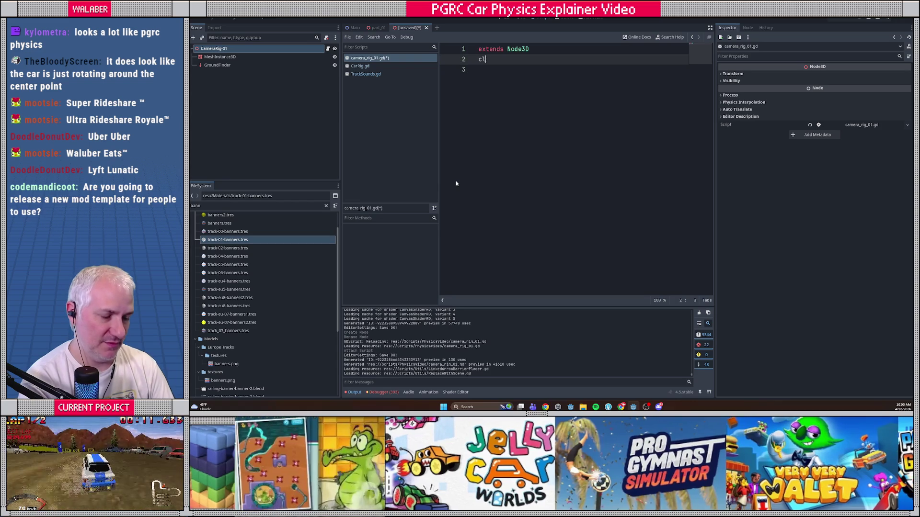
pyautogui.write('_name Ca')
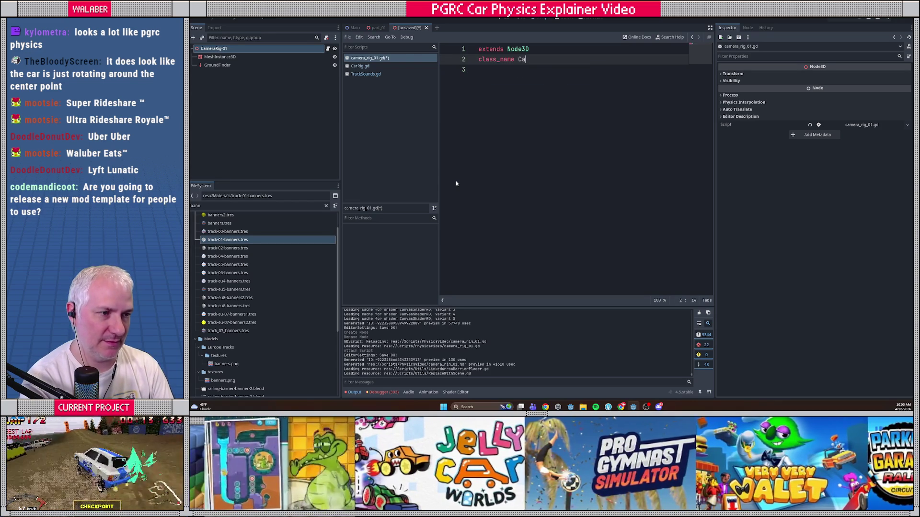
pyautogui.write('01')
pyautogui.press('Return')
pyautogui.press('Return')
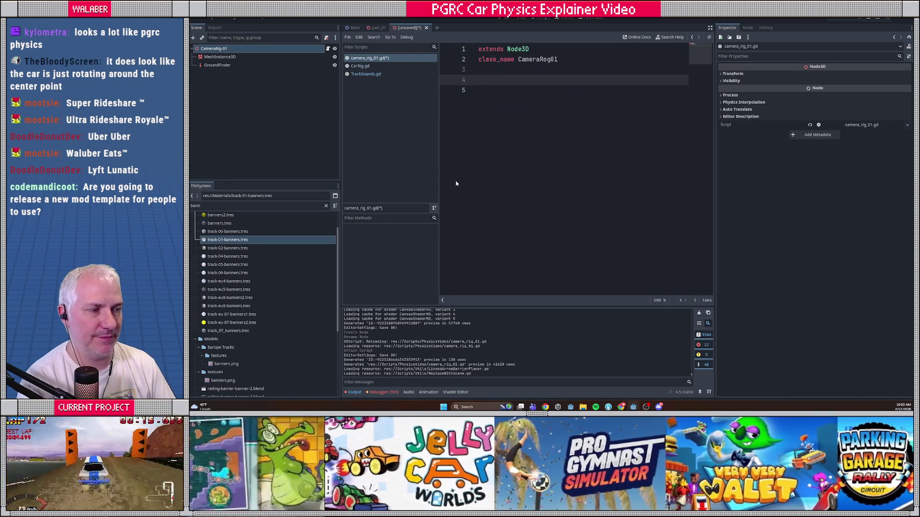
pyautogui.press('Up')
pyautogui.press('Up')
pyautogui.press('End')
pyautogui.press('Down')
pyautogui.press('Down')
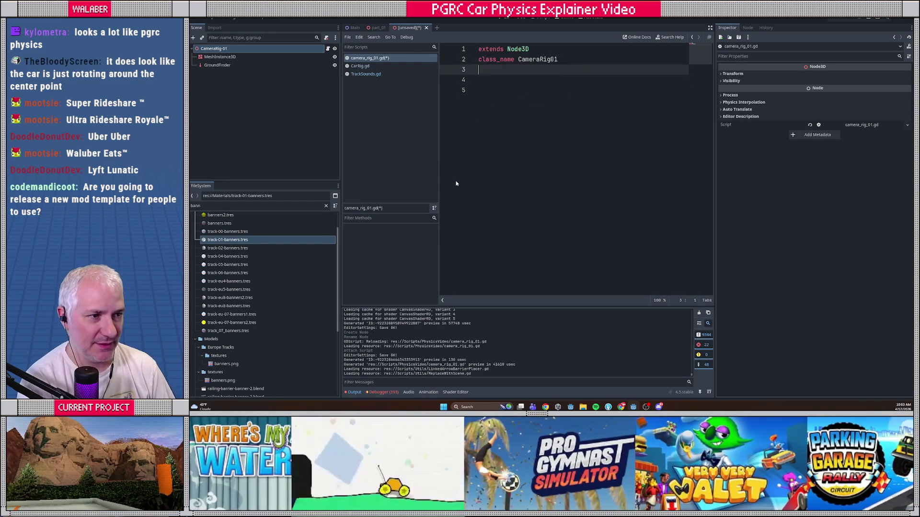
pyautogui.rightClick(230, 66)
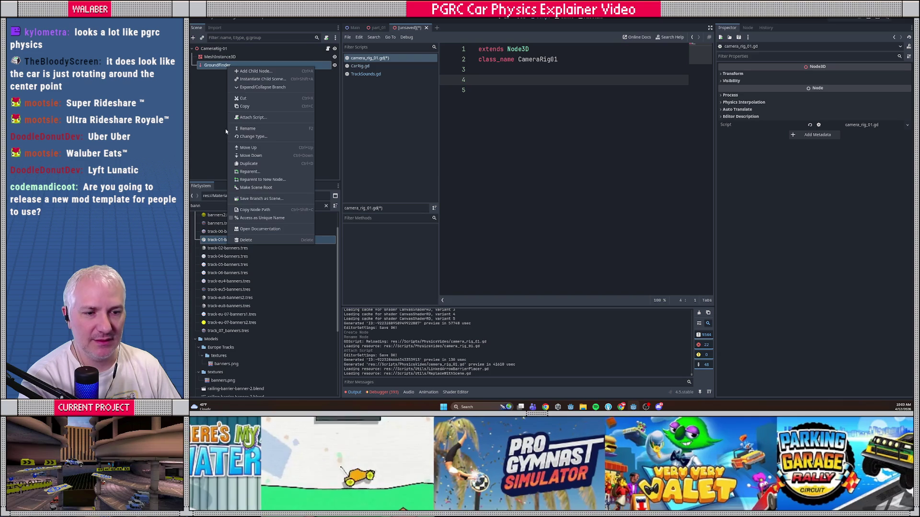
# Rename the sphere MeshInstance3D to RedDot and give it a scene-unique name.
pyautogui.press('Escape')
pyautogui.press('Up')
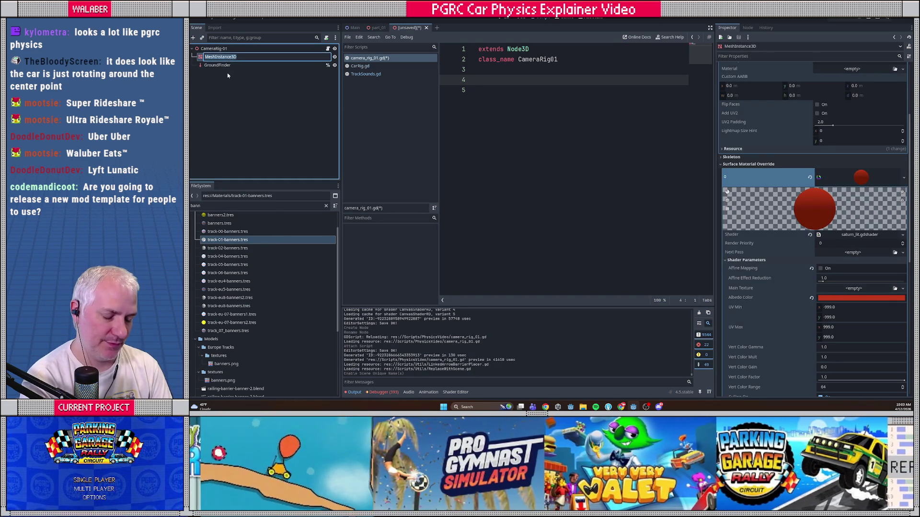
pyautogui.write('RedDot')
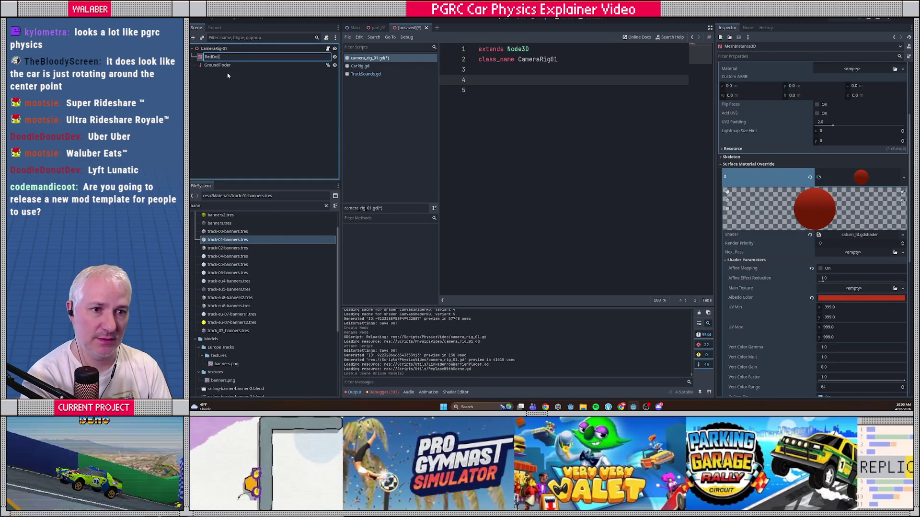
pyautogui.press('Return')
pyautogui.rightClick(225, 57)
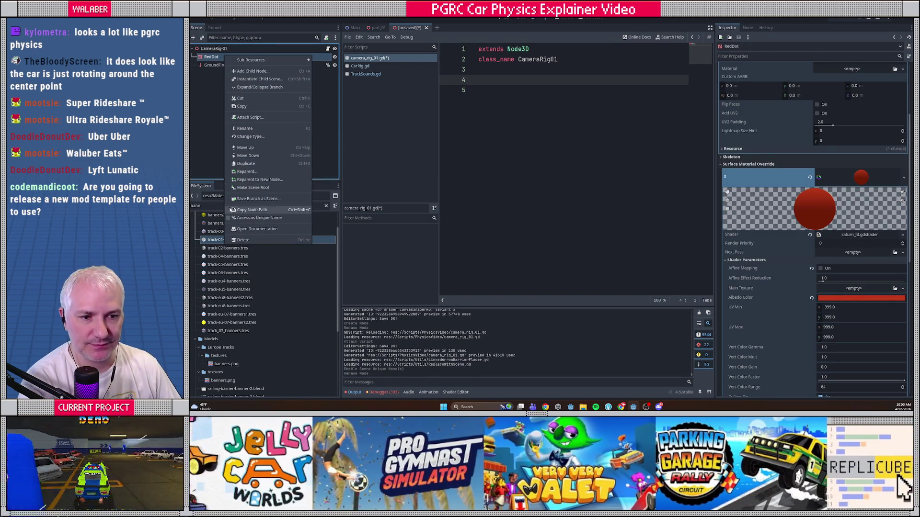
pyautogui.click(240, 218)
pyautogui.moveTo(221, 56)
pyautogui.mouseDown()
pyautogui.moveTo(230, 68)
pyautogui.moveTo(494, 82)
pyautogui.moveTo(479, 80)
pyautogui.mouseUp()
pyautogui.moveTo(225, 66)
pyautogui.mouseDown()
pyautogui.moveTo(321, 85)
pyautogui.moveTo(475, 95)
pyautogui.mouseUp()
pyautogui.click(480, 110)
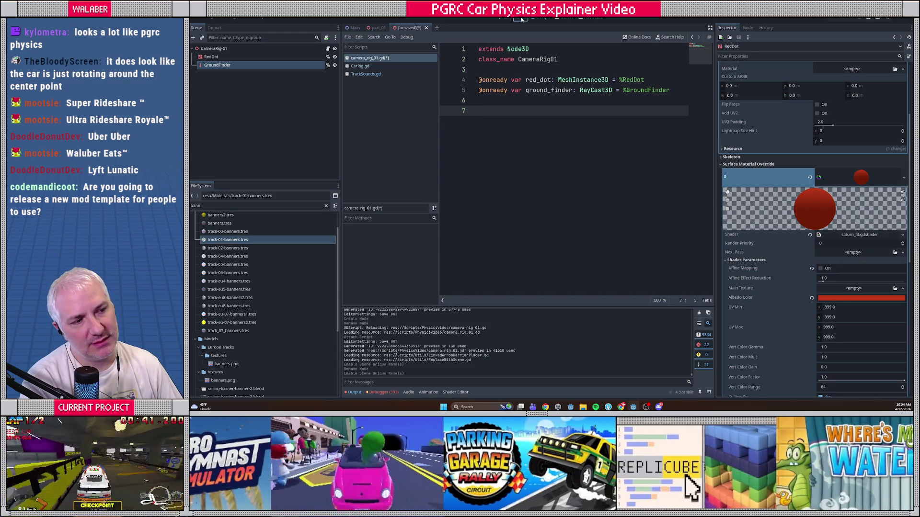
pyautogui.click(521, 19)
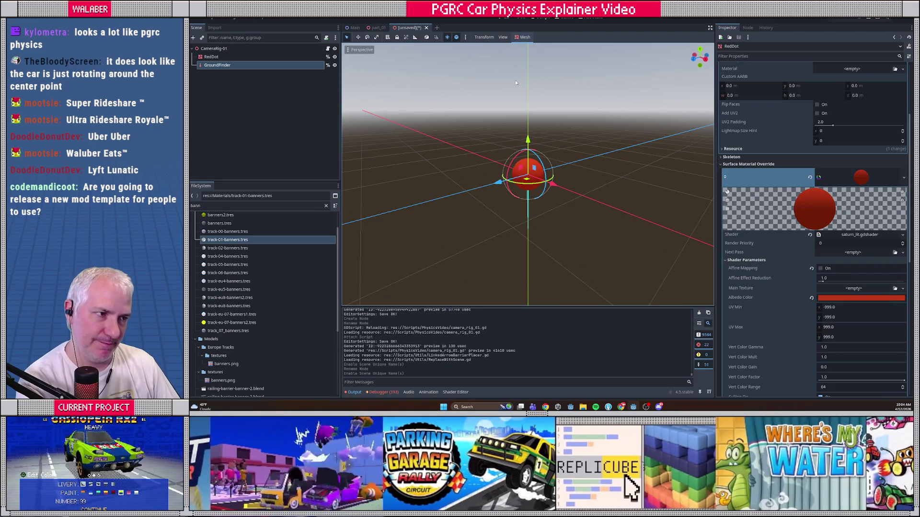
# Switch between the rig script and the 3D view, selecting then deselecting CameraRig-01.
pyautogui.click(540, 19)
pyautogui.click(521, 18)
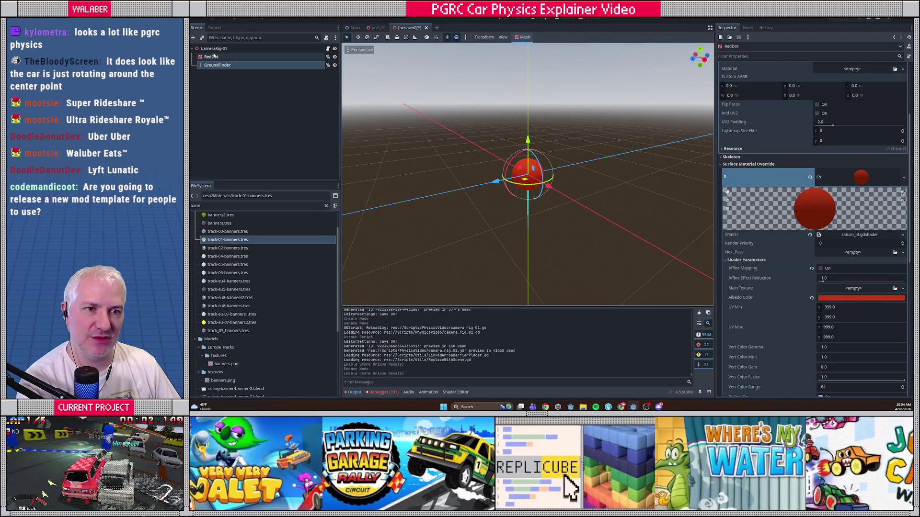
pyautogui.click(214, 49)
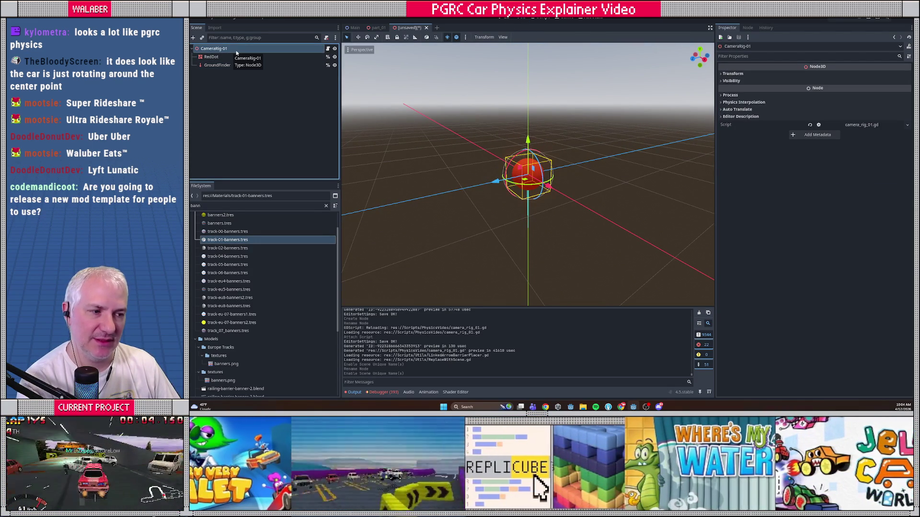
pyautogui.click(245, 86)
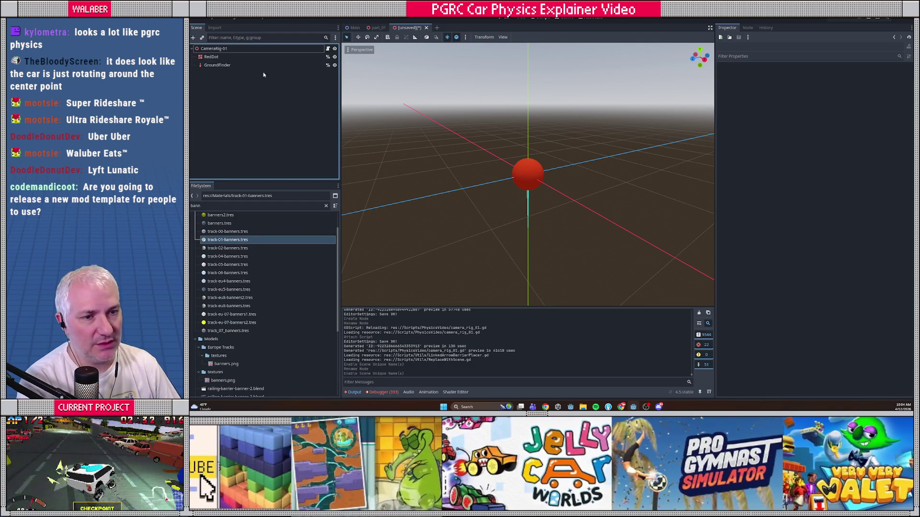
# Save the scene as camera_rig_01.tscn in Scenes/PhysicsVideo and reopen its script.
pyautogui.hotkey('ctrl', 's')
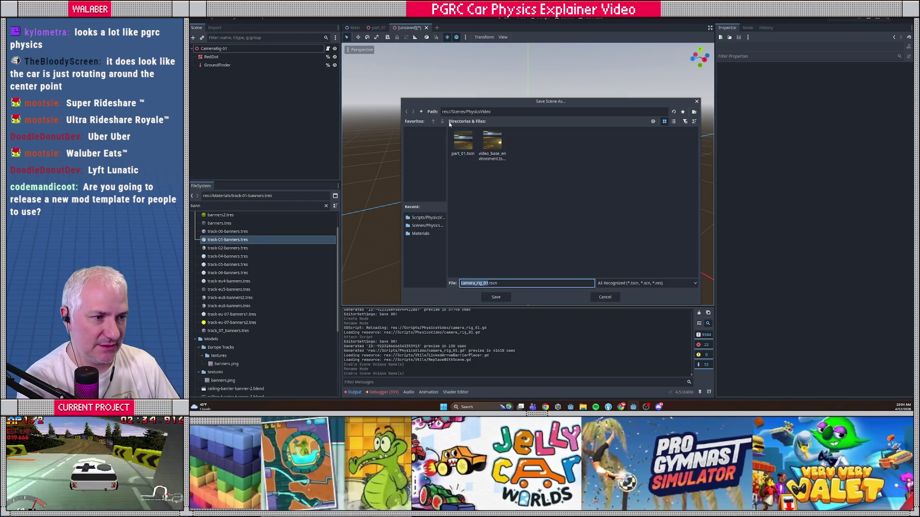
pyautogui.click(496, 297)
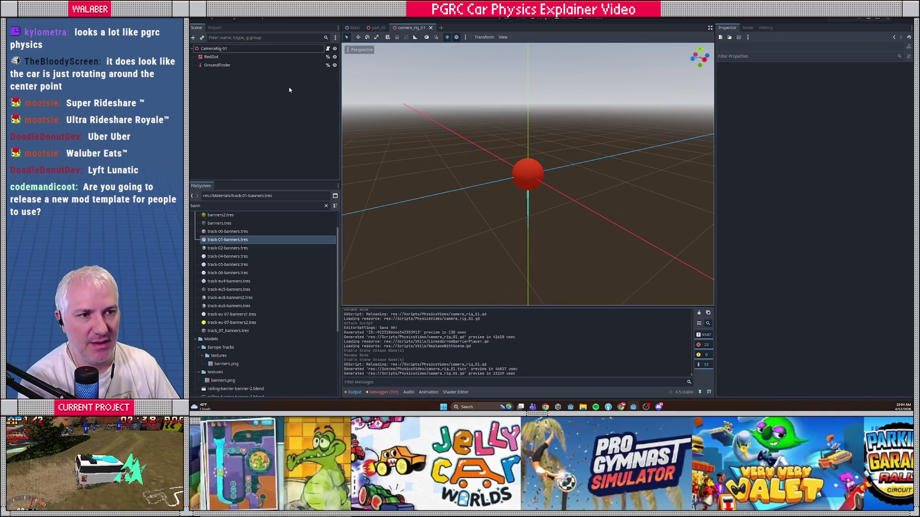
pyautogui.click(328, 49)
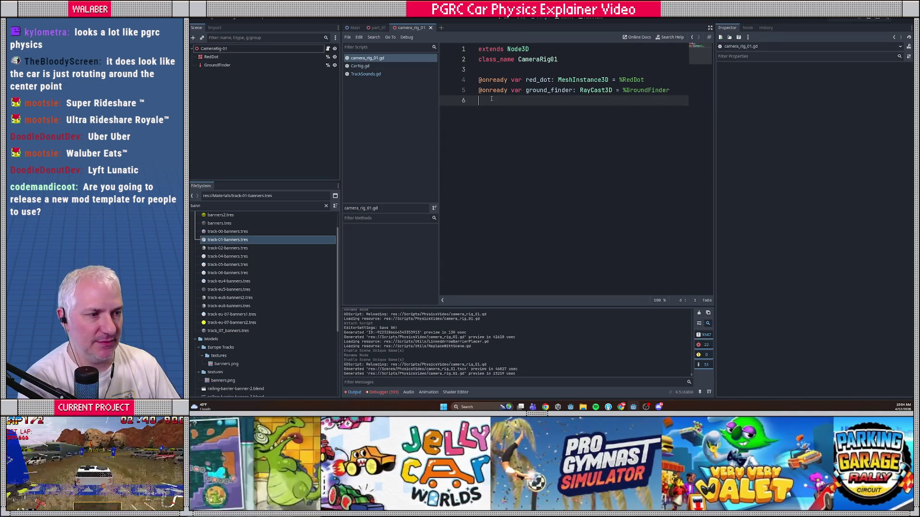
pyautogui.press('Return')
pyautogui.write('@export v')
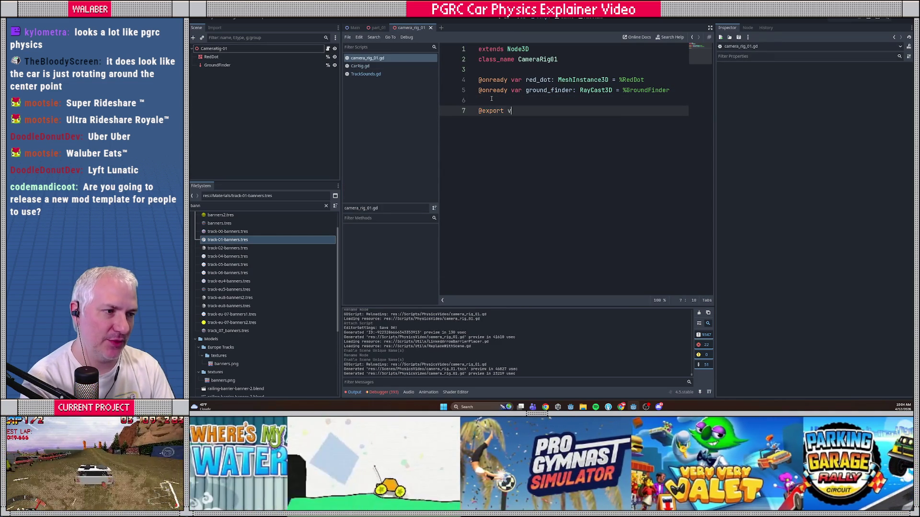
pyautogui.write('ar')
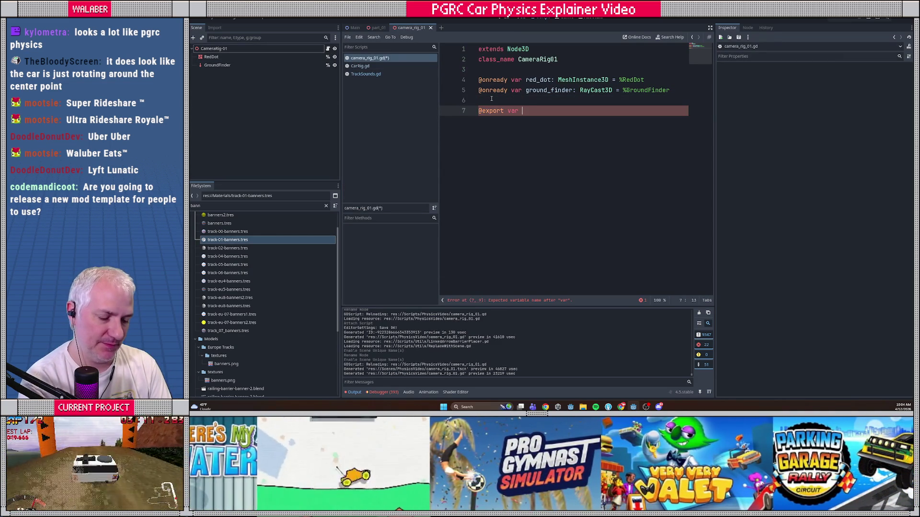
pyautogui.write(' ground_finder_')
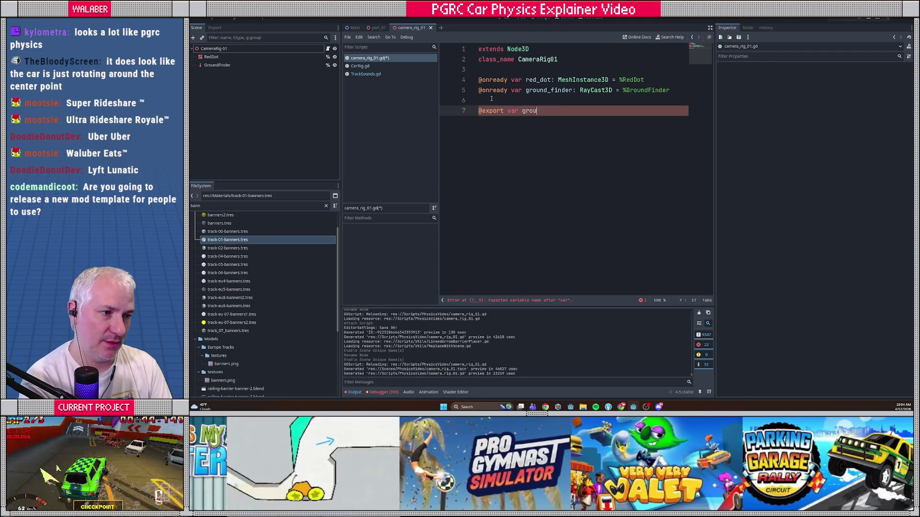
pyautogui.write('active := ')
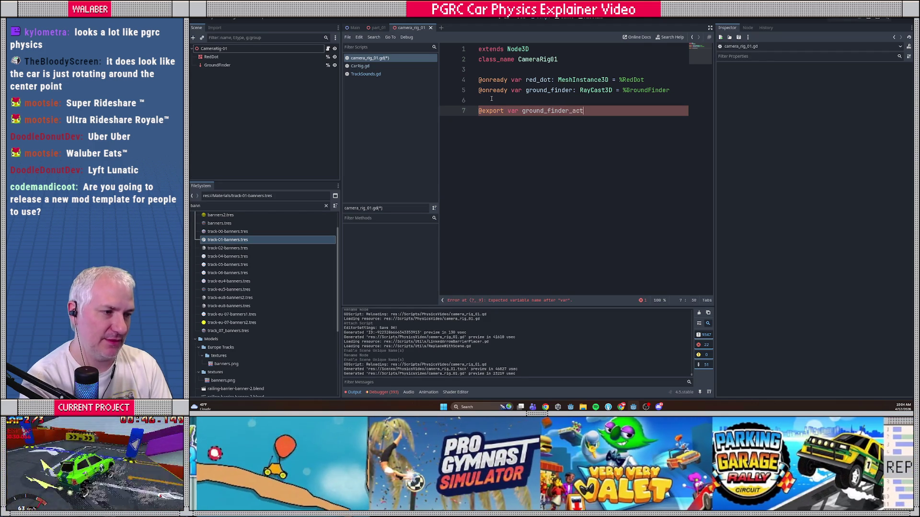
pyautogui.write('true')
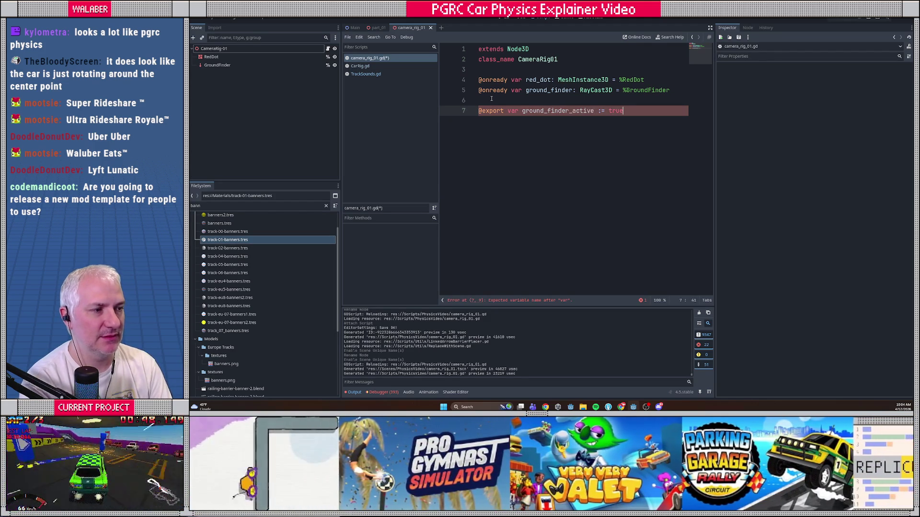
pyautogui.press('Return')
pyautogui.press('Return')
pyautogui.press('Return')
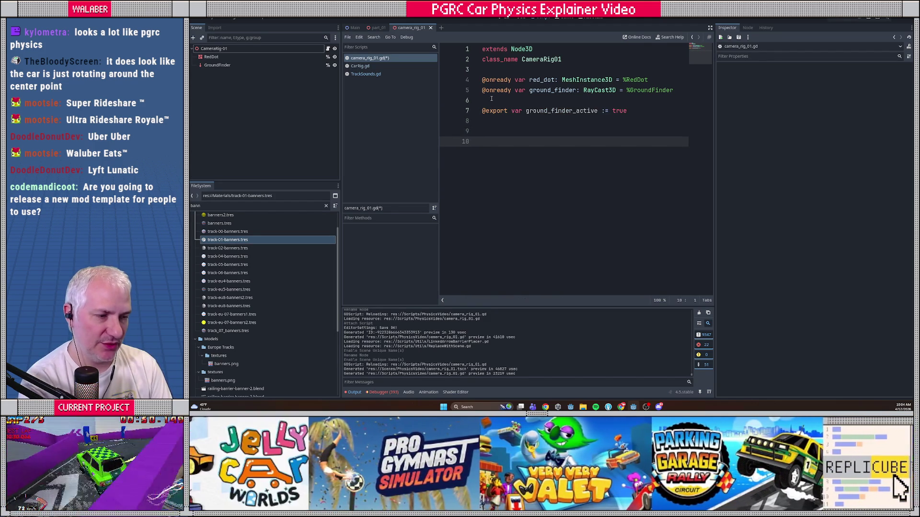
pyautogui.write('func _pr')
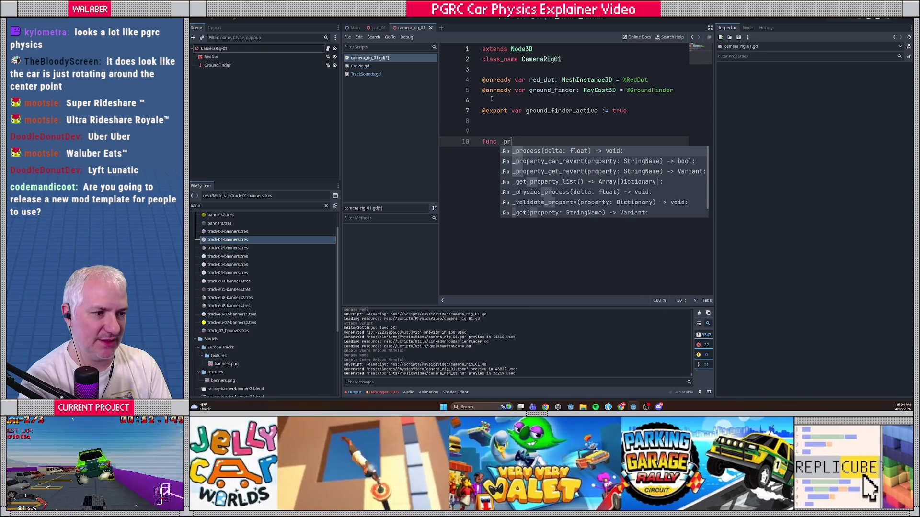
pyautogui.press('Return')
pyautogui.press('Return')
pyautogui.write('if grou')
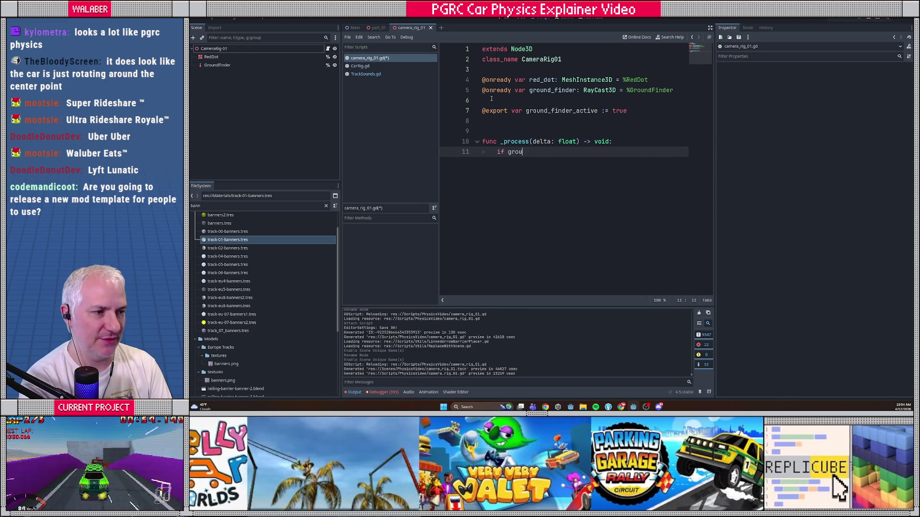
pyautogui.press('Down')
pyautogui.press('Return')
pyautogui.write(':')
pyautogui.press('Return')
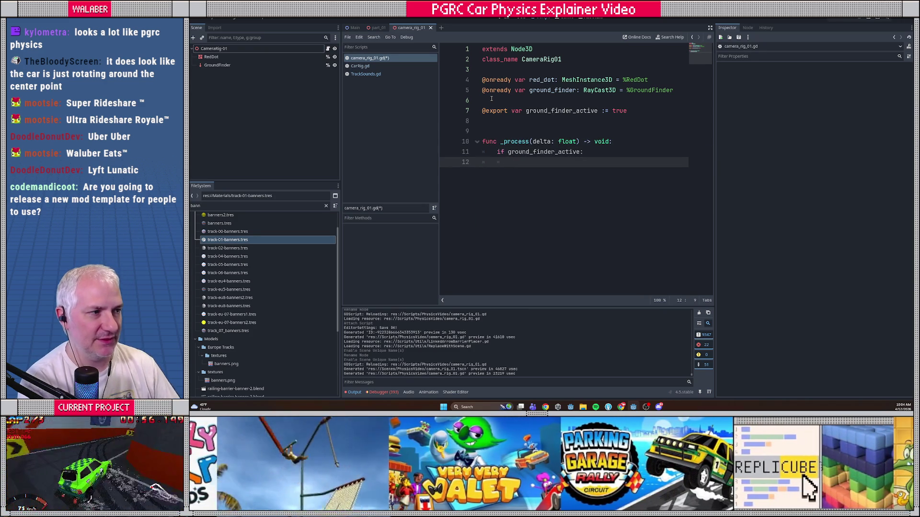
# In distraction-free mode, start a ground_finder call line and open the RayCast3D class documentation.
pyautogui.click(710, 27)
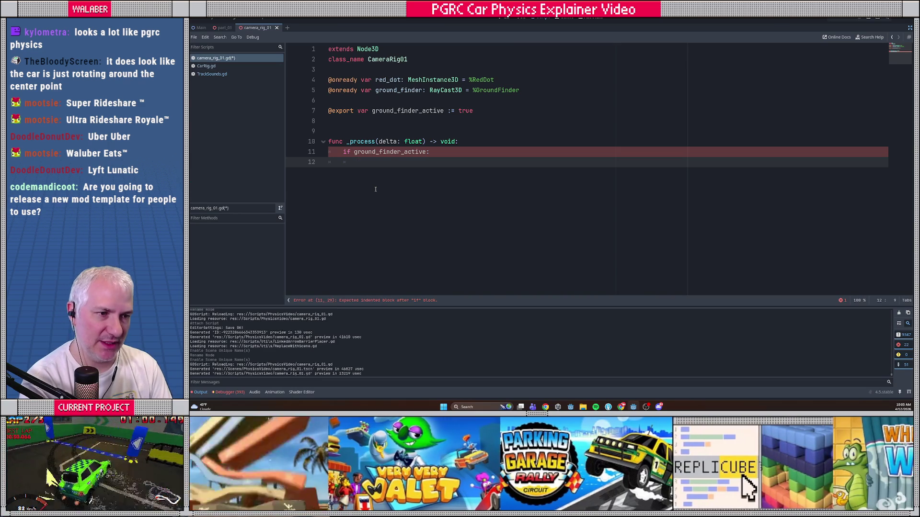
pyautogui.write('ground')
pyautogui.press('Return')
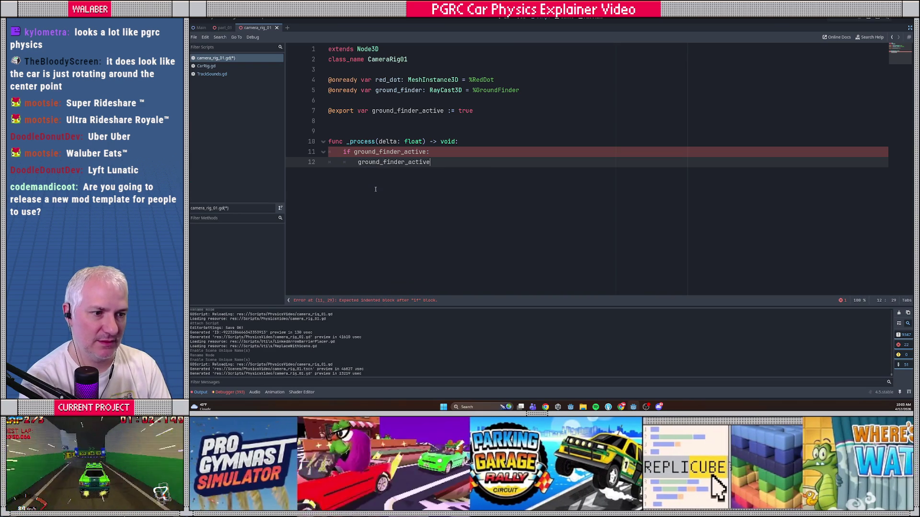
pyautogui.write('.')
pyautogui.press('BackSpace')
pyautogui.press('BackSpace')
pyautogui.press('BackSpace')
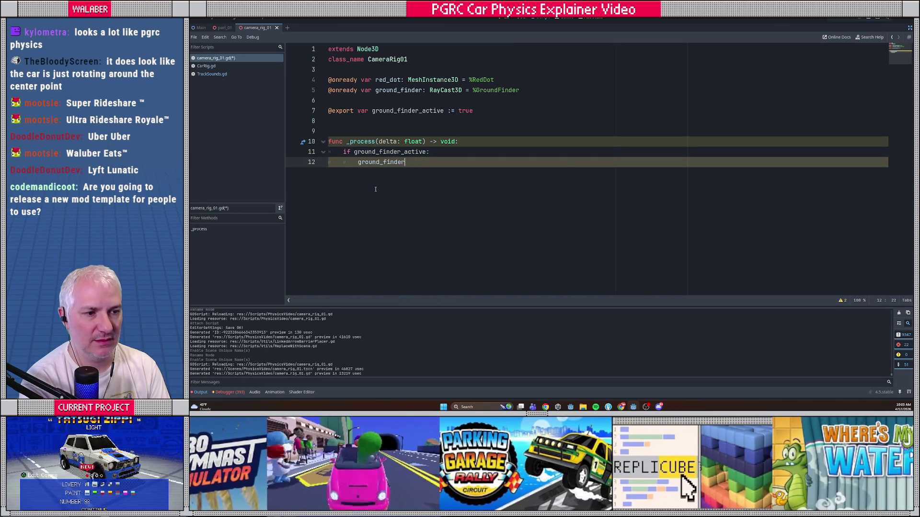
pyautogui.write('.hi')
pyautogui.press('BackSpace')
pyautogui.write('a')
pyautogui.press('BackSpace')
pyautogui.write('i')
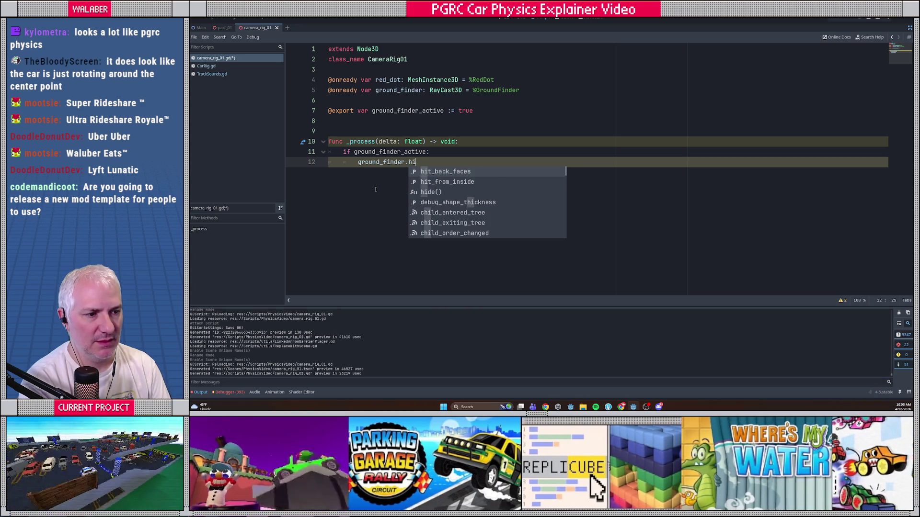
pyautogui.press('Escape')
pyautogui.keyDown('ctrl'); pyautogui.click(445, 91); pyautogui.keyUp('ctrl')
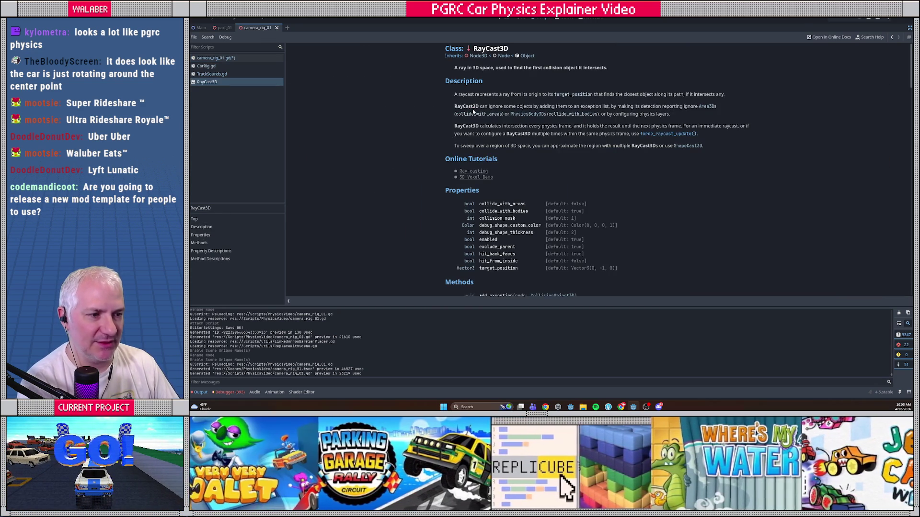
pyautogui.scroll(-3, 419, 199)
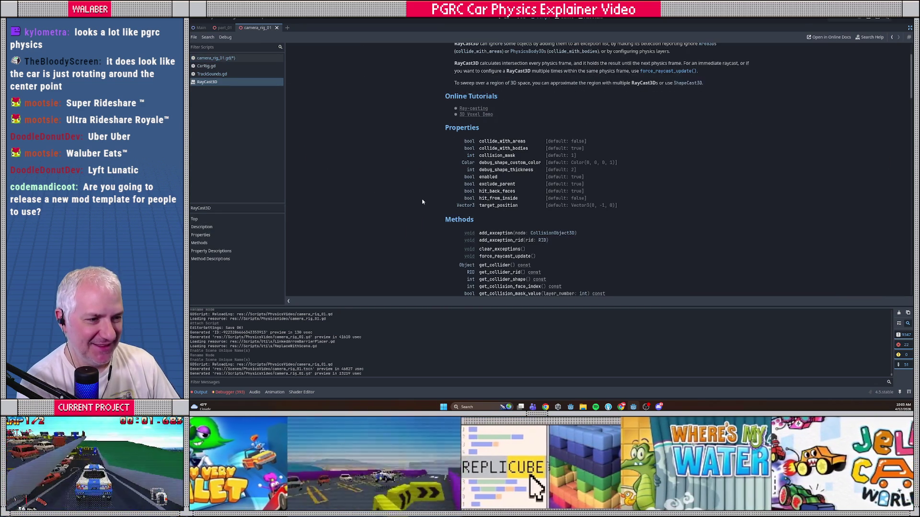
# Read the RayCast3D docs through the is_colliding method, then return to camera_rig_01.gd.
pyautogui.scroll(-1, 441, 190)
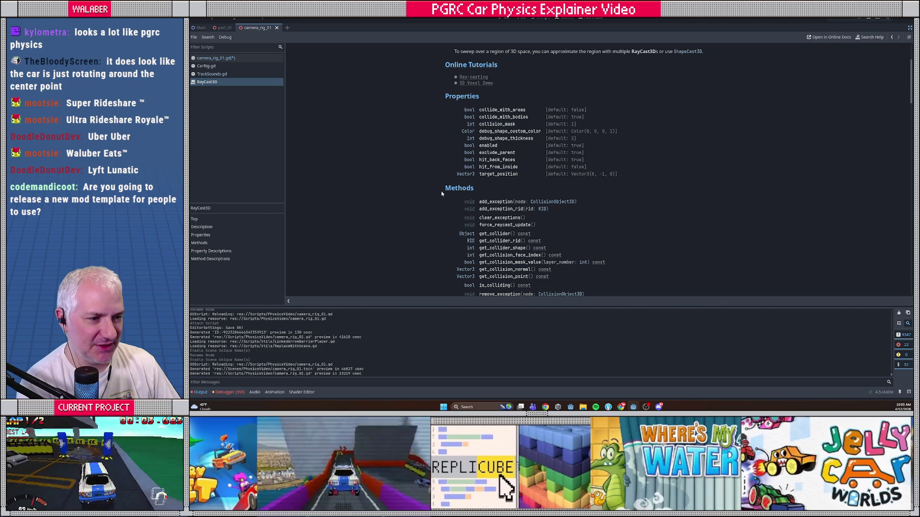
pyautogui.scroll(-2, 441, 190)
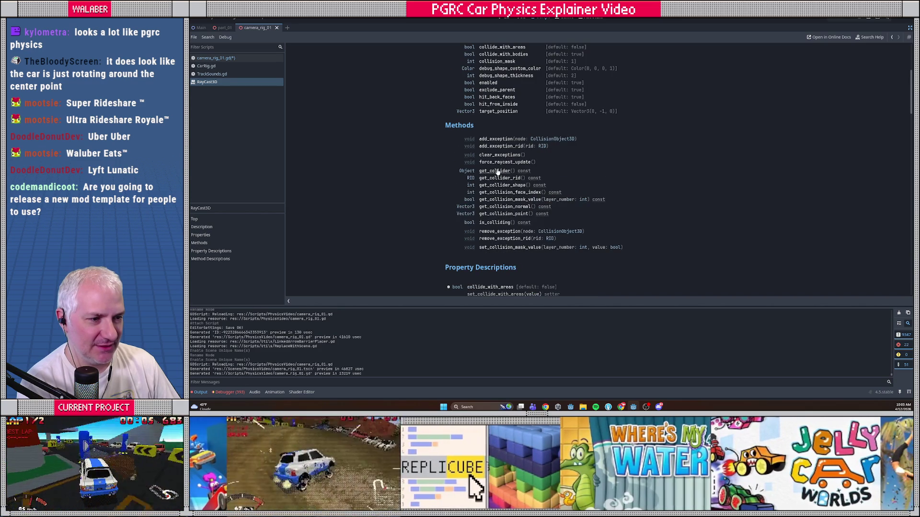
pyautogui.click(493, 224)
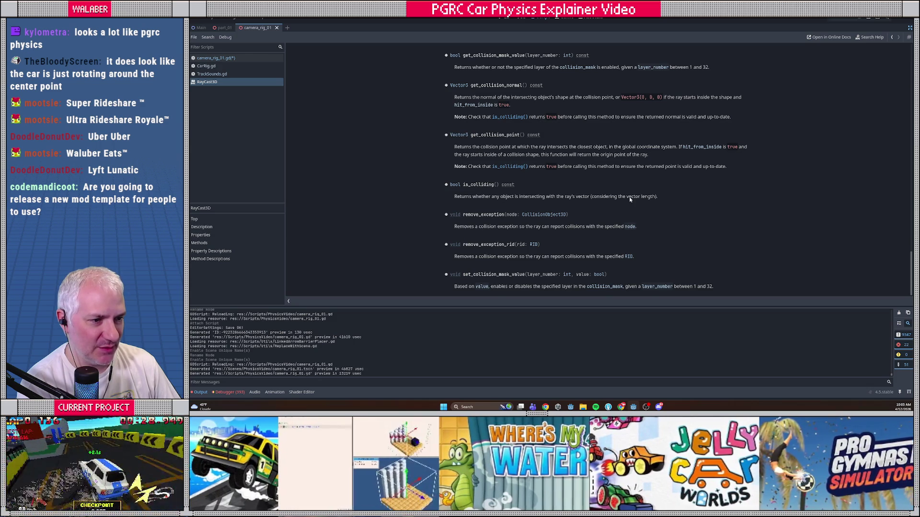
pyautogui.scroll(5, 439, 182)
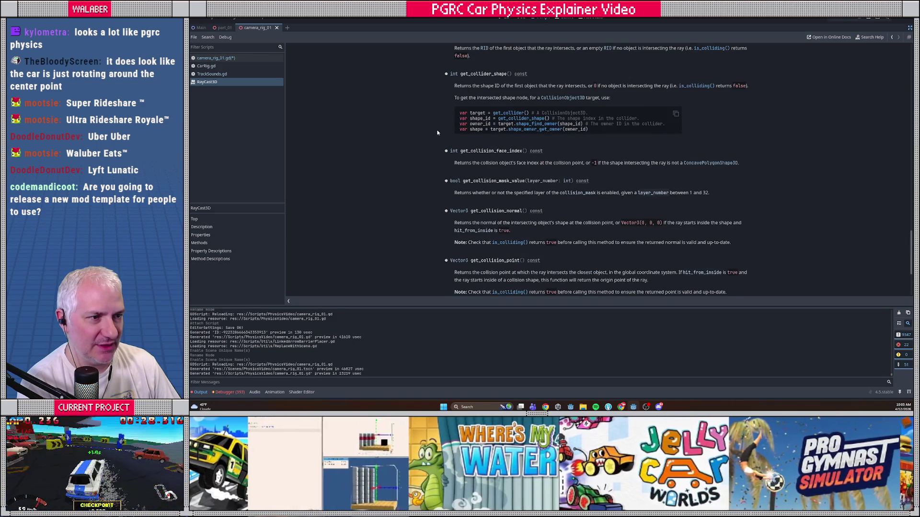
pyautogui.scroll(3, 437, 132)
pyautogui.scroll(5, 436, 131)
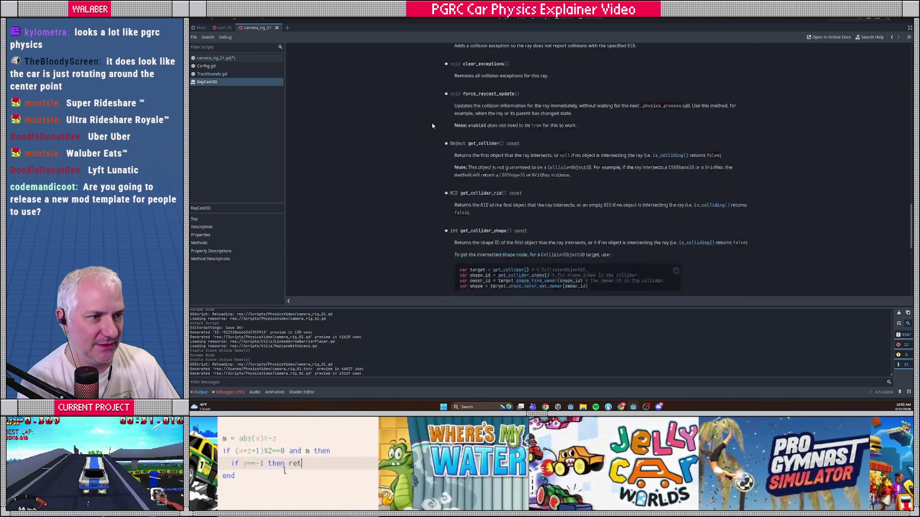
pyautogui.scroll(3, 434, 120)
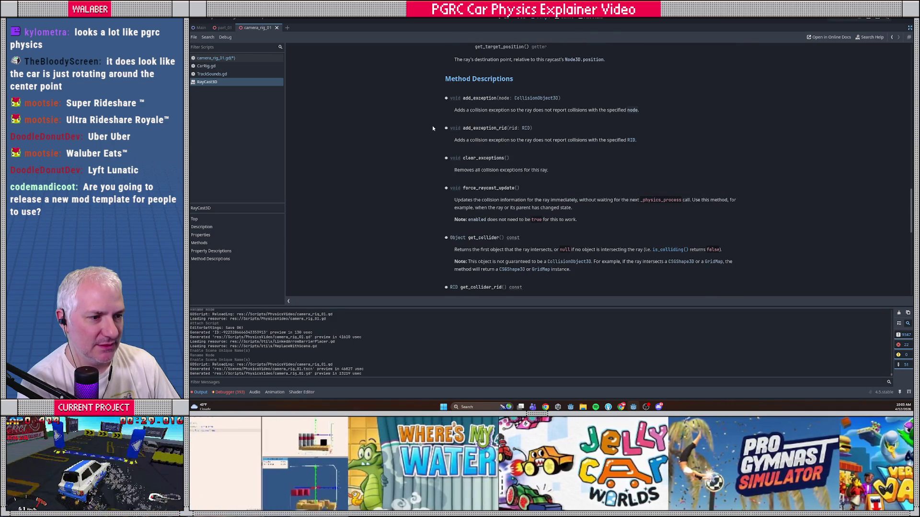
pyautogui.scroll(-4, 432, 126)
pyautogui.scroll(-4, 433, 130)
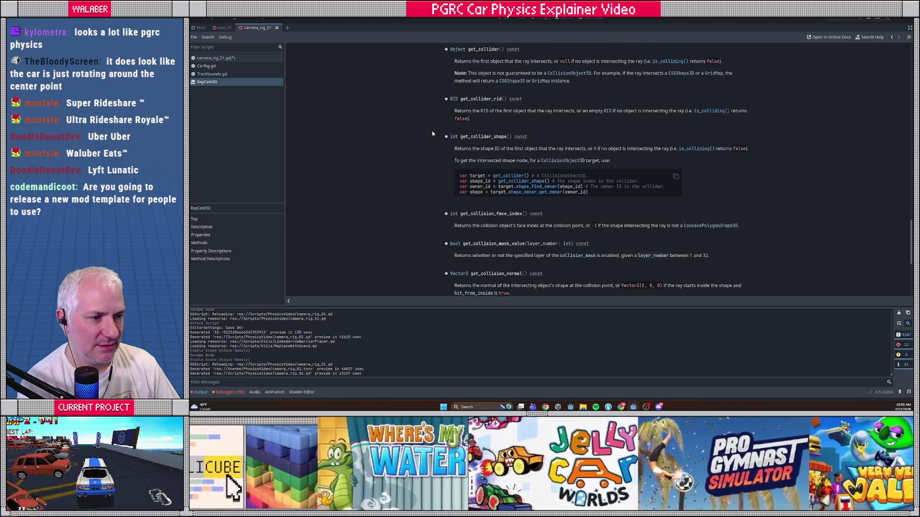
pyautogui.scroll(-4, 432, 134)
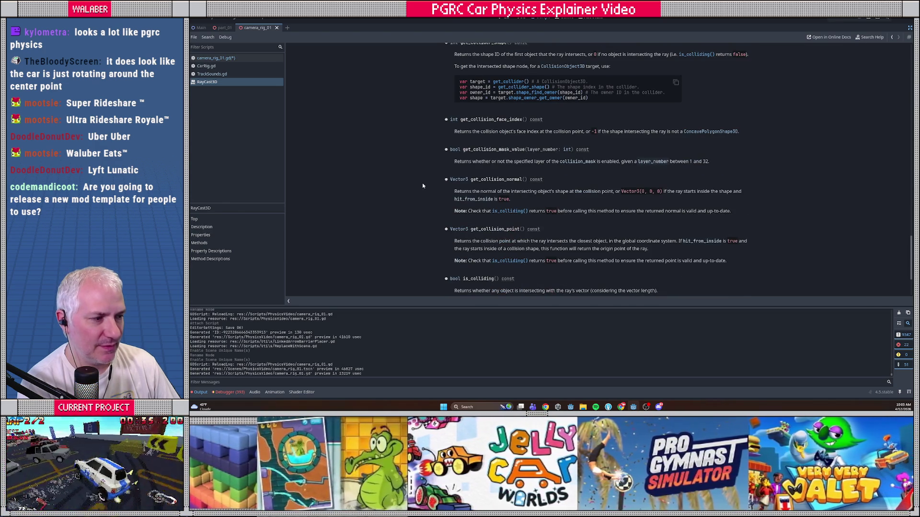
pyautogui.hotkey('alt', 'Left')
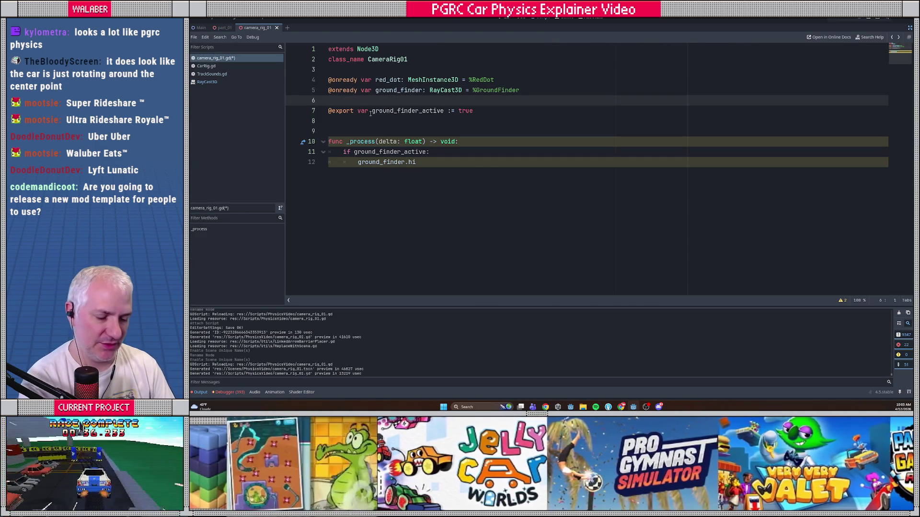
pyautogui.press('Return')
pyautogui.write('@export var g')
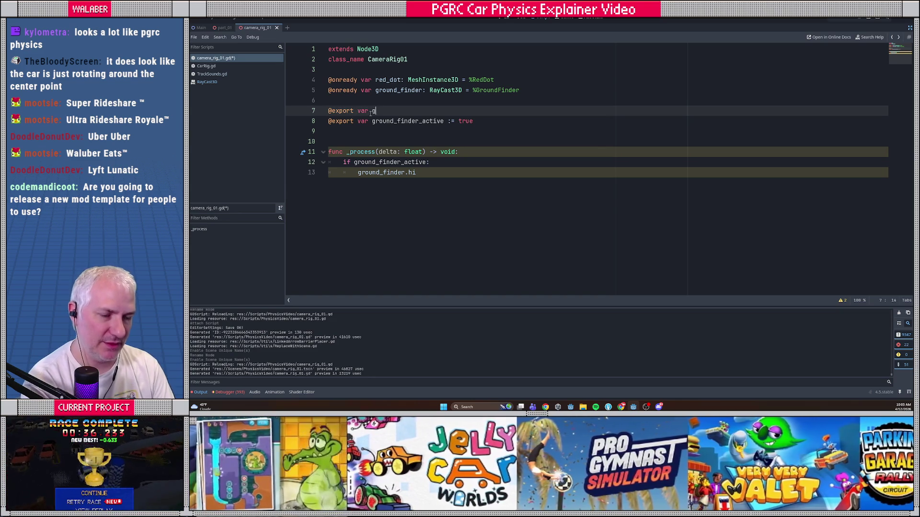
pyautogui.write('round_finder_ride')
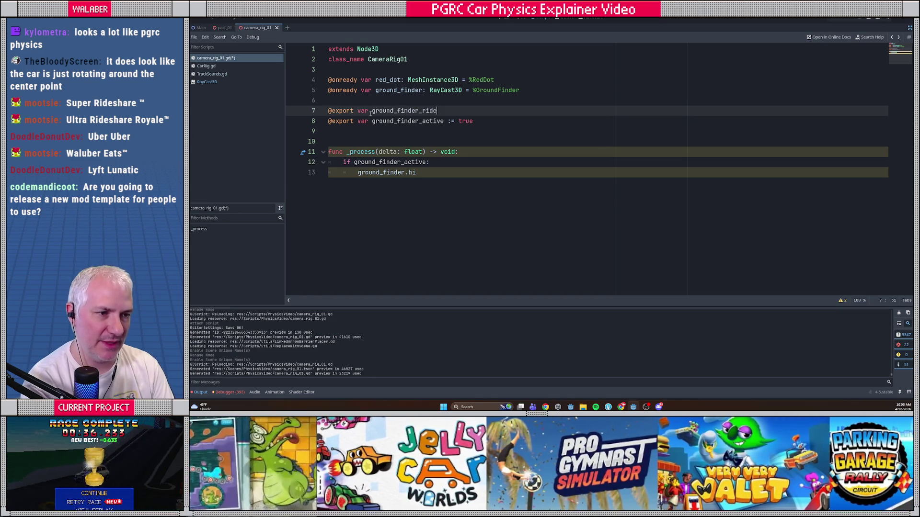
pyautogui.write('_height := ')
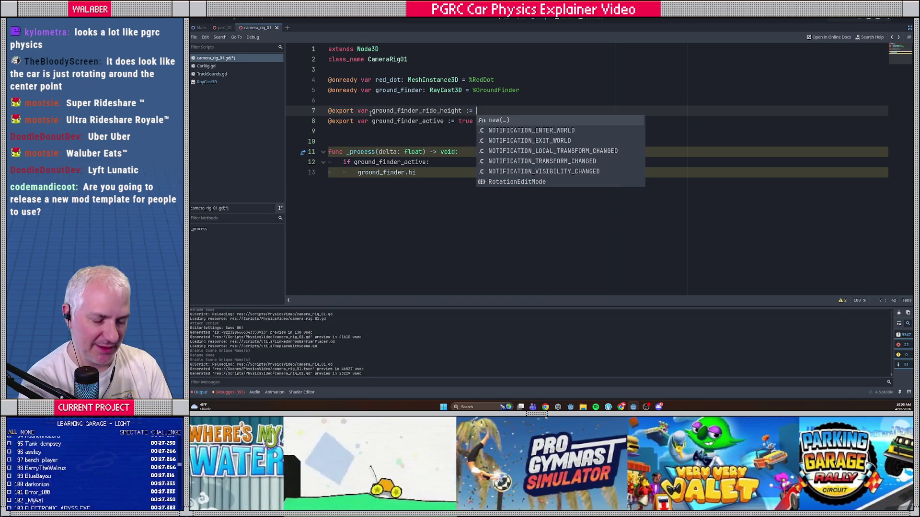
pyautogui.write('0.5')
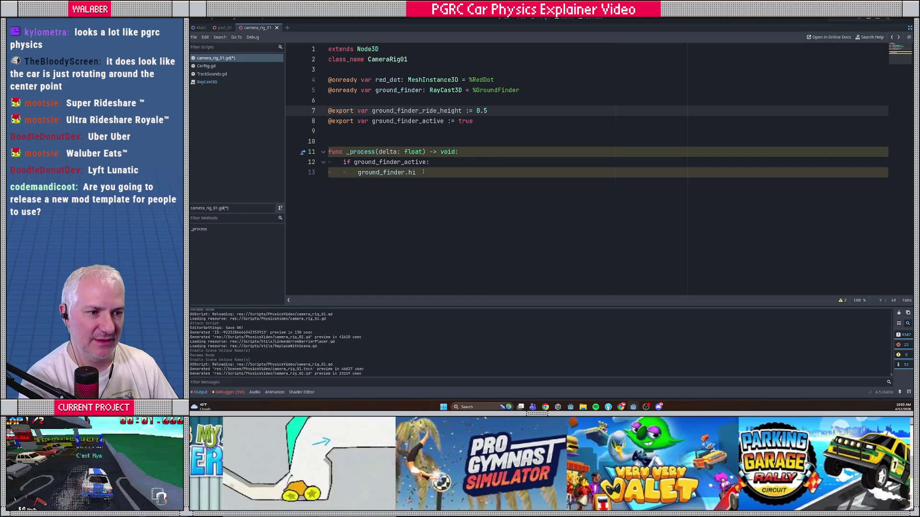
pyautogui.click(423, 172)
pyautogui.hotkey('shift', 'Home')
pyautogui.press('BackSpace')
# Add an 'if ground_finder.is_colliding():' block storing get_collision_point() in hit_pt.
pyautogui.write('if ground_')
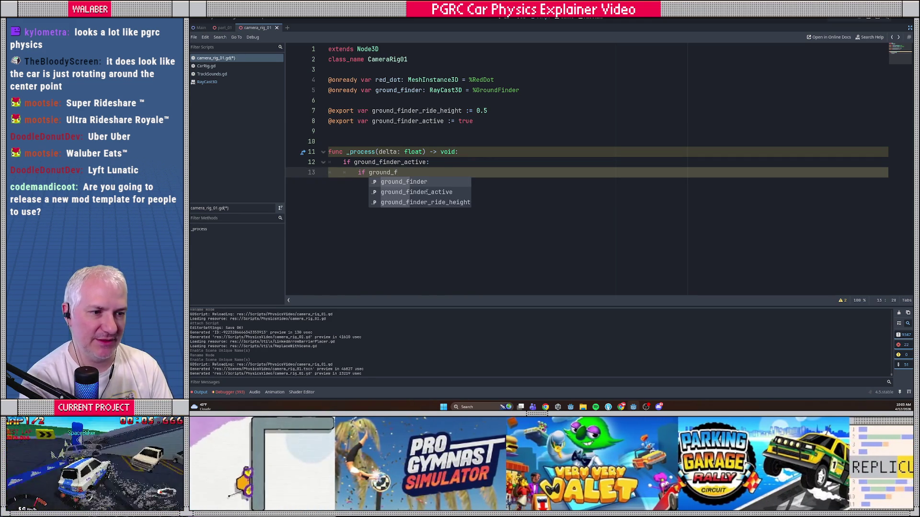
pyautogui.press('Return')
pyautogui.write('.')
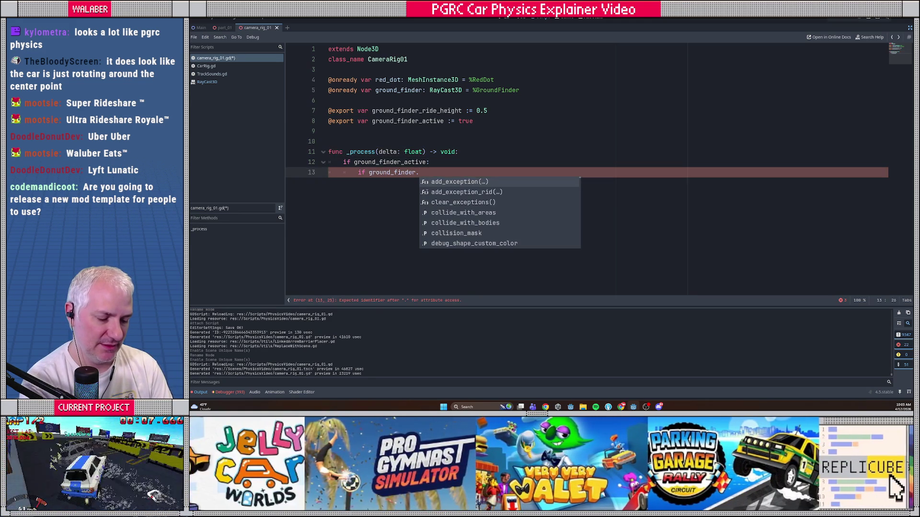
pyautogui.write('is_col')
pyautogui.press('Return')
pyautogui.write(':')
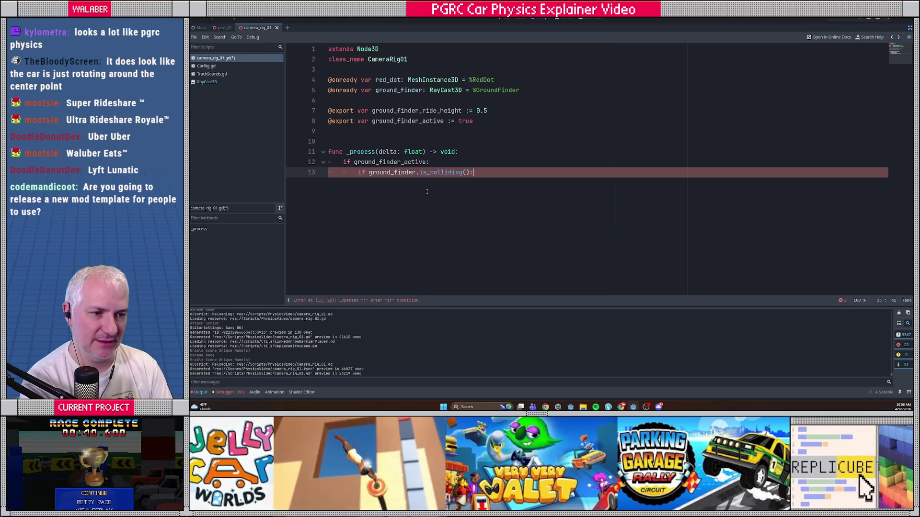
pyautogui.press('Return')
pyautogui.write('var hit_pt :')
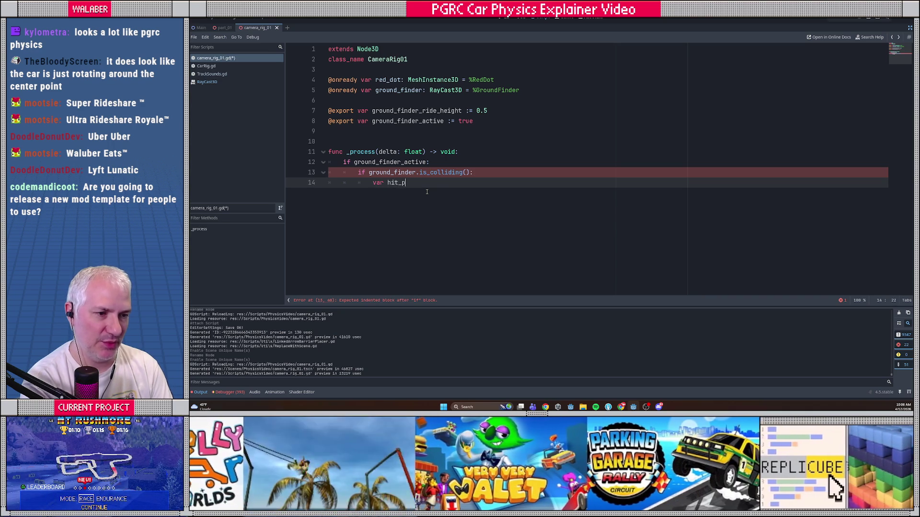
pyautogui.write('= ground_finder')
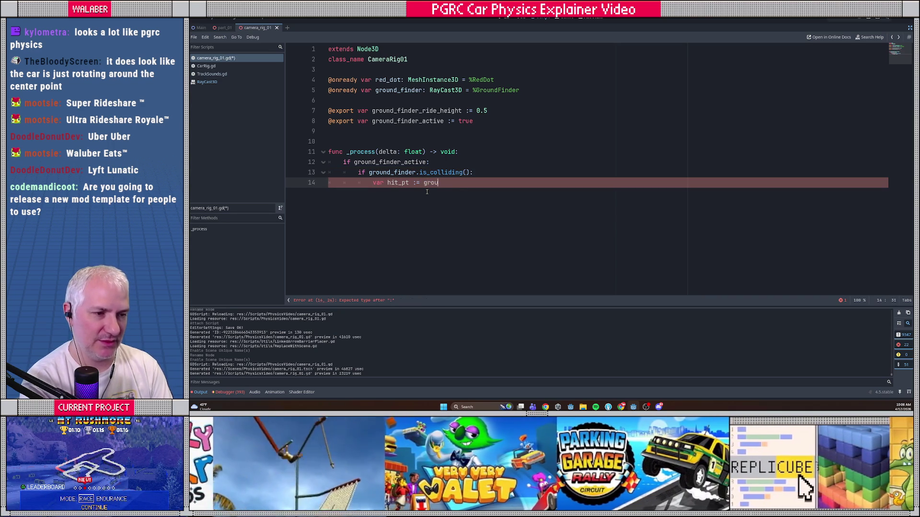
pyautogui.write('.get_col')
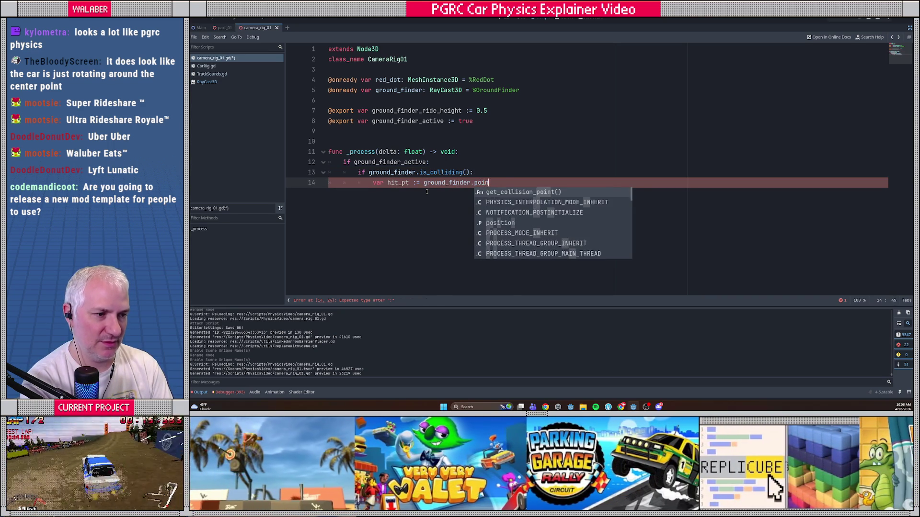
pyautogui.press('Return')
pyautogui.press('Return')
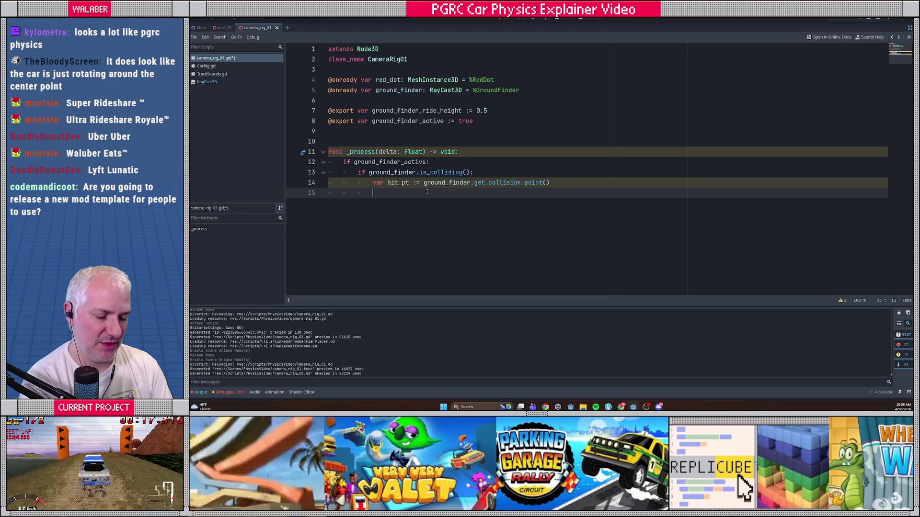
# Set global_position = hit_pt + Vector3(0.0, ground_finder_ride_height, 0.0) and save the script.
pyautogui.write('global_pos')
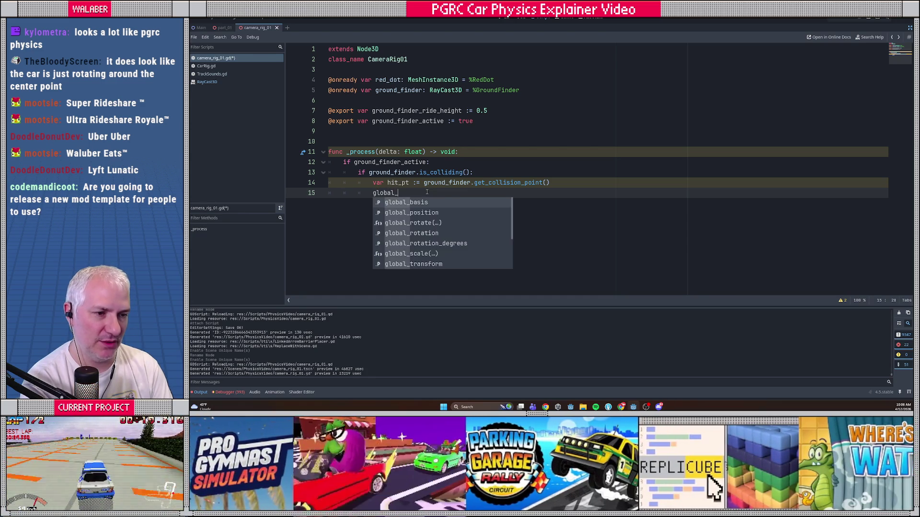
pyautogui.press('Return')
pyautogui.write('hi')
pyautogui.press('Return')
pyautogui.write('+ Vector3')
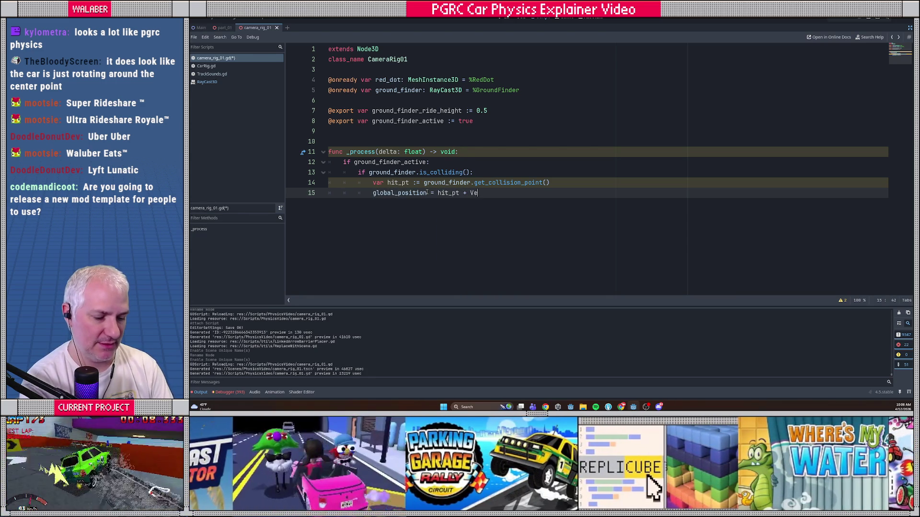
pyautogui.write('(0.0, ')
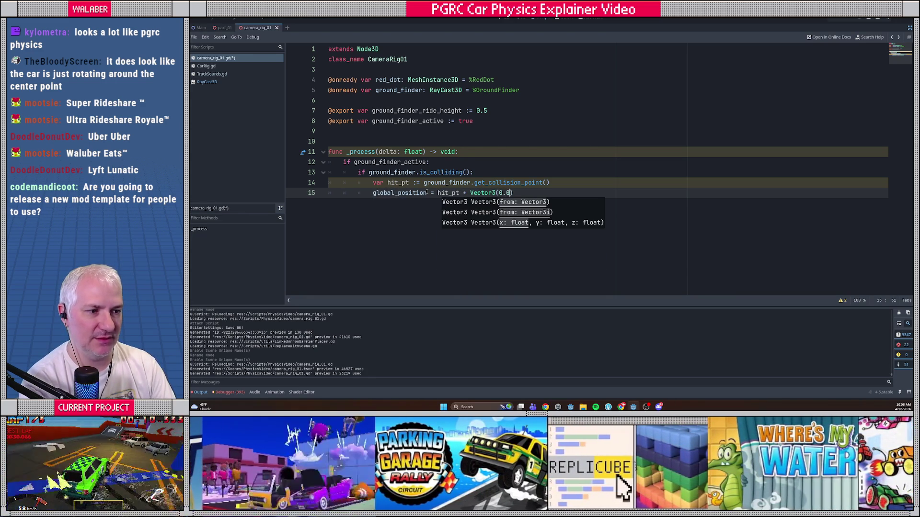
pyautogui.write('ground_fin')
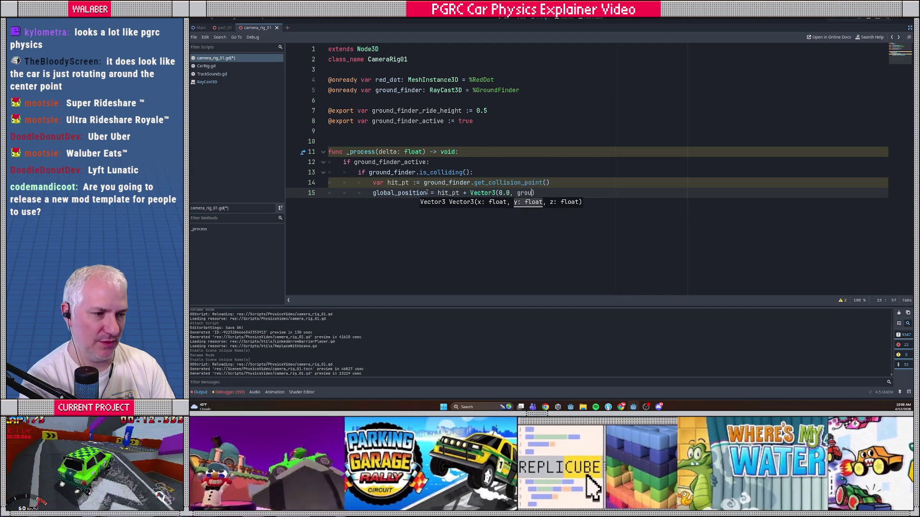
pyautogui.press('Down')
pyautogui.press('Down')
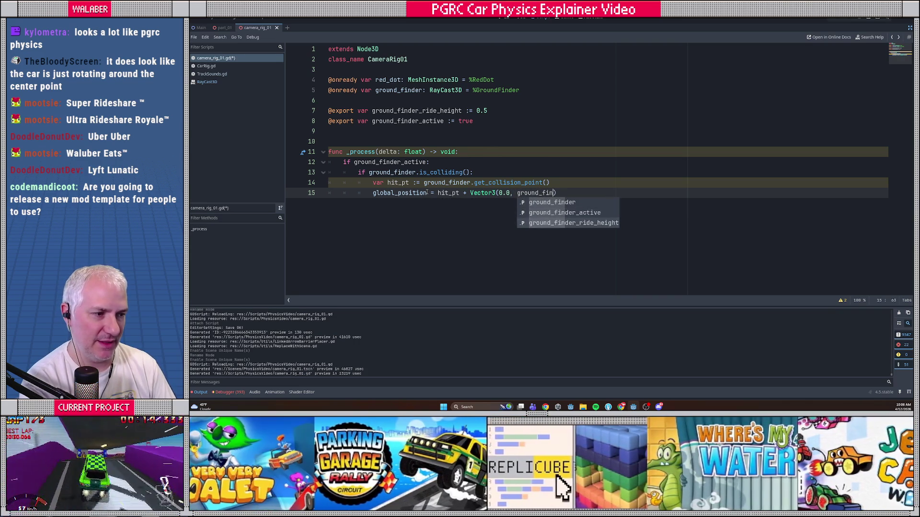
pyautogui.press('Return')
pyautogui.write(', 0.0)')
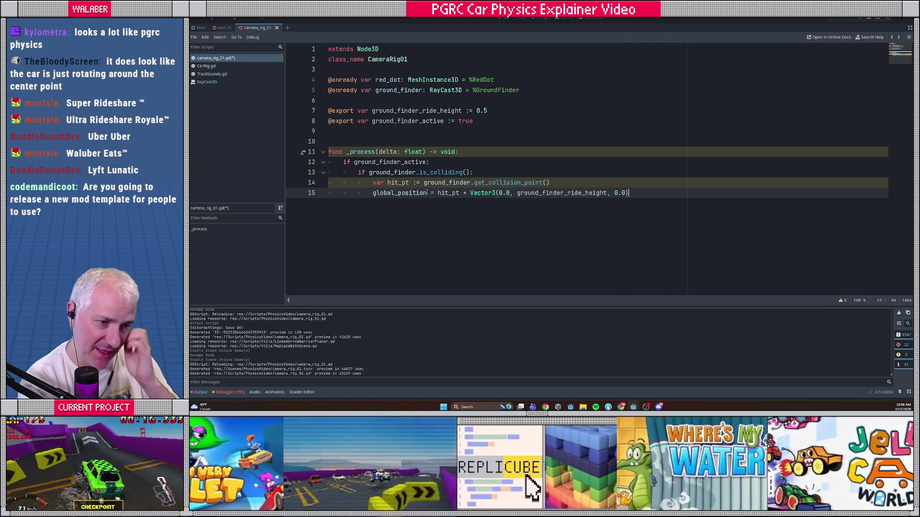
pyautogui.hotkey('ctrl', 's')
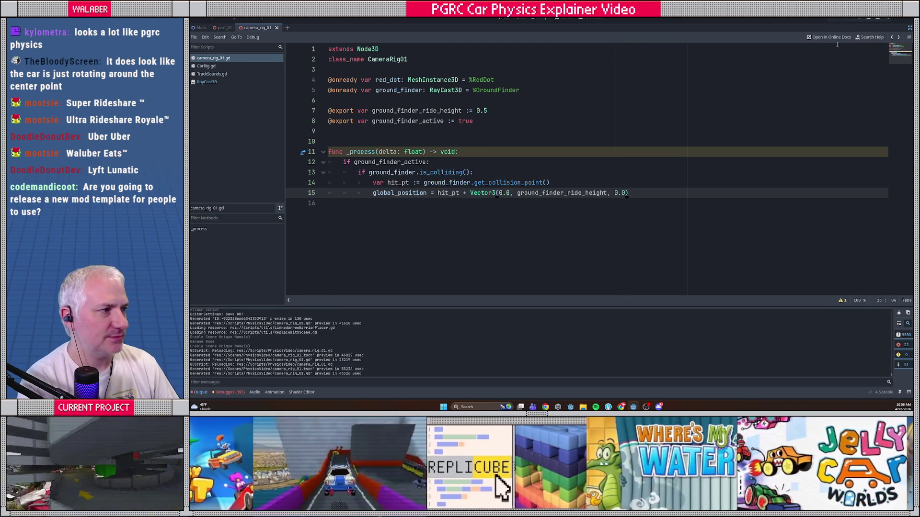
# Restore the full editor layout, go to the part_01 scene, and filter FileSystem by 'camera'.
pyautogui.click(910, 27)
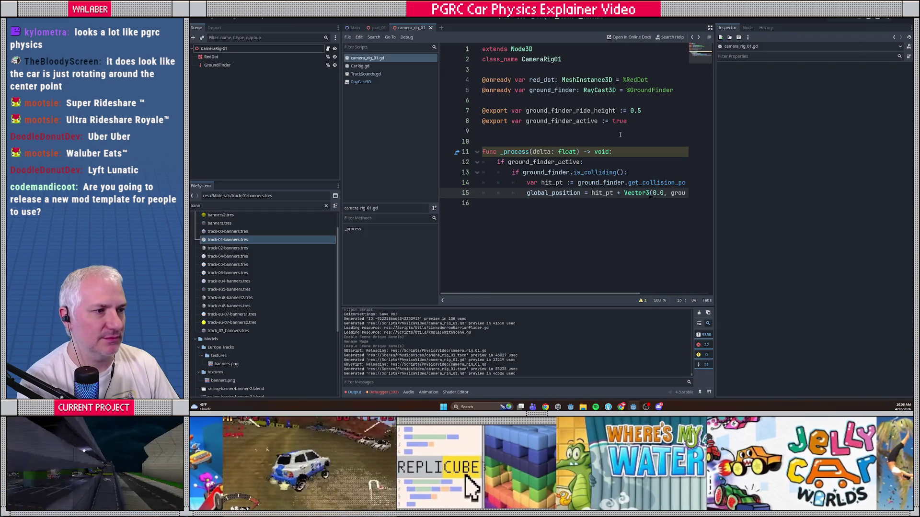
pyautogui.click(520, 21)
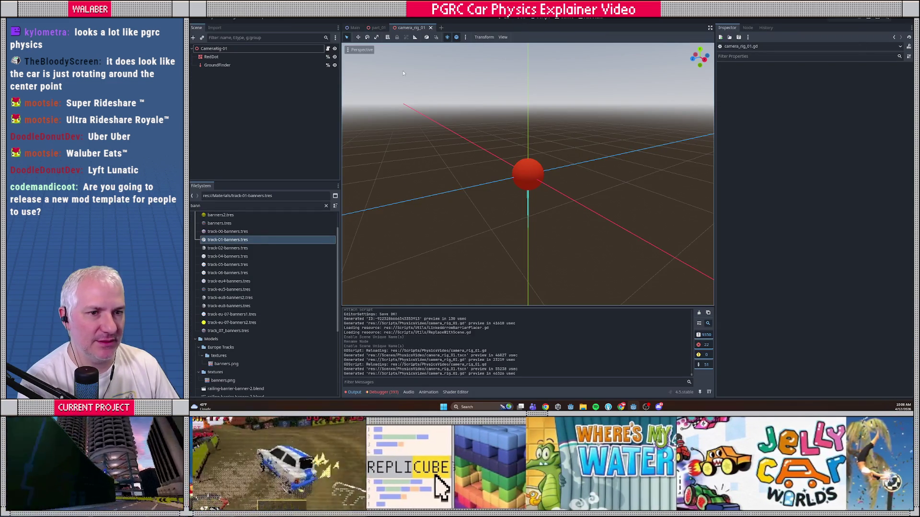
pyautogui.click(379, 27)
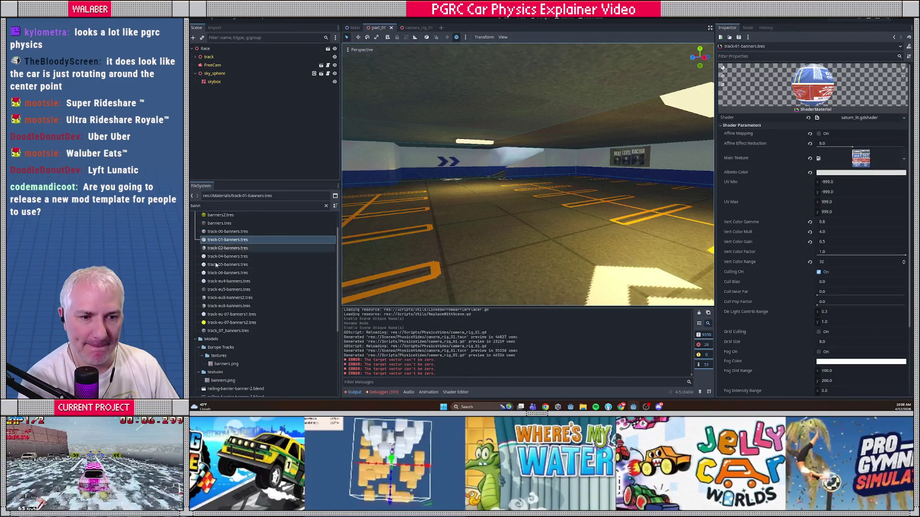
pyautogui.doubleClick(250, 205)
pyautogui.write('camera')
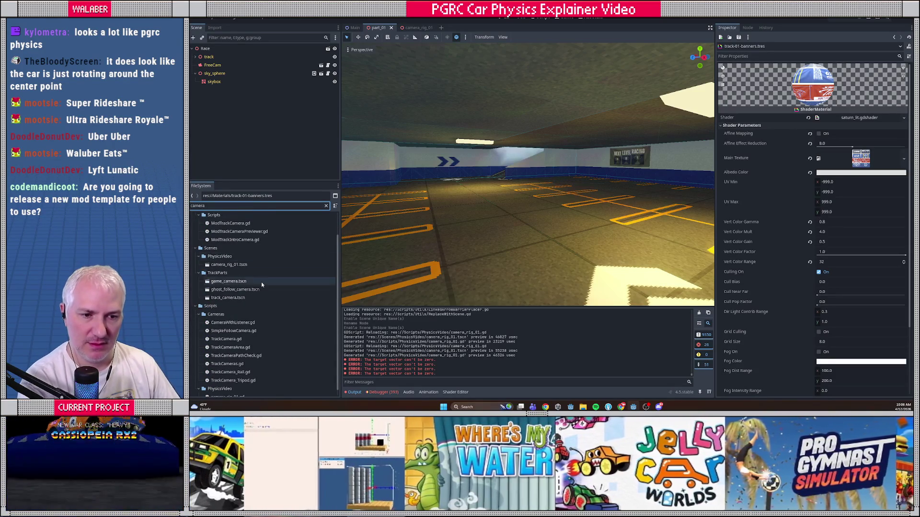
# Place a camera_rig_01.tscn instance just above the garage floor and save part_01.
pyautogui.moveTo(229, 265)
pyautogui.mouseDown()
pyautogui.moveTo(220, 73)
pyautogui.moveTo(206, 49)
pyautogui.mouseUp()
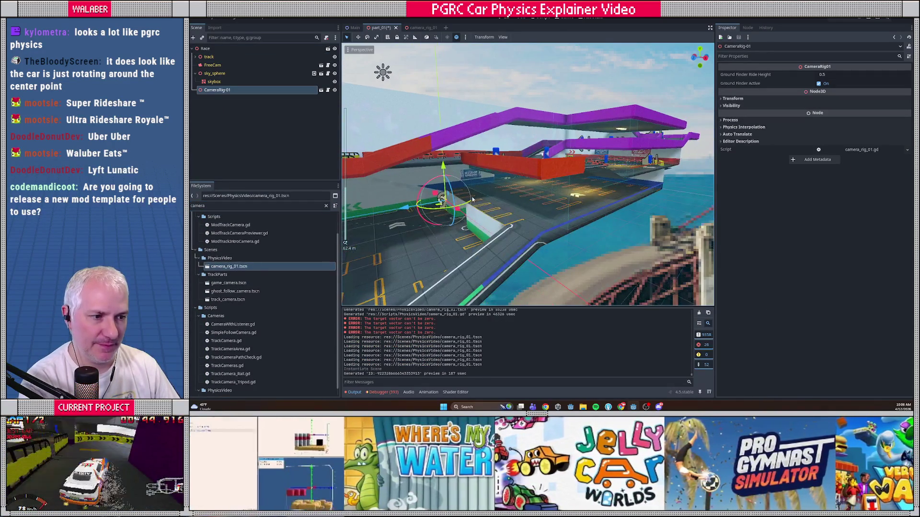
pyautogui.moveTo(439, 203)
pyautogui.mouseDown()
pyautogui.moveTo(531, 207)
pyautogui.moveTo(538, 125)
pyautogui.moveTo(545, 208)
pyautogui.moveTo(502, 233)
pyautogui.moveTo(527, 273)
pyautogui.mouseUp()
pyautogui.press('f')
pyautogui.scroll(-2, 546, 209)
pyautogui.moveTo(527, 273)
pyautogui.mouseDown()
pyautogui.moveTo(485, 180)
pyautogui.moveTo(488, 158)
pyautogui.moveTo(527, 117)
pyautogui.moveTo(516, 203)
pyautogui.mouseUp()
pyautogui.scroll(5, 489, 158)
pyautogui.scroll(-3, 518, 160)
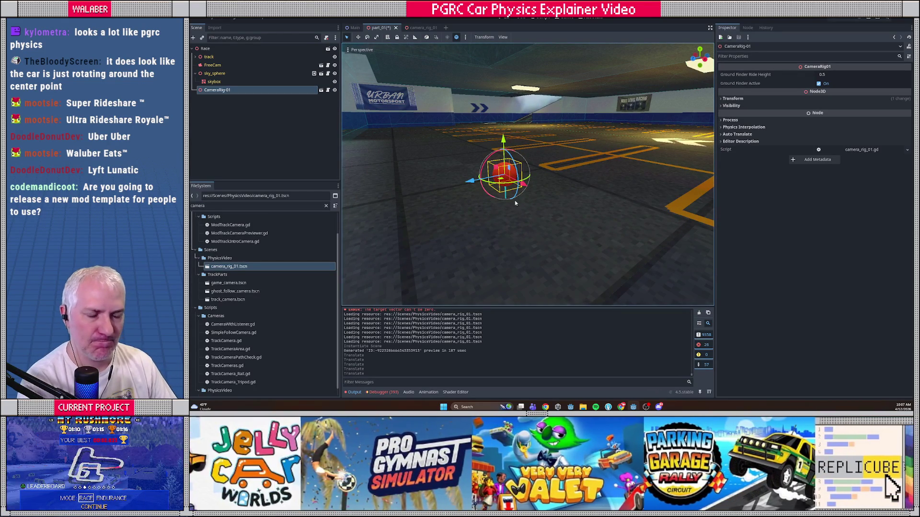
pyautogui.hotkey('ctrl', 's')
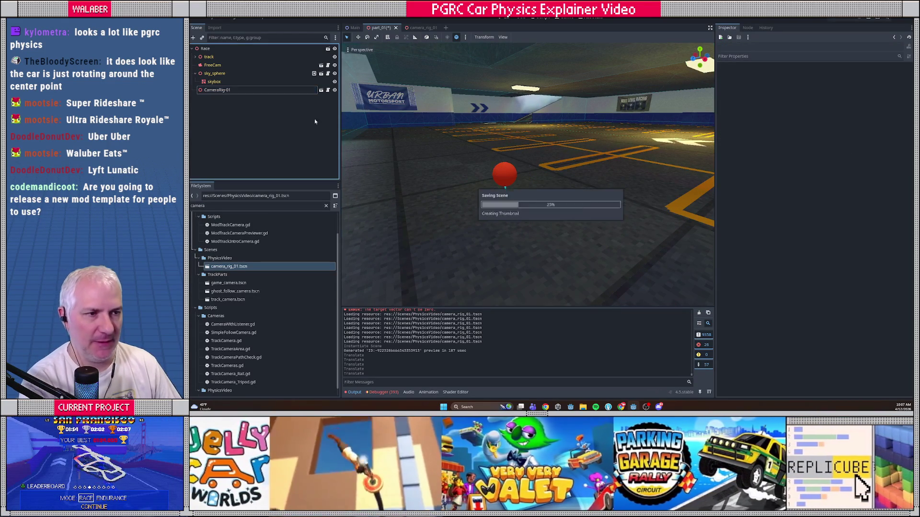
# Create a new 3D scene whose root node is named VisualCamera.
pyautogui.hotkey('ctrl', 'n')
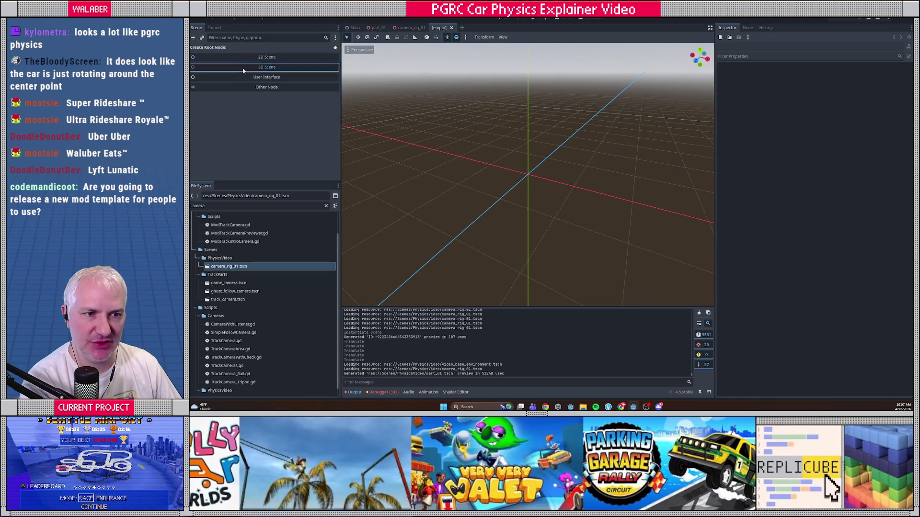
pyautogui.click(242, 67)
pyautogui.press('F2')
pyautogui.write('VisualCamera')
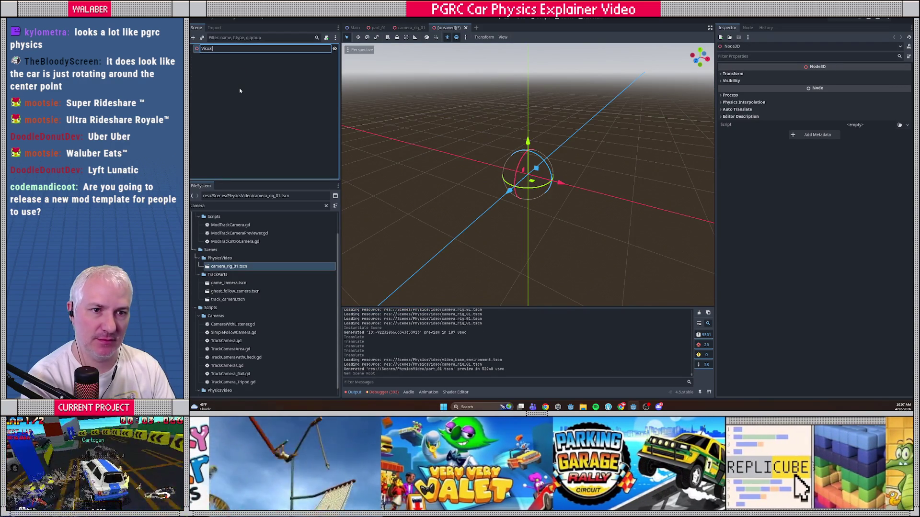
pyautogui.press('Return')
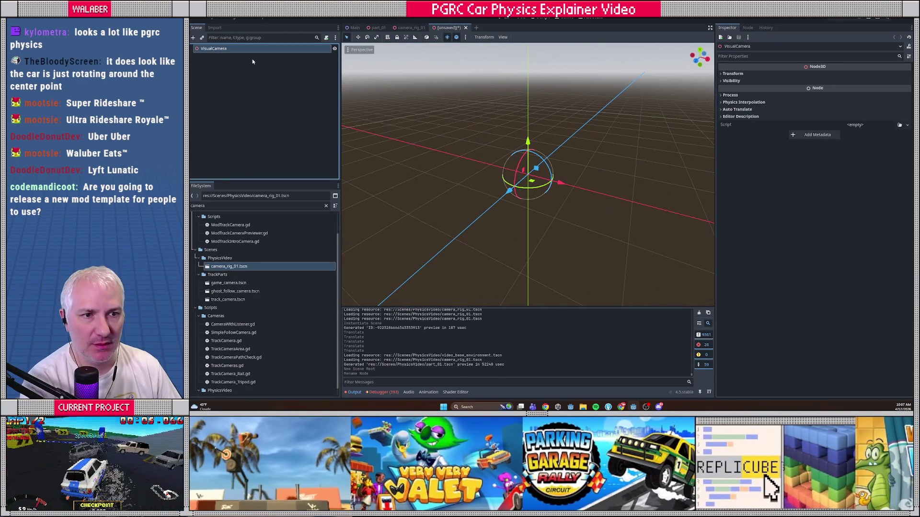
# Add a MeshInstance3D child named Body under VisualCamera.
pyautogui.rightClick(250, 49)
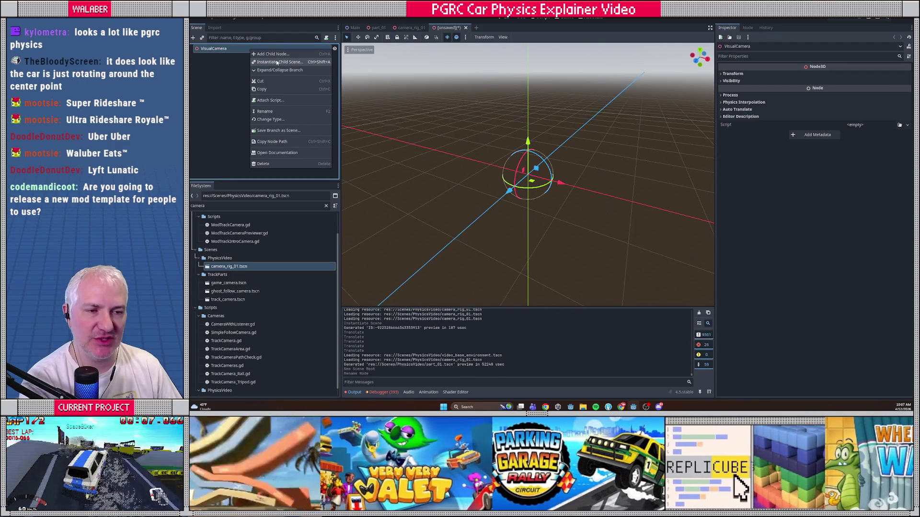
pyautogui.click(272, 54)
pyautogui.write('meshin')
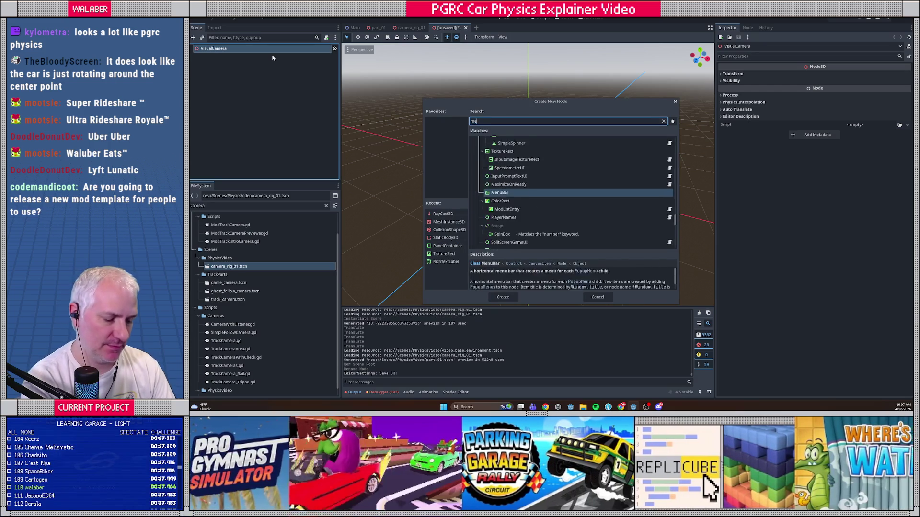
pyautogui.press('Return')
pyautogui.write('Body')
pyautogui.press('Return')
pyautogui.moveTo(546, 201); pyautogui.dragTo(549, 189)
pyautogui.scroll(2, 548, 190)
pyautogui.moveTo(522, 194)
pyautogui.mouseDown()
pyautogui.moveTo(548, 191)
pyautogui.moveTo(542, 179)
pyautogui.mouseUp()
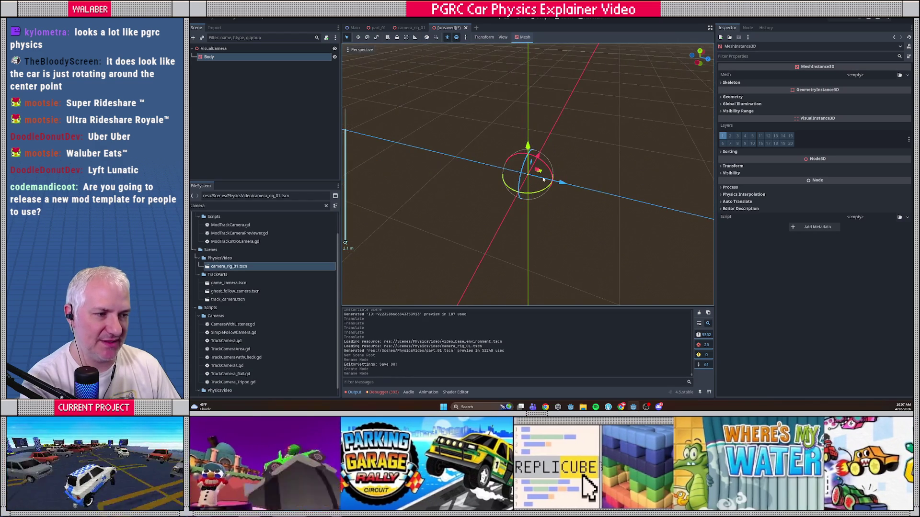
pyautogui.click(856, 76)
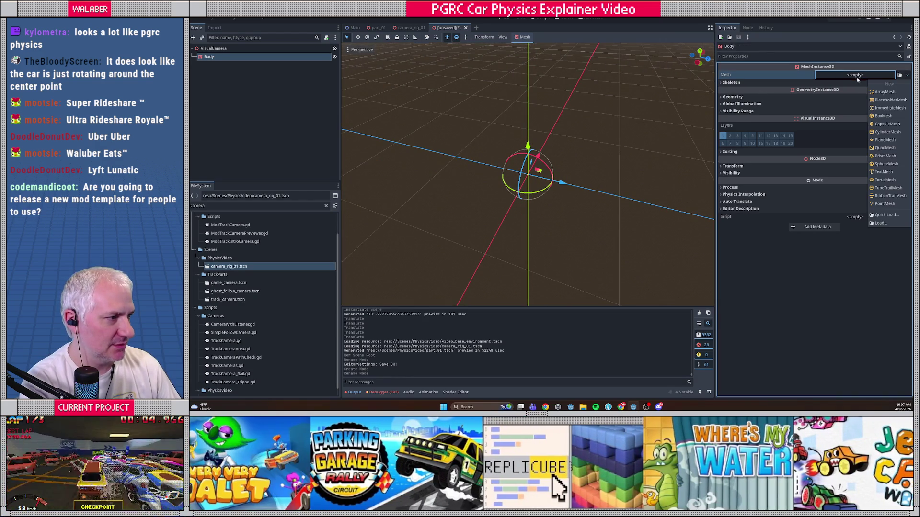
# Give Body a new box mesh sized 0.2 × 0.2 × 0.3.
pyautogui.click(880, 117)
pyautogui.click(863, 84)
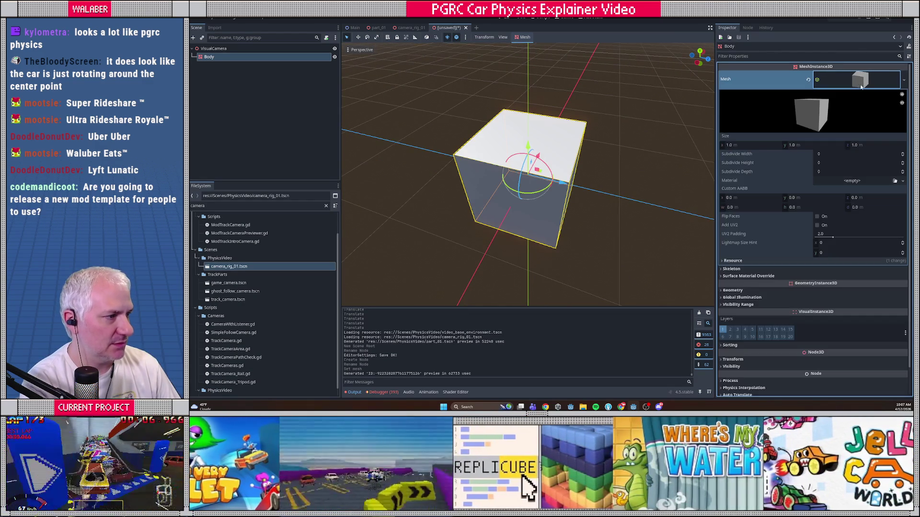
pyautogui.click(759, 147)
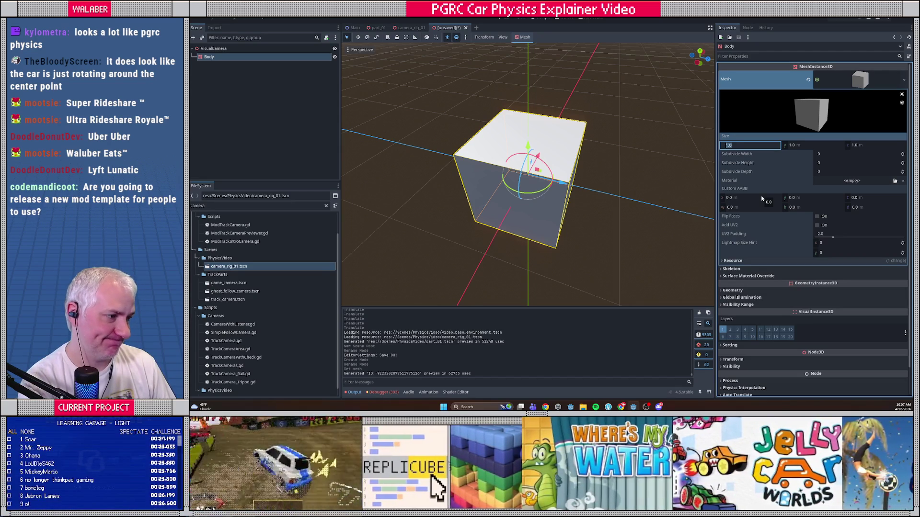
pyautogui.write('2')
pyautogui.press('Tab')
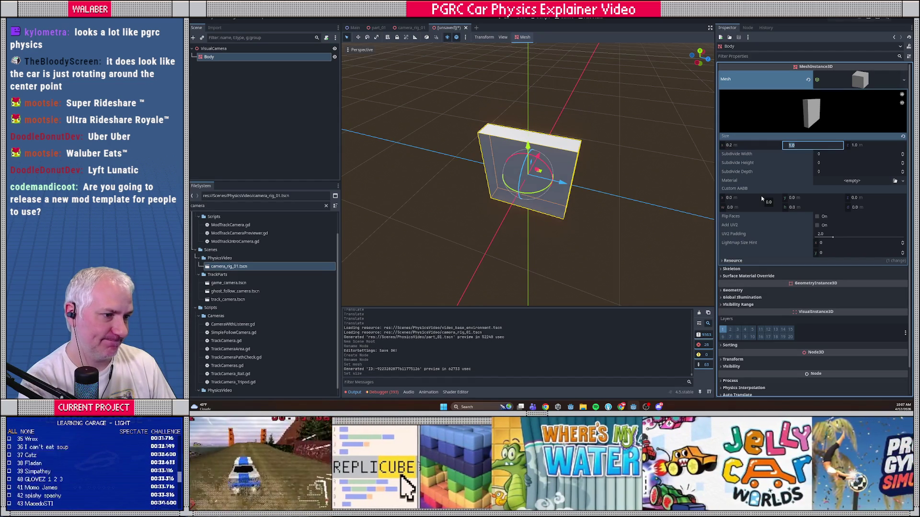
pyautogui.write('.2')
pyautogui.press('Tab')
pyautogui.write('.3')
pyautogui.press('Return')
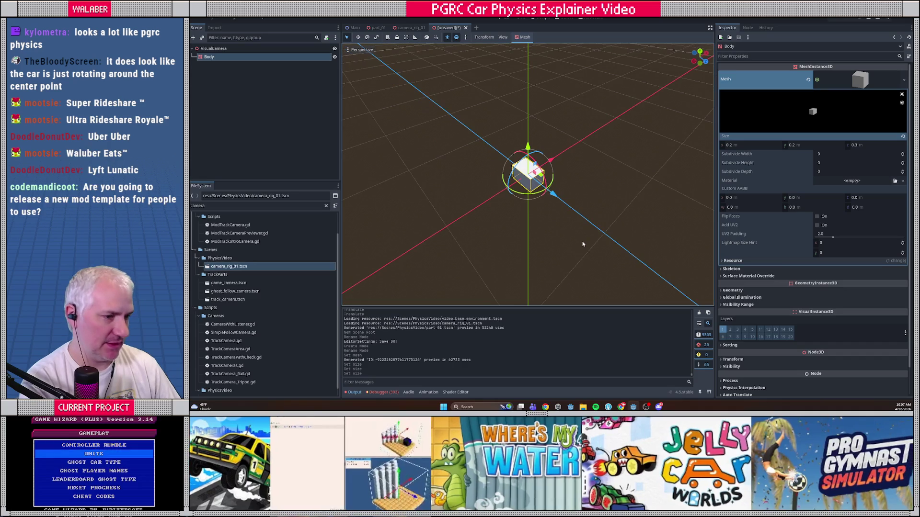
pyautogui.press('KP_1')
pyautogui.moveTo(551, 232)
pyautogui.mouseDown()
pyautogui.moveTo(596, 257)
pyautogui.moveTo(561, 214)
pyautogui.moveTo(563, 176)
pyautogui.moveTo(606, 178)
pyautogui.mouseUp()
pyautogui.scroll(3, 561, 214)
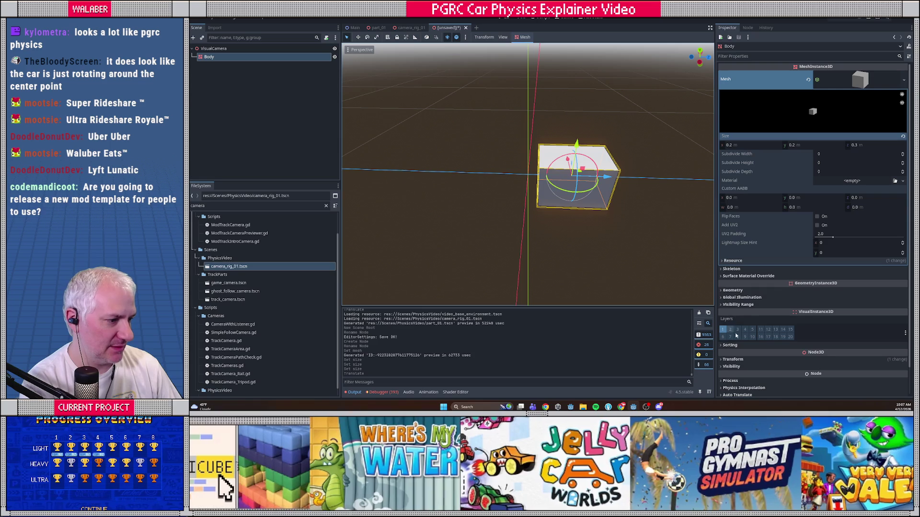
# Set Body's Transform Position z to 0.15.
pyautogui.click(777, 364)
pyautogui.scroll(-2, 778, 366)
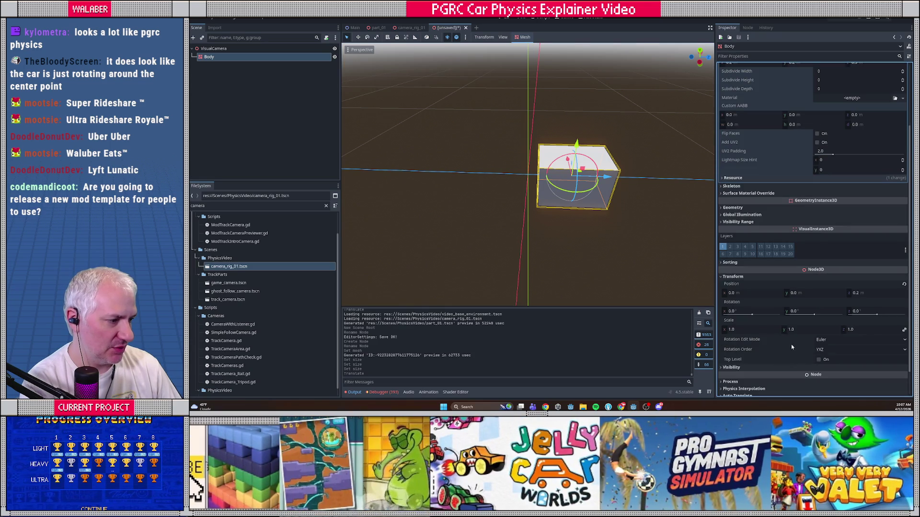
pyautogui.click(872, 292)
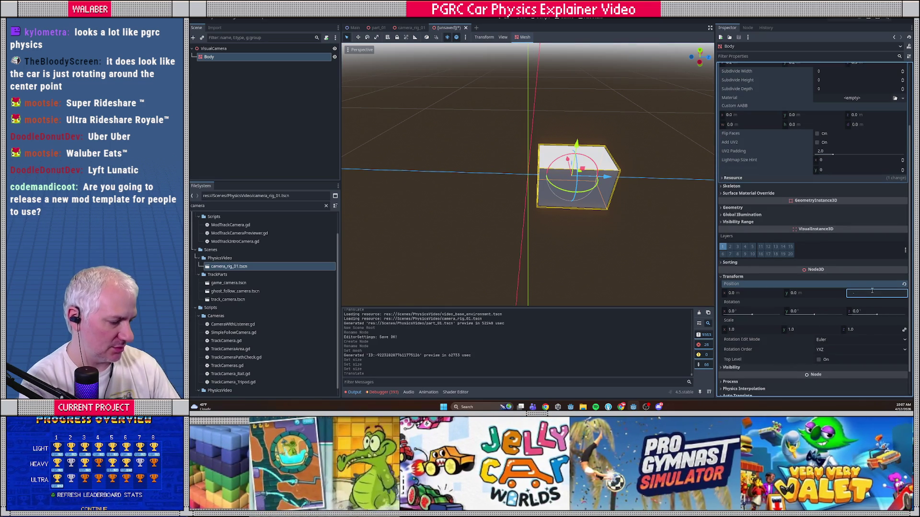
pyautogui.write('0.15')
pyautogui.press('Return')
# Start adding a new child node under the VisualCamera root.
pyautogui.moveTo(643, 281); pyautogui.dragTo(571, 228)
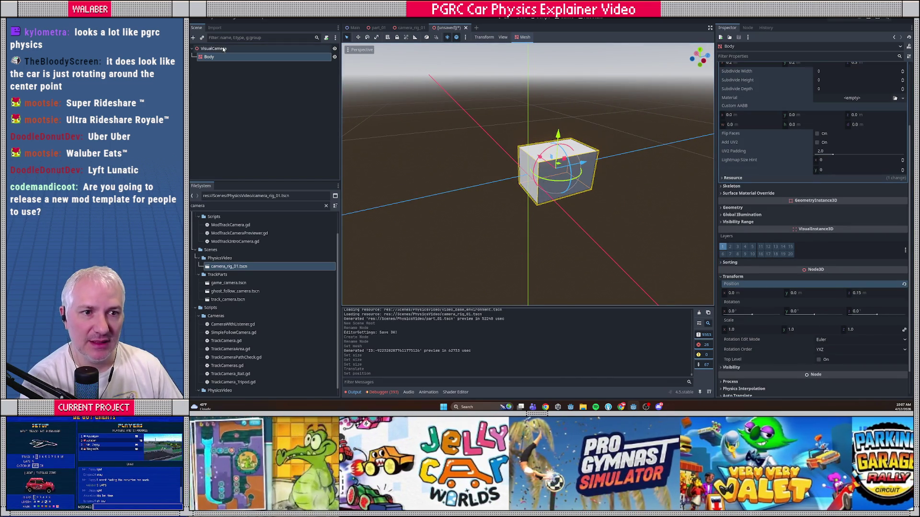
pyautogui.click(225, 49)
pyautogui.rightClick(227, 50)
pyautogui.click(230, 54)
# Add a MeshInstance3D child to VisualCamera and name it Lens.
pyautogui.write('meshin')
pyautogui.press('Return')
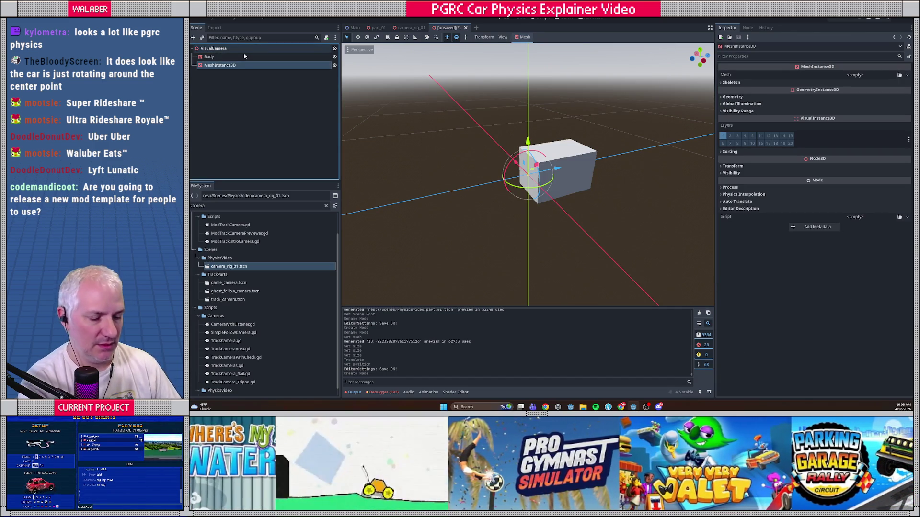
pyautogui.press('F2')
pyautogui.write('Lens')
pyautogui.press('Return')
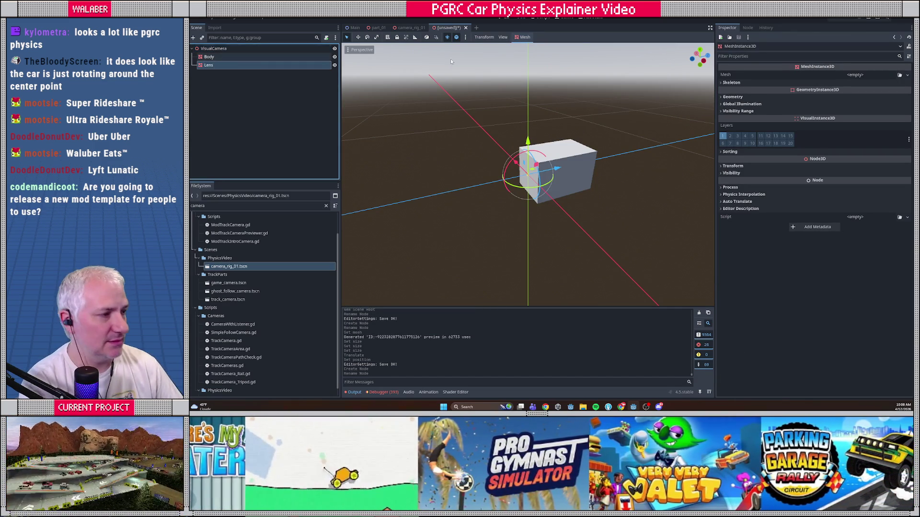
# Give the Lens node a new CylinderMesh.
pyautogui.click(900, 76)
pyautogui.press('Escape')
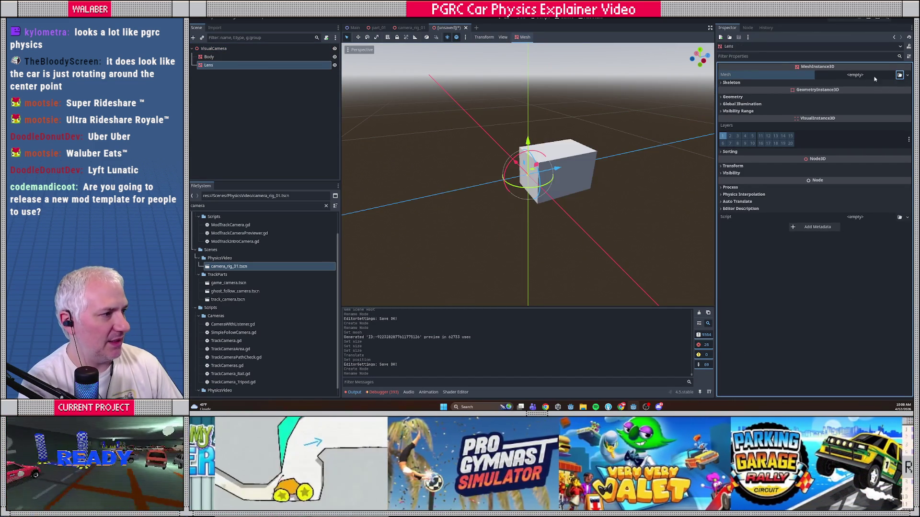
pyautogui.click(873, 76)
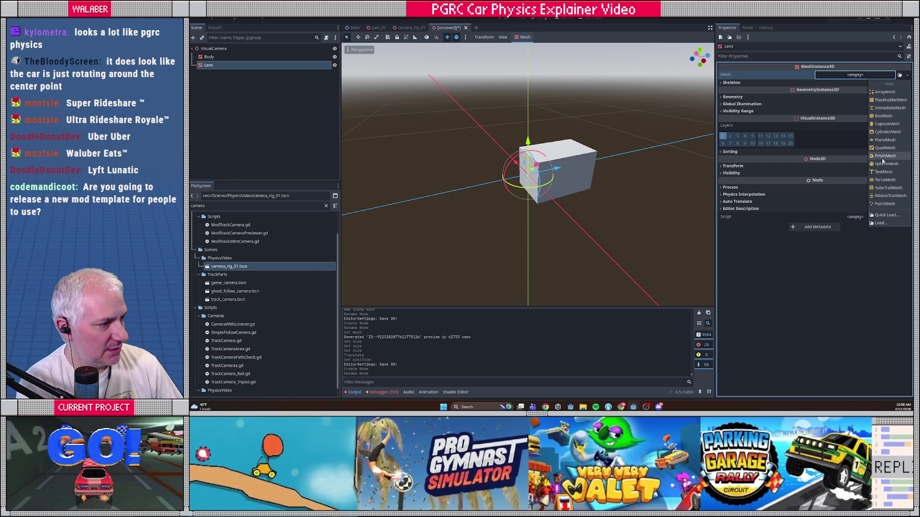
pyautogui.click(887, 132)
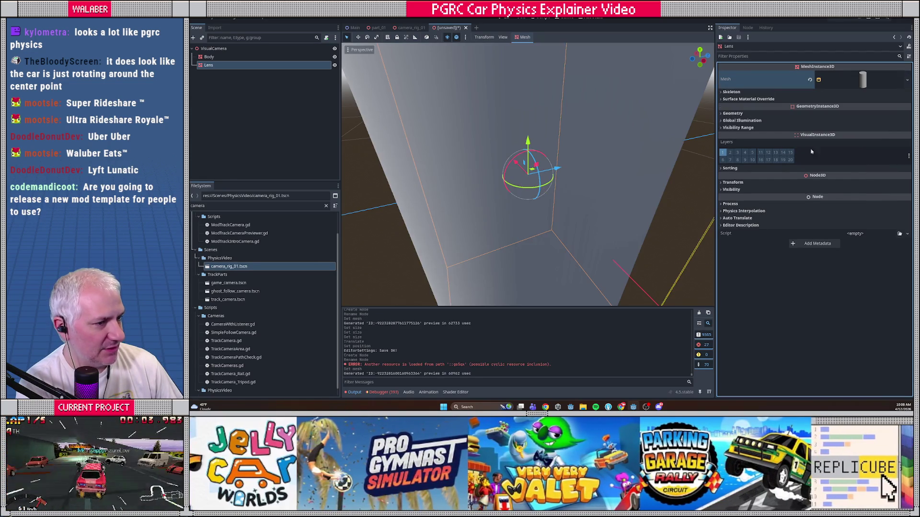
pyautogui.scroll(-5, 575, 185)
pyautogui.click(843, 81)
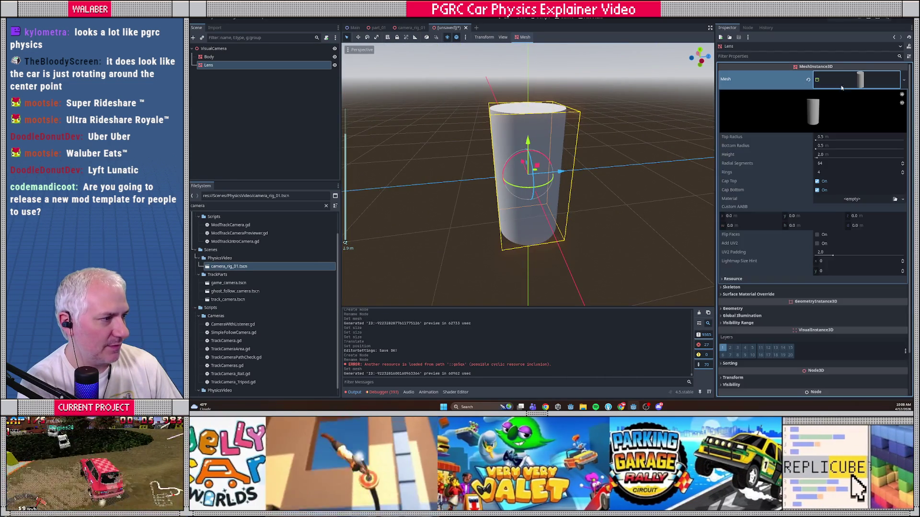
# Set the Lens cylinder to top radius 0.2, bottom radius 0, height 0.2.
pyautogui.click(841, 138)
pyautogui.write('0.2')
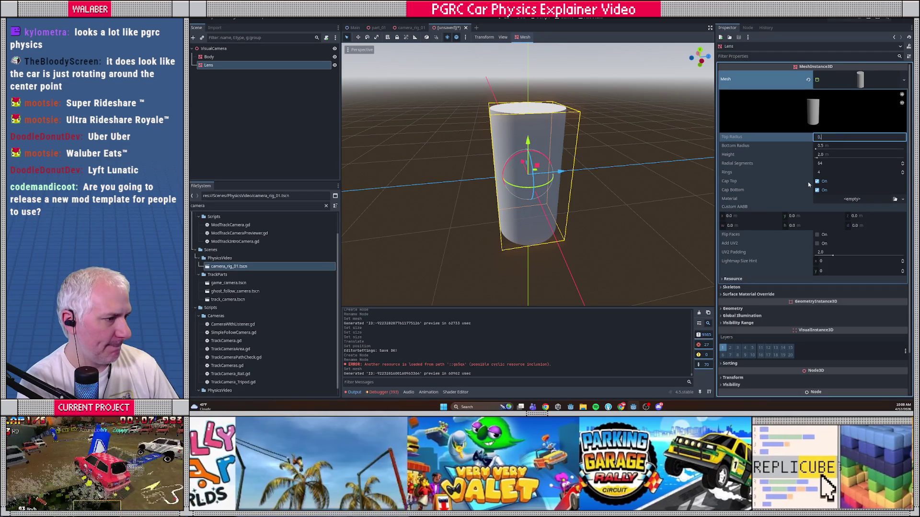
pyautogui.press('Tab')
pyautogui.write('0')
pyautogui.press('Return')
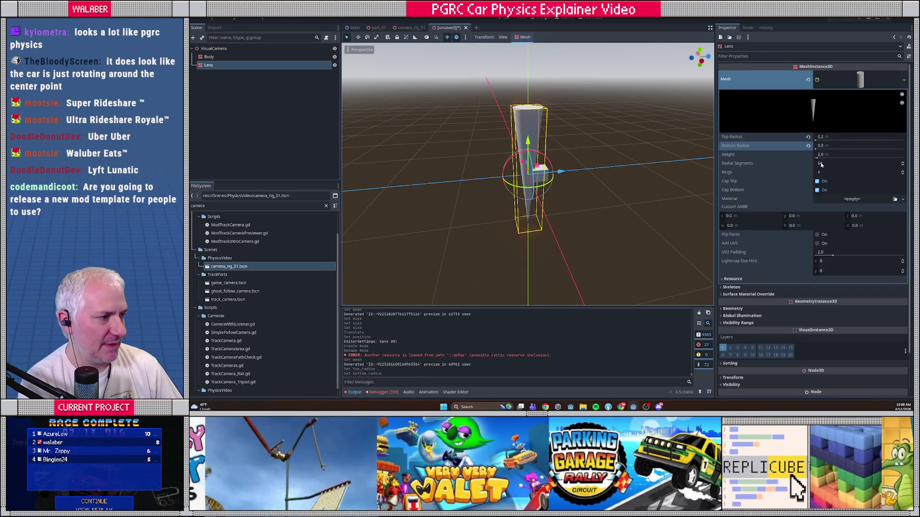
pyautogui.click(843, 154)
pyautogui.write('0.2')
pyautogui.press('Return')
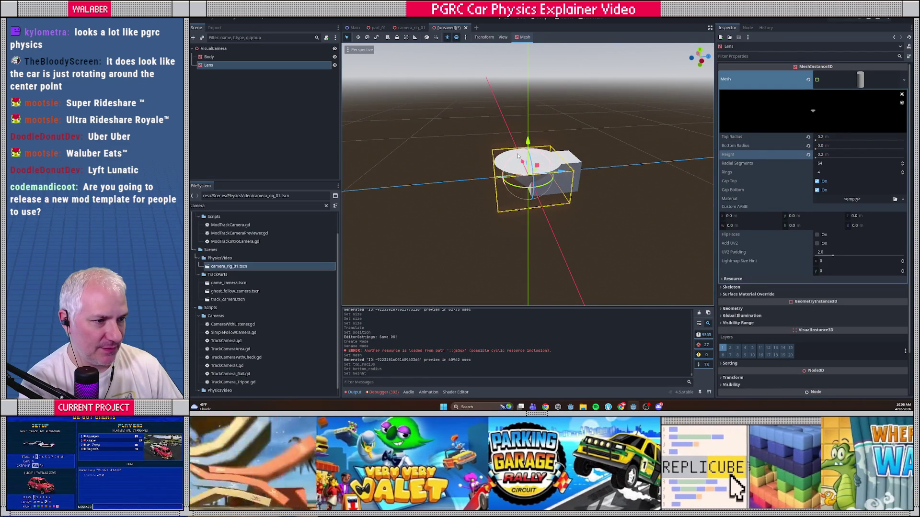
# Rotate the Lens cone so it points forward out of the box.
pyautogui.press('r')
pyautogui.click(487, 192)
pyautogui.press('KP_1')
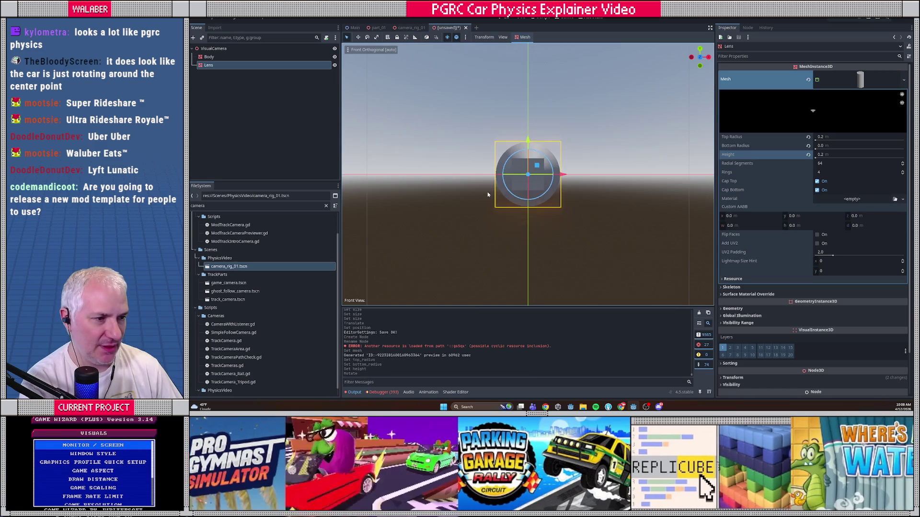
pyautogui.press('KP_3')
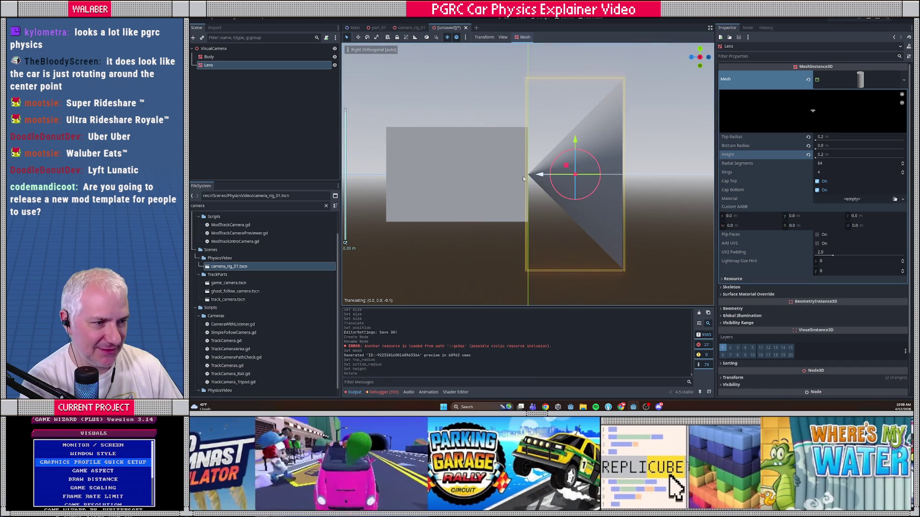
# Narrow the Lens top radius to about 0.098, then select Body's box mesh.
pyautogui.scroll(-10, 527, 182)
pyautogui.scroll(2, 536, 185)
pyautogui.moveTo(843, 139); pyautogui.dragTo(817, 138)
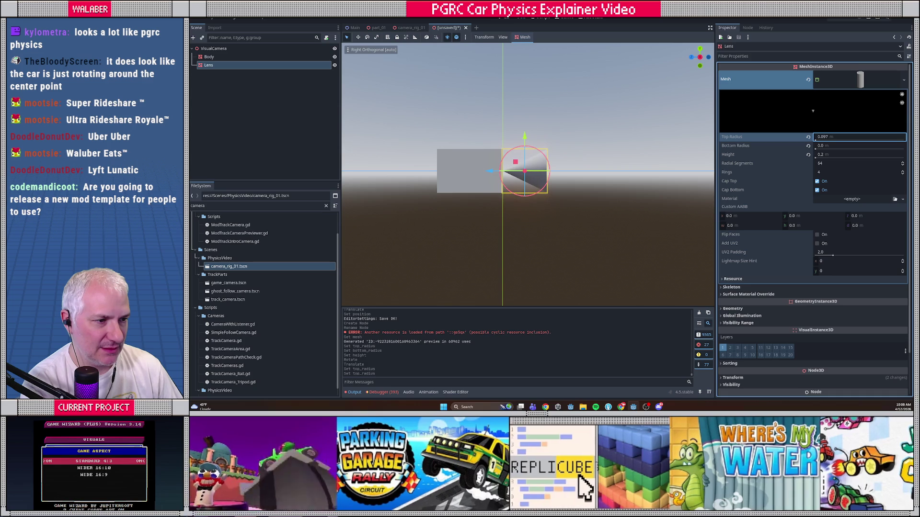
pyautogui.moveTo(479, 144); pyautogui.dragTo(364, 133)
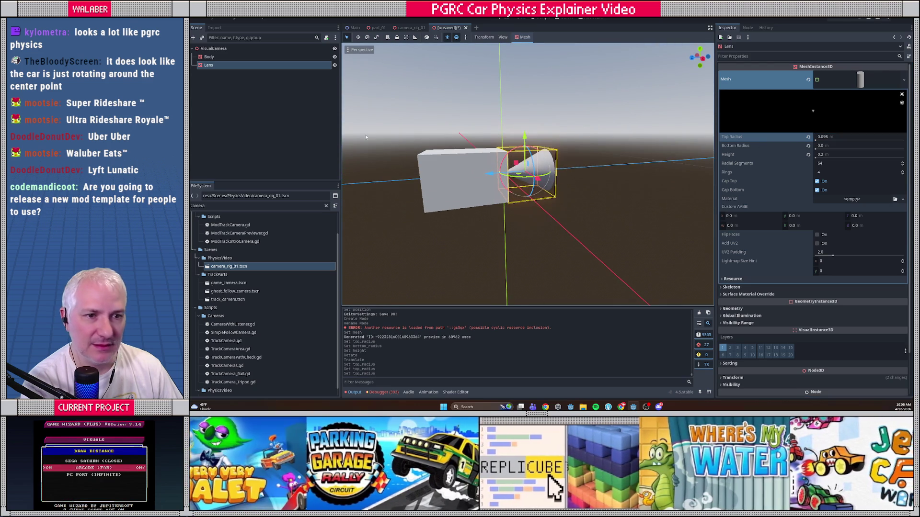
pyautogui.click(364, 133)
pyautogui.click(446, 173)
pyautogui.click(860, 79)
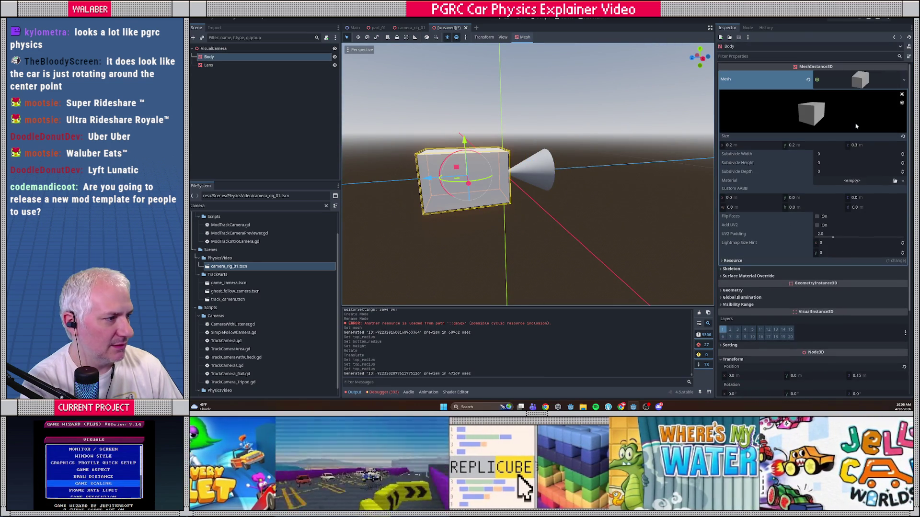
# Make the Body box 0.3 tall and raise it to y 0.05.
pyautogui.click(814, 145)
pyautogui.write('3')
pyautogui.press('Return')
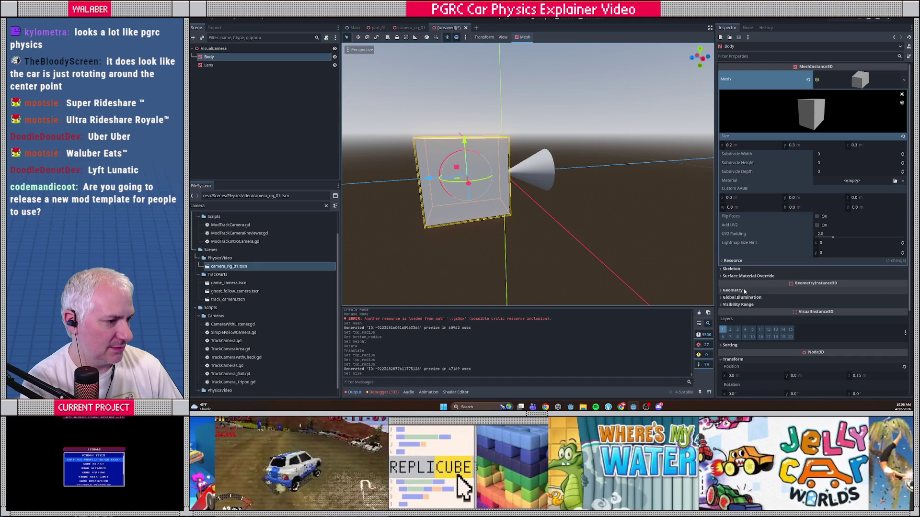
pyautogui.click(817, 376)
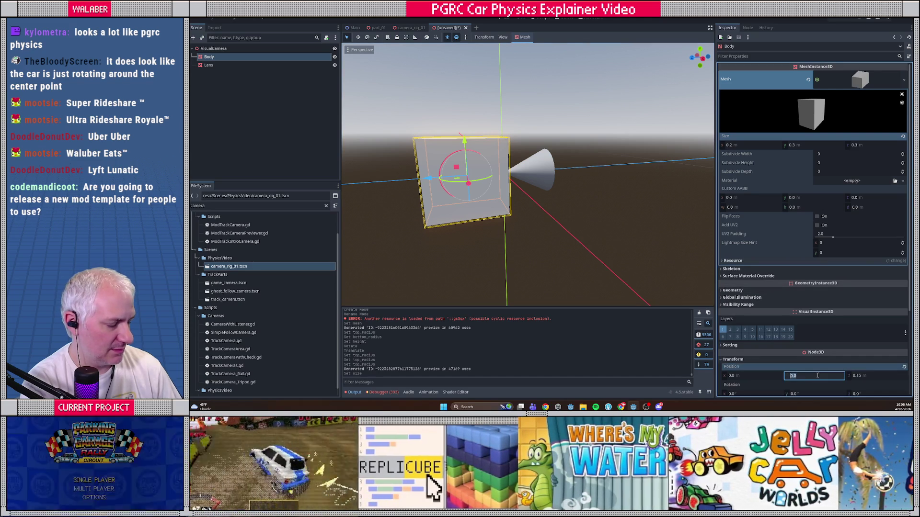
pyautogui.write('0.05')
pyautogui.press('Return')
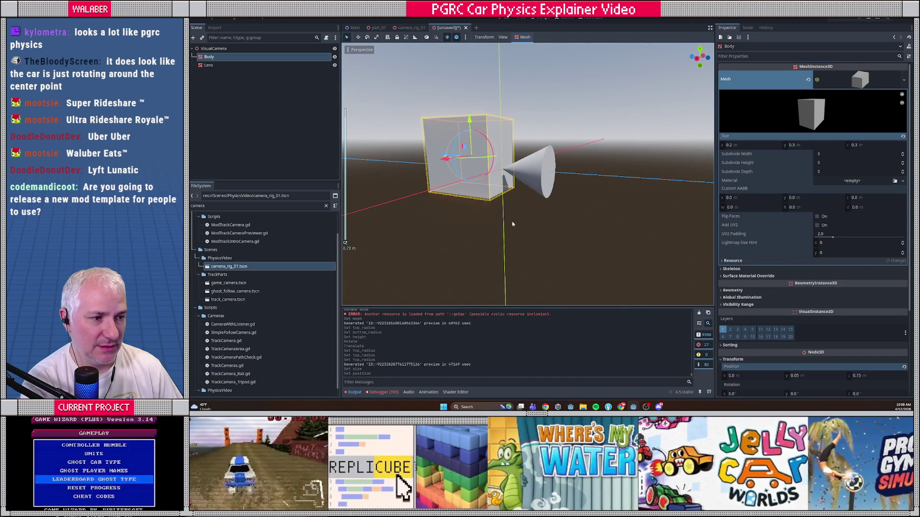
# Reshape the Lens to bottom radius 0.01 and height 0.15.
pyautogui.click(543, 186)
pyautogui.moveTo(543, 186); pyautogui.dragTo(642, 167)
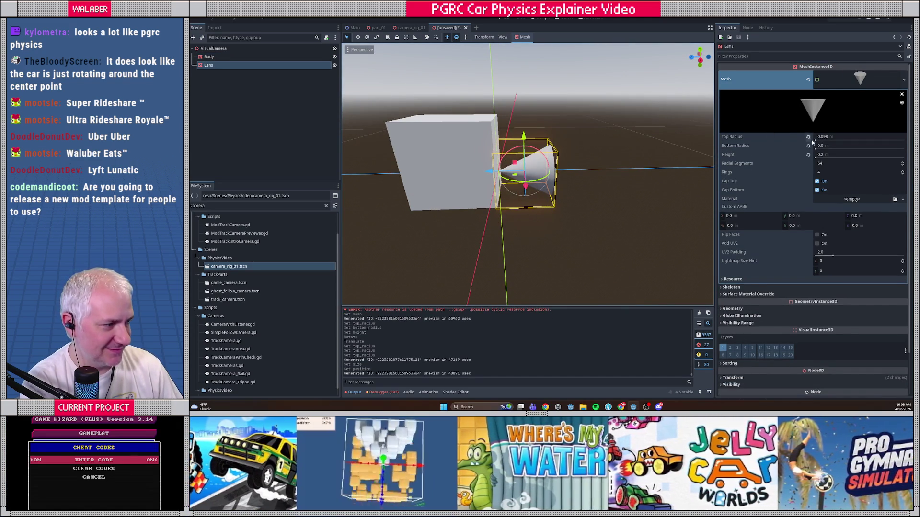
pyautogui.click(824, 145)
pyautogui.write('0.03')
pyautogui.press('Return')
pyautogui.moveTo(816, 151)
pyautogui.mouseDown()
pyautogui.moveTo(854, 138)
pyautogui.moveTo(828, 156)
pyautogui.mouseUp()
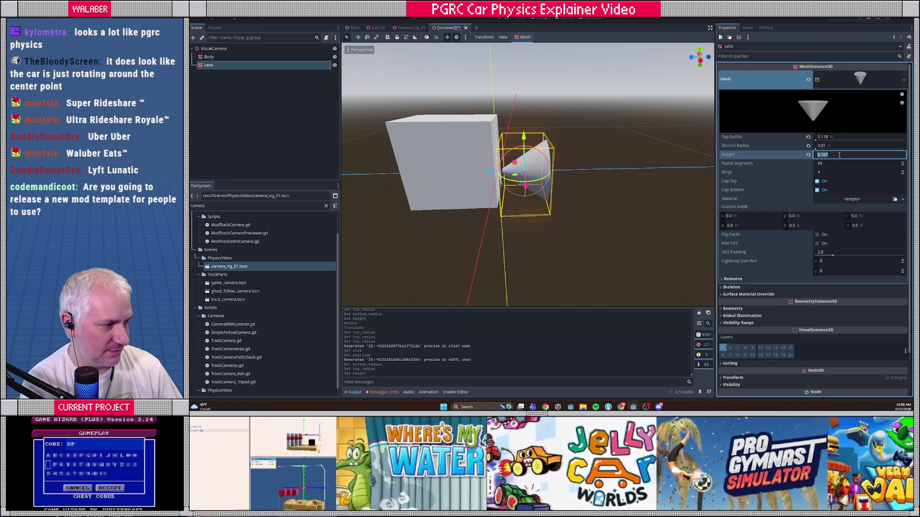
pyautogui.press('Return')
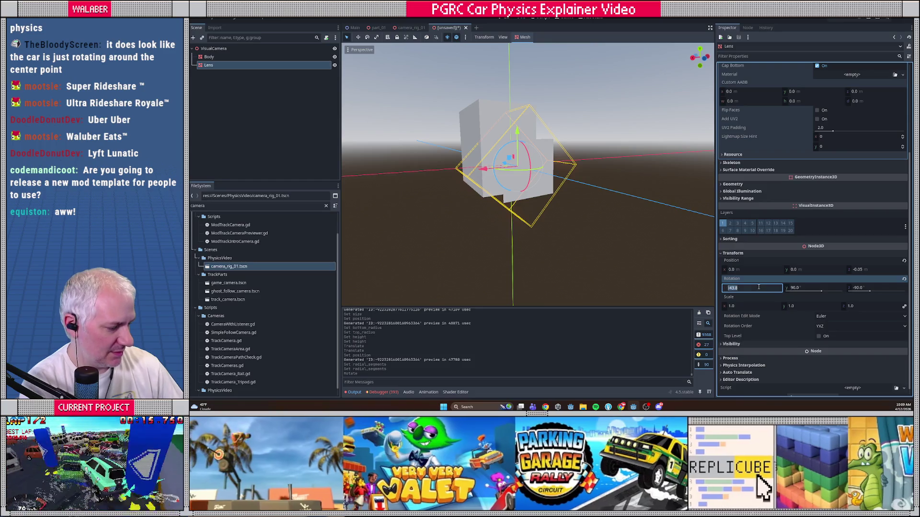
# Rotate the Lens 45° on X and lengthen it to 0.3.
pyautogui.write('45')
pyautogui.press('Return')
pyautogui.moveTo(598, 225)
pyautogui.mouseDown()
pyautogui.moveTo(674, 233)
pyautogui.moveTo(631, 205)
pyautogui.moveTo(598, 203)
pyautogui.moveTo(587, 170)
pyautogui.moveTo(579, 173)
pyautogui.moveTo(596, 172)
pyautogui.mouseUp()
pyautogui.scroll(2, 598, 203)
pyautogui.scroll(-2, 596, 172)
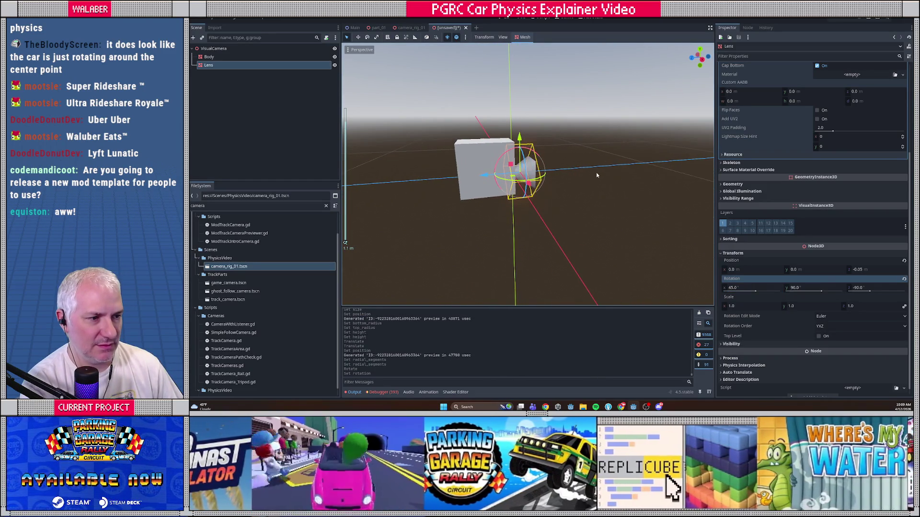
pyautogui.scroll(3, 800, 162)
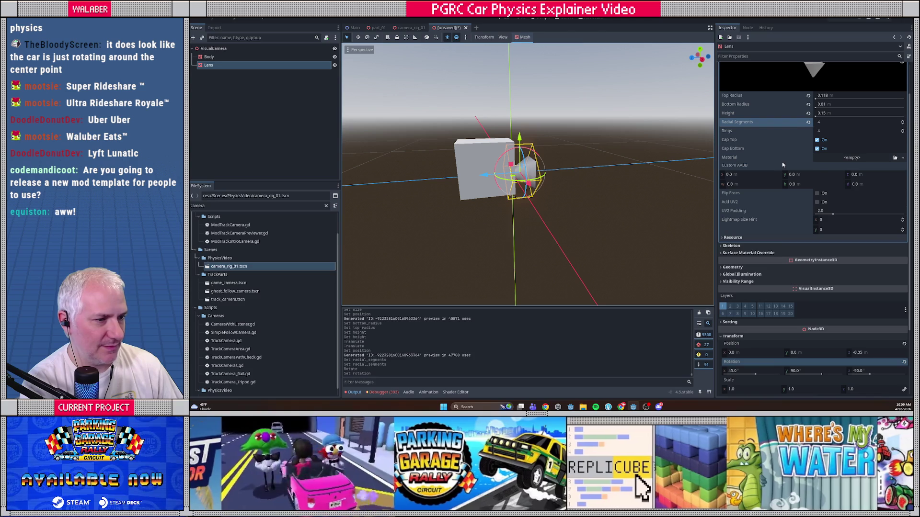
pyautogui.scroll(-5, 666, 178)
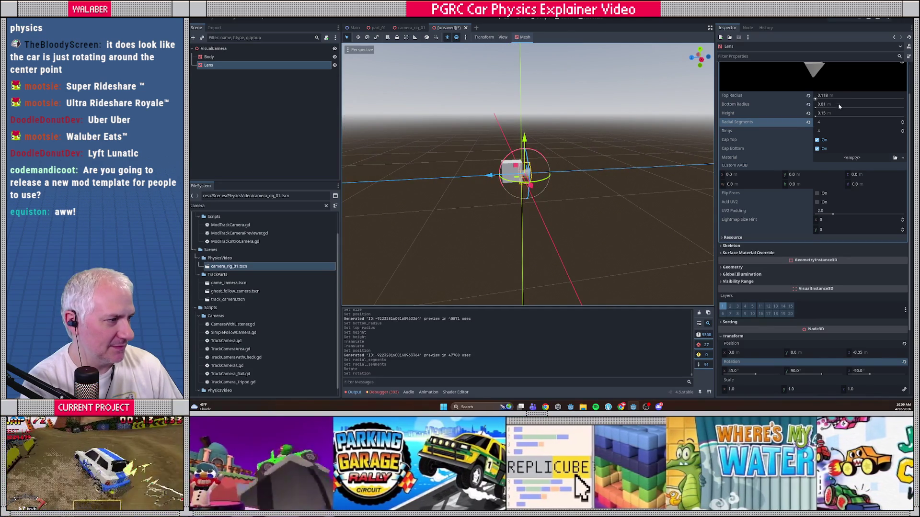
pyautogui.click(837, 114)
pyautogui.write('3')
pyautogui.press('Return')
# Widen the Lens bottom radius and slide it toward the box to z -0.093.
pyautogui.scroll(3, 501, 179)
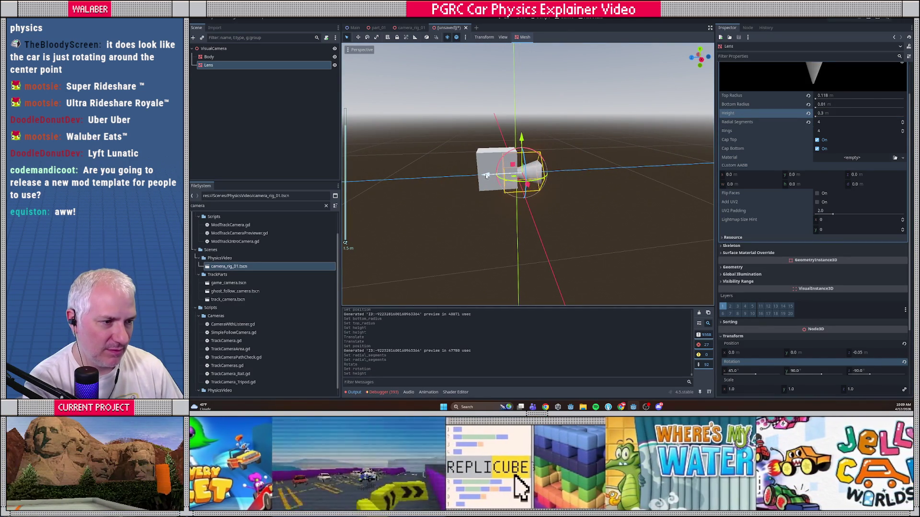
pyautogui.moveTo(486, 176); pyautogui.dragTo(498, 174)
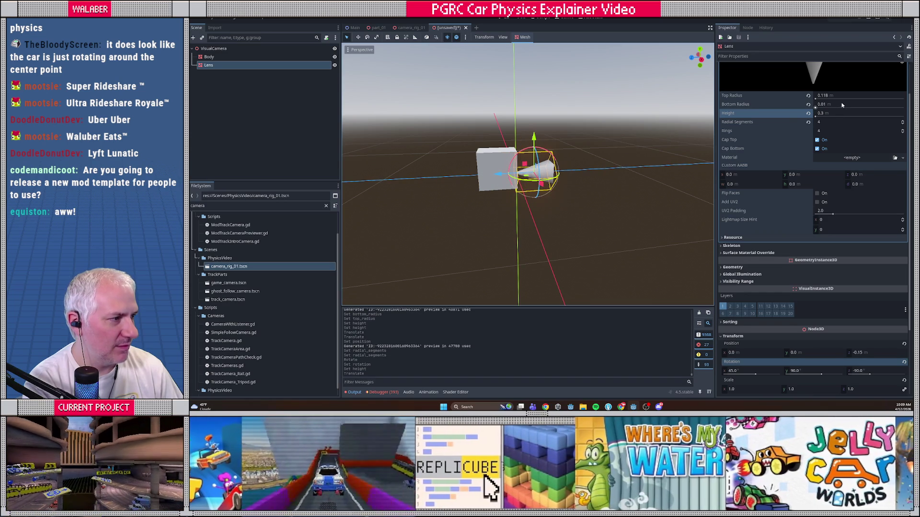
pyautogui.moveTo(844, 105)
pyautogui.mouseDown()
pyautogui.moveTo(857, 106)
pyautogui.moveTo(856, 95)
pyautogui.mouseUp()
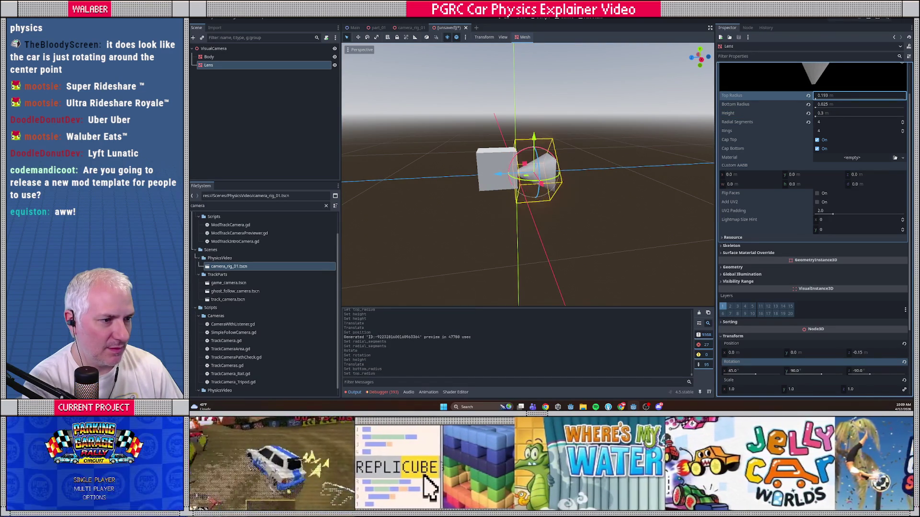
pyautogui.moveTo(460, 148); pyautogui.dragTo(423, 149)
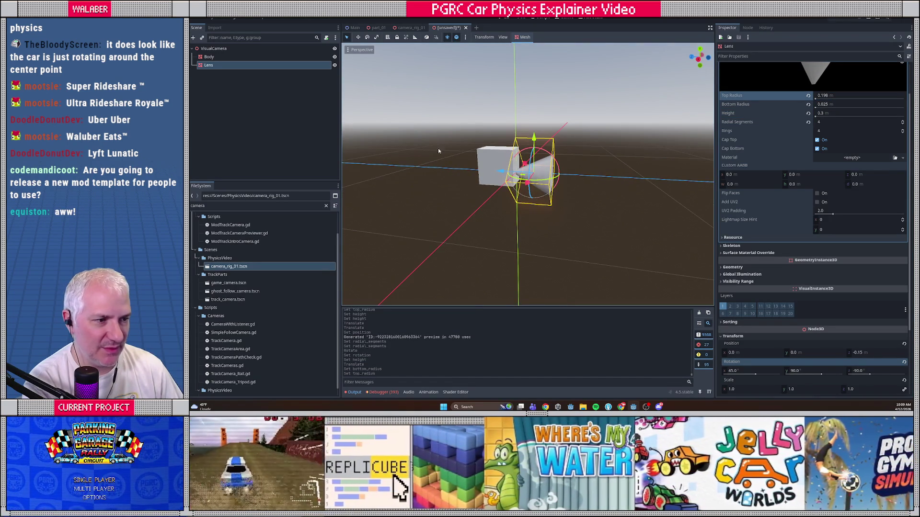
pyautogui.scroll(3, 507, 186)
pyautogui.moveTo(505, 175); pyautogui.dragTo(491, 177)
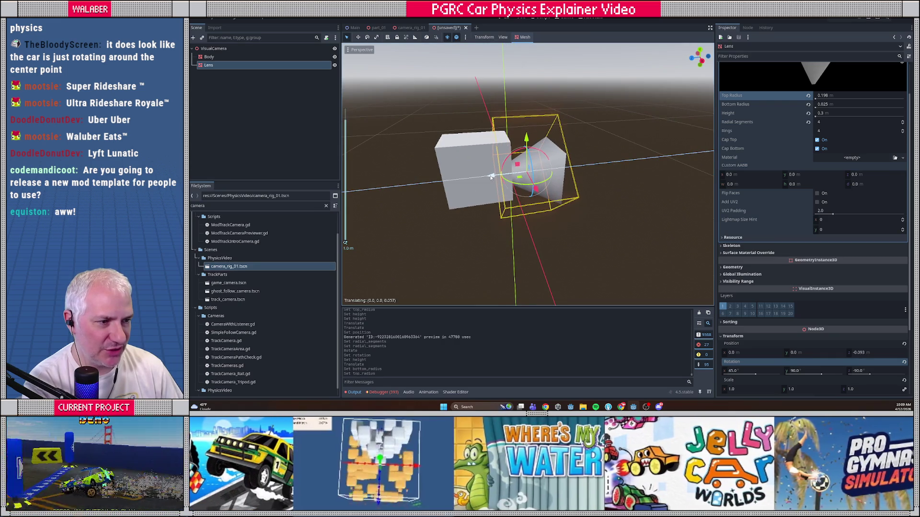
pyautogui.click(487, 211)
pyautogui.scroll(-5, 487, 210)
pyautogui.moveTo(488, 211)
pyautogui.mouseDown()
pyautogui.moveTo(457, 163)
pyautogui.moveTo(496, 186)
pyautogui.moveTo(502, 204)
pyautogui.mouseUp()
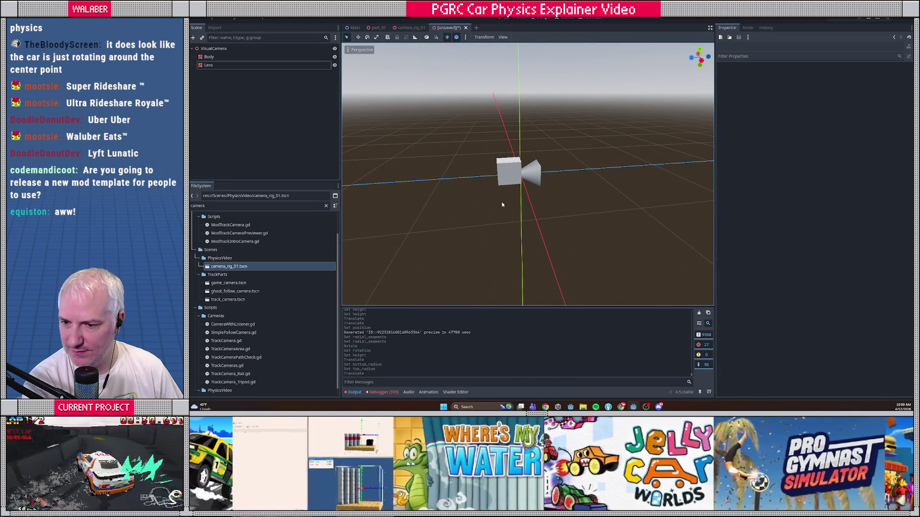
pyautogui.click(259, 56)
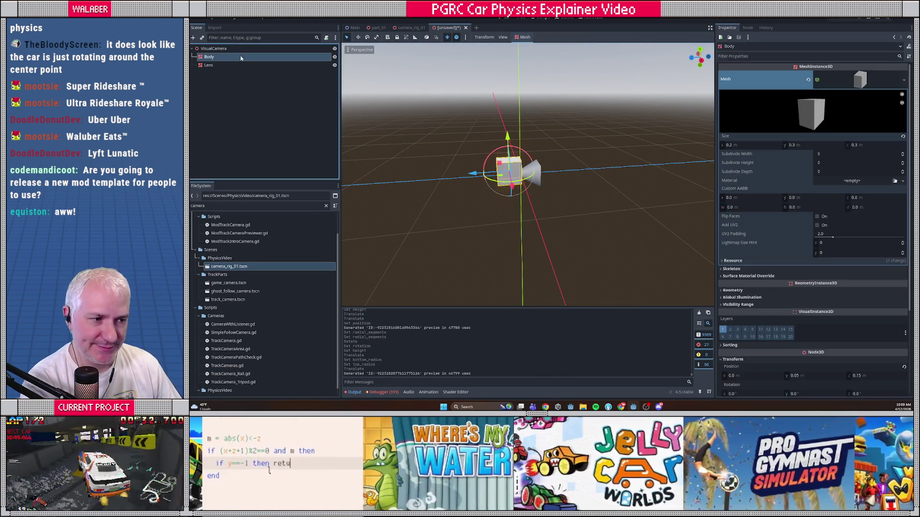
# Give Body a new ShaderMaterial override using the saturn_lit shader.
pyautogui.click(884, 276)
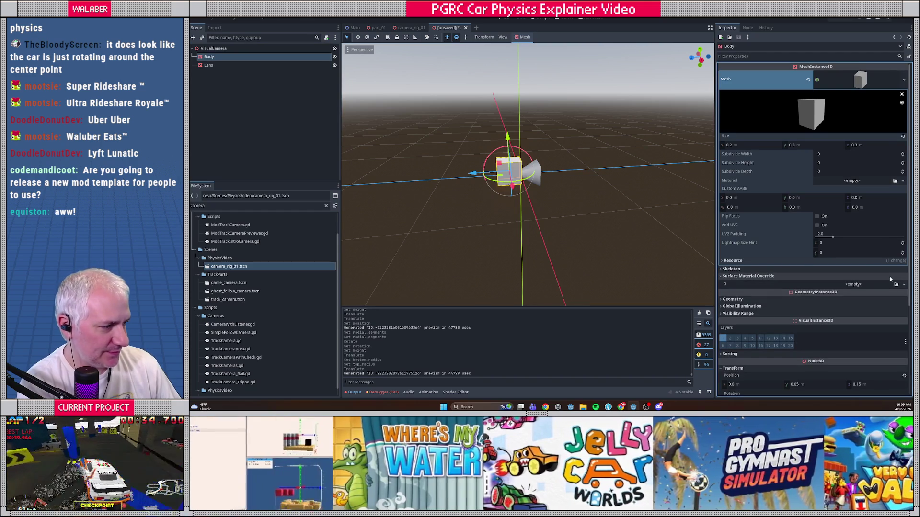
pyautogui.click(891, 285)
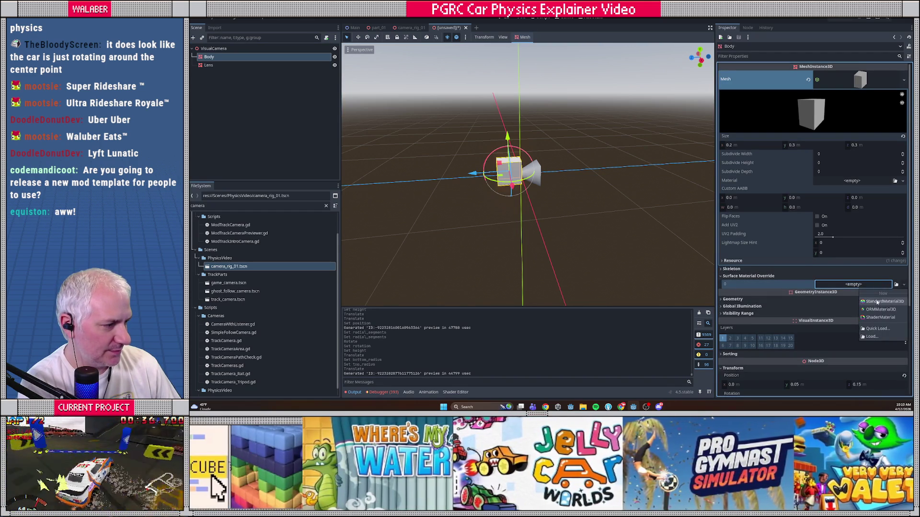
pyautogui.click(877, 293)
pyautogui.scroll(-2, 868, 282)
pyautogui.click(861, 206)
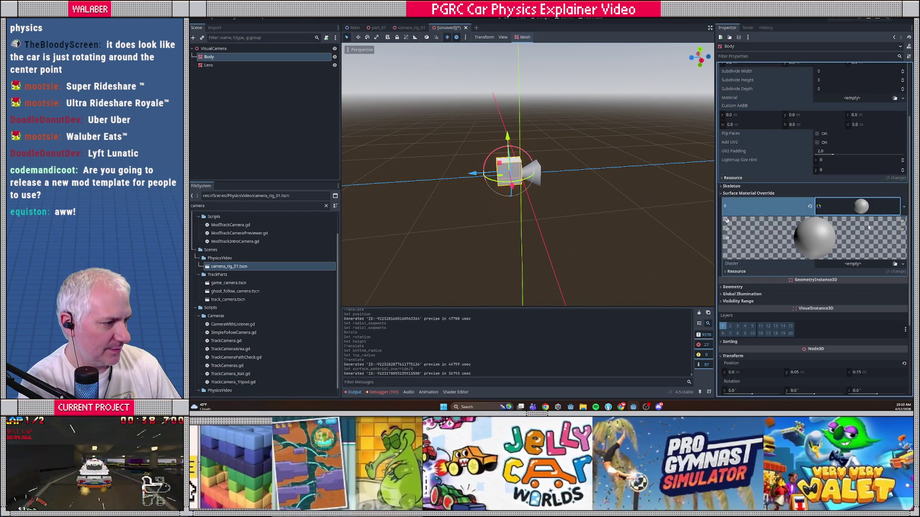
pyautogui.click(896, 264)
pyautogui.write('saturn_lit')
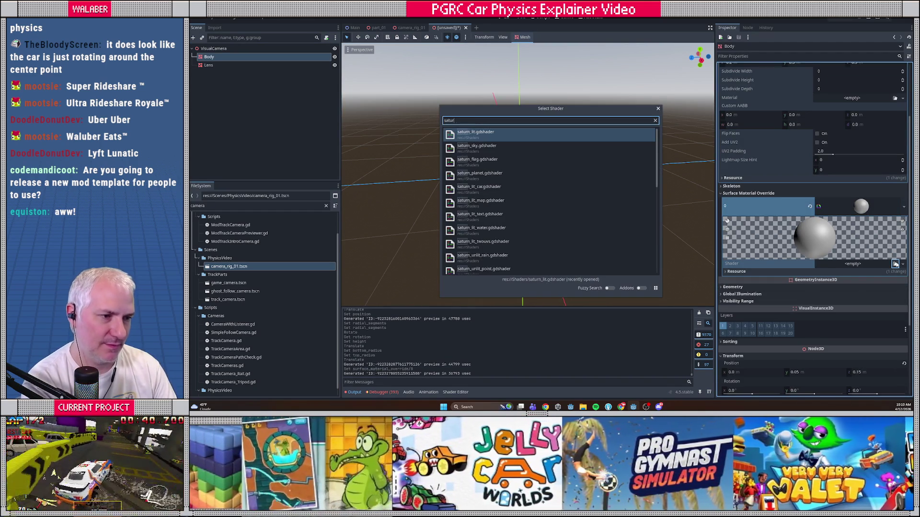
pyautogui.press('Return')
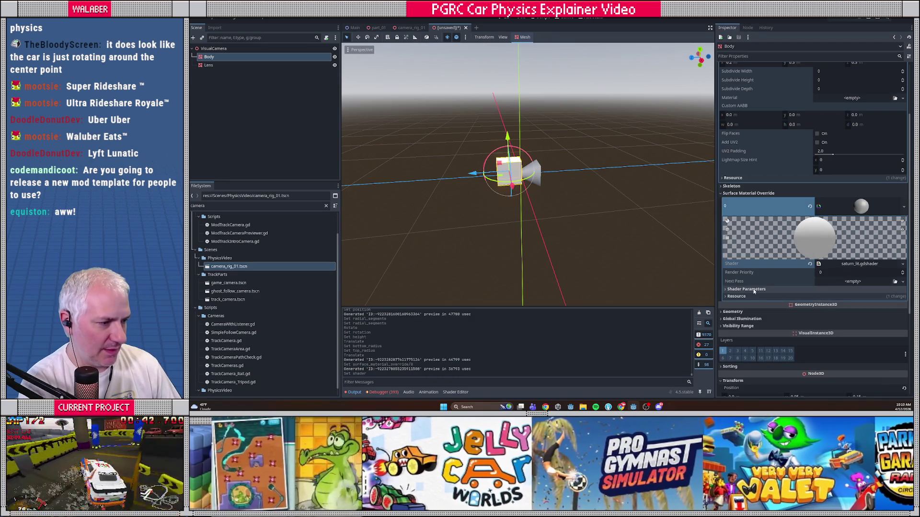
# Set the material's Albedo Color to dark grey.
pyautogui.click(794, 289)
pyautogui.scroll(-3, 850, 218)
pyautogui.click(850, 203)
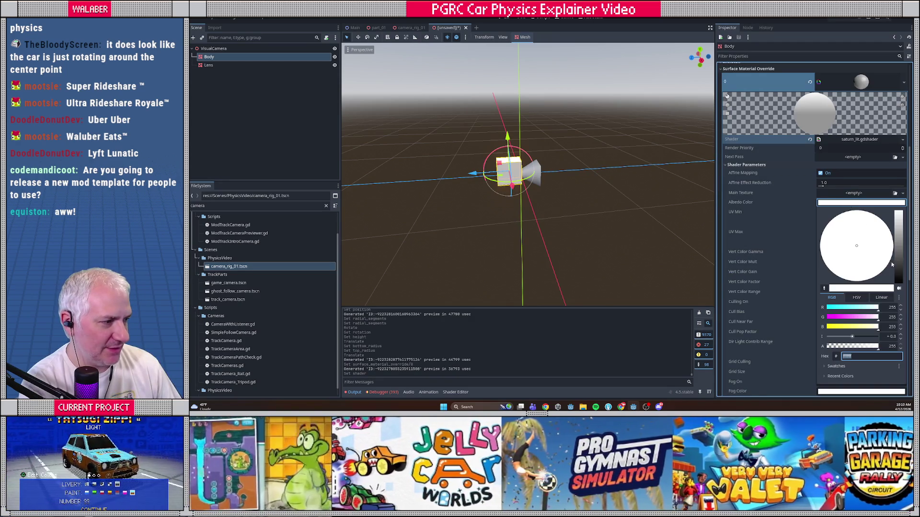
pyautogui.moveTo(899, 264); pyautogui.dragTo(898, 267)
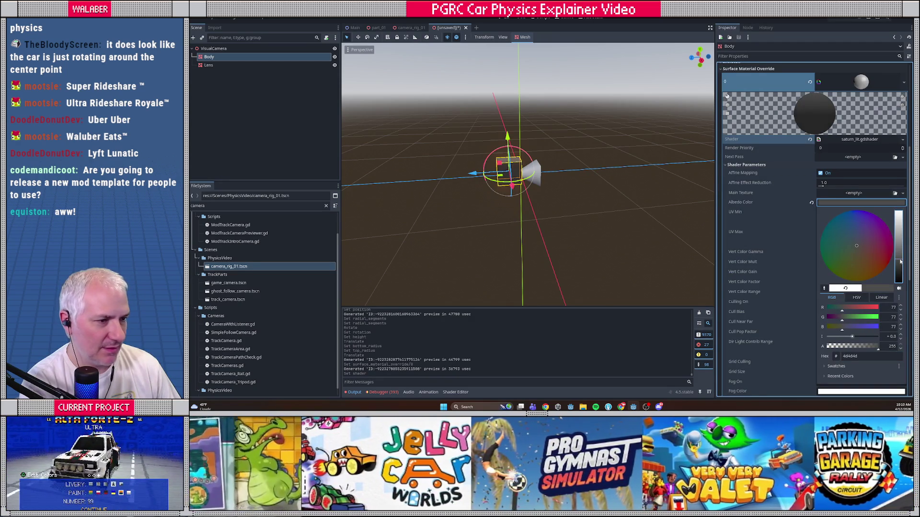
pyautogui.click(241, 87)
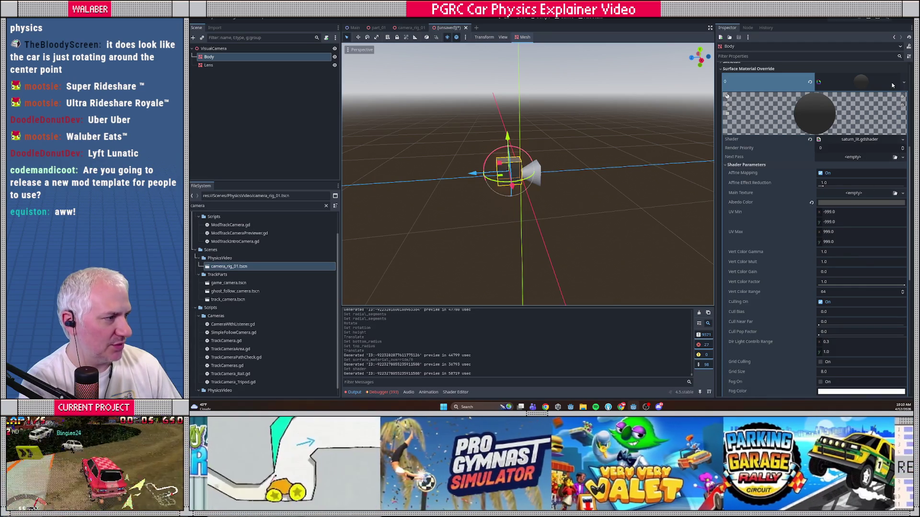
pyautogui.click(893, 85)
# Copy Body's material and paste it into the Lens material override.
pyautogui.click(903, 158)
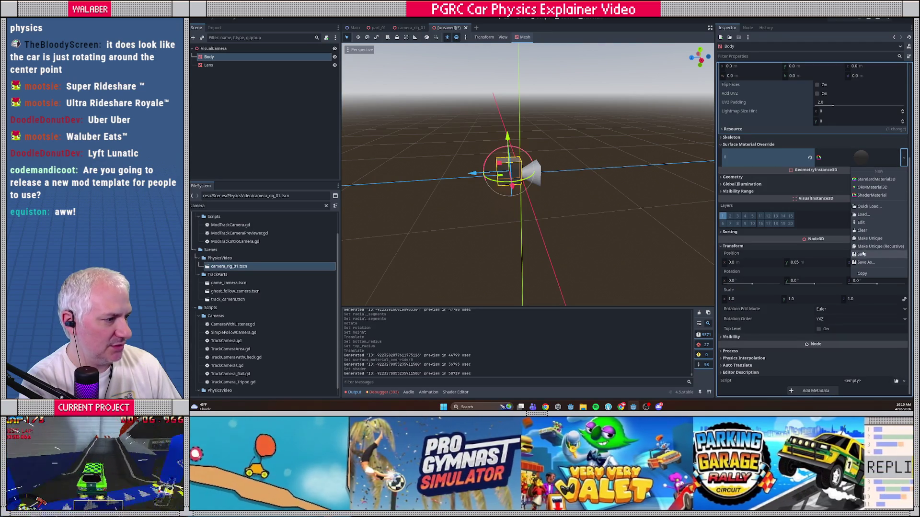
pyautogui.press('Escape')
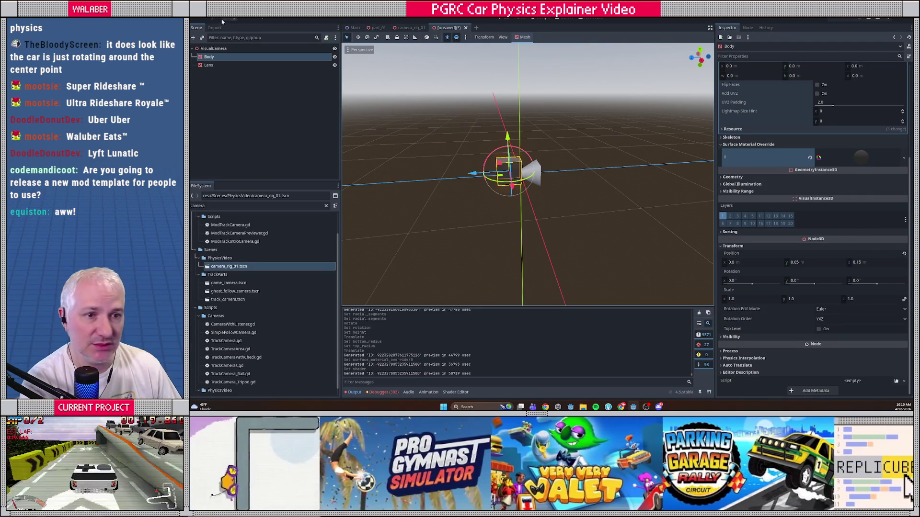
pyautogui.click(209, 64)
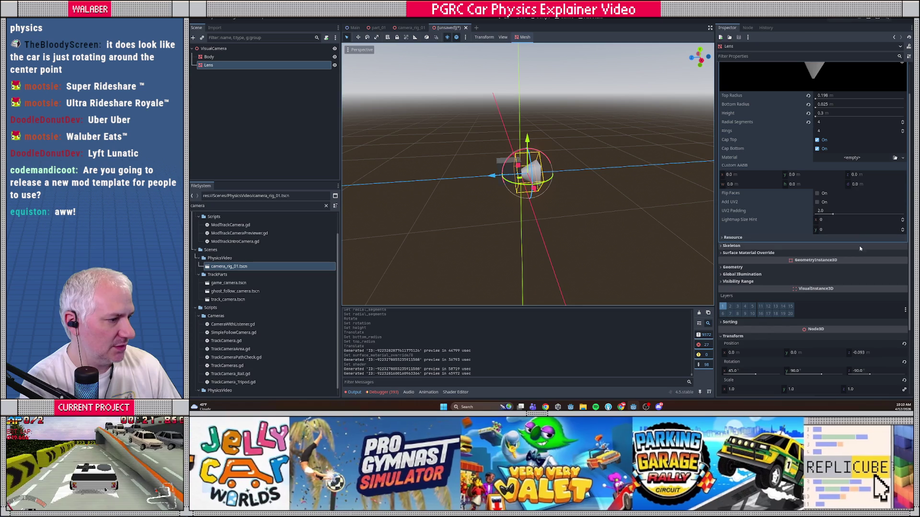
pyautogui.click(877, 253)
pyautogui.click(903, 261)
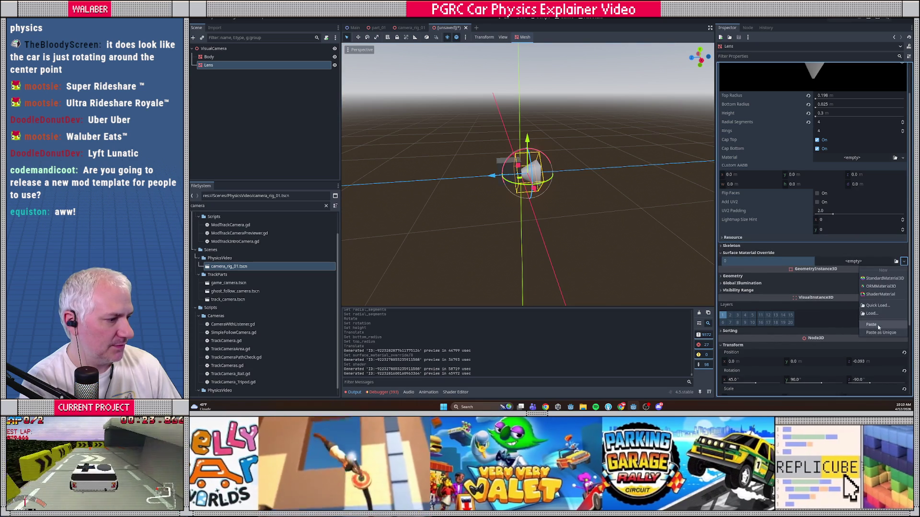
pyautogui.click(877, 329)
pyautogui.click(277, 138)
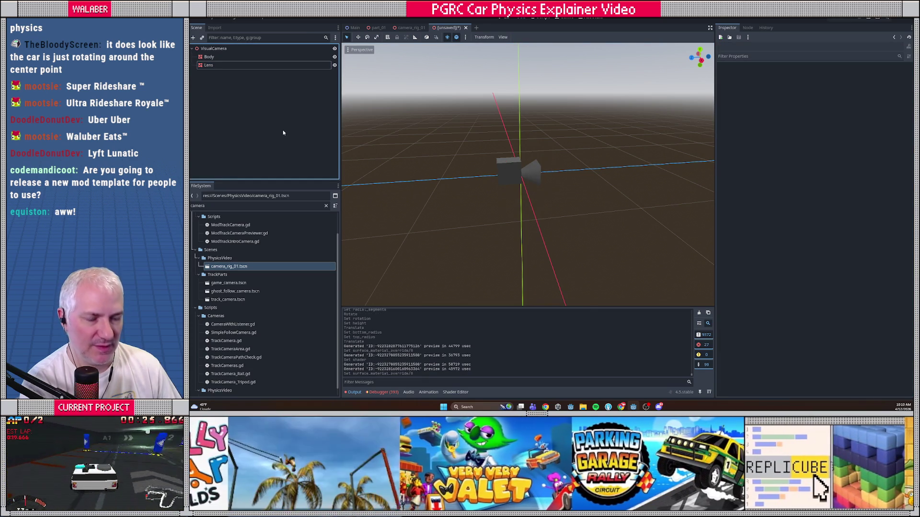
# Save the scene as visual_camera.tscn and close its tab.
pyautogui.hotkey('ctrl', 's')
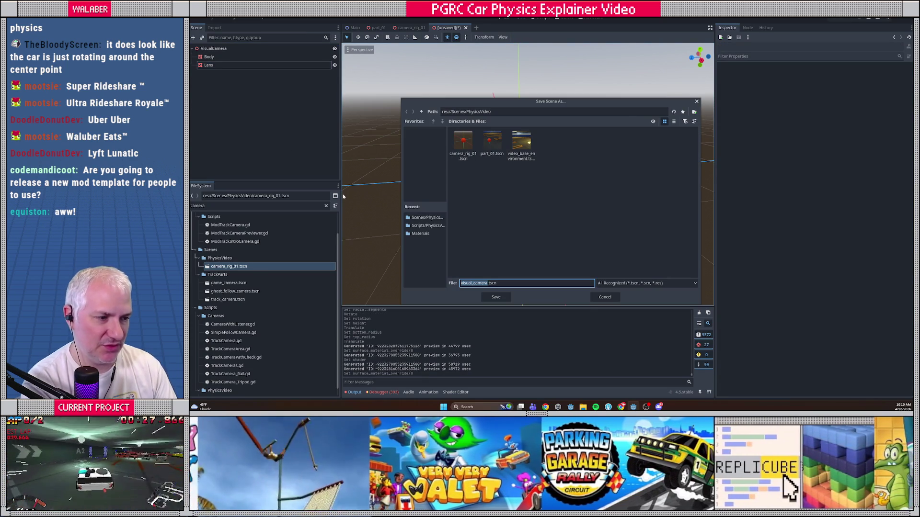
pyautogui.press('Return')
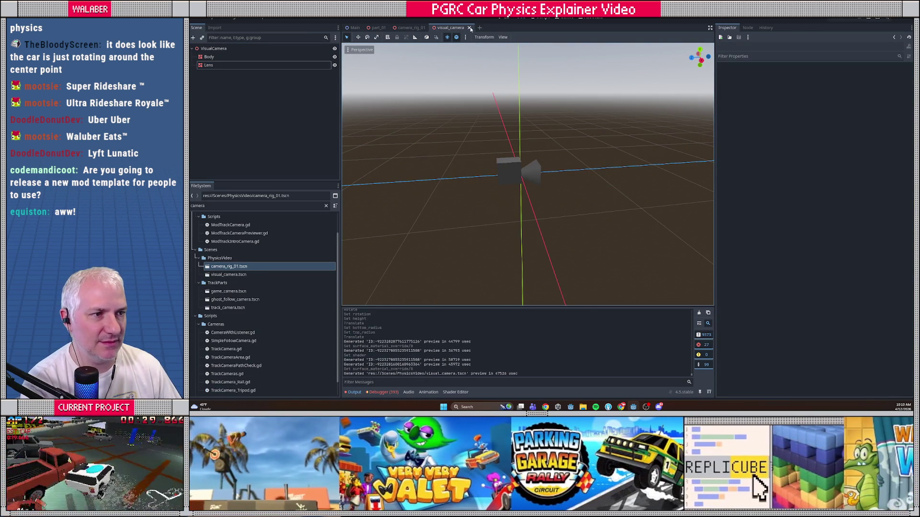
pyautogui.click(470, 28)
# Instance visual_camera.tscn into camera_rig_01 and reopen it for editing.
pyautogui.click(226, 275)
pyautogui.moveTo(226, 275)
pyautogui.mouseDown()
pyautogui.moveTo(249, 73)
pyautogui.moveTo(216, 49)
pyautogui.mouseUp()
pyautogui.moveTo(374, 178)
pyautogui.mouseDown()
pyautogui.moveTo(421, 190)
pyautogui.moveTo(514, 167)
pyautogui.moveTo(433, 144)
pyautogui.moveTo(477, 179)
pyautogui.moveTo(468, 148)
pyautogui.moveTo(522, 167)
pyautogui.moveTo(509, 181)
pyautogui.mouseUp()
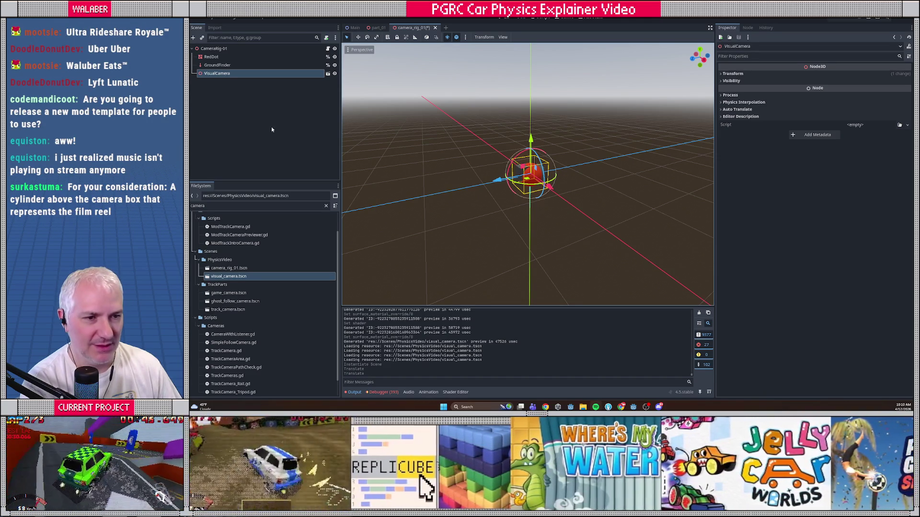
pyautogui.click(293, 143)
pyautogui.click(328, 74)
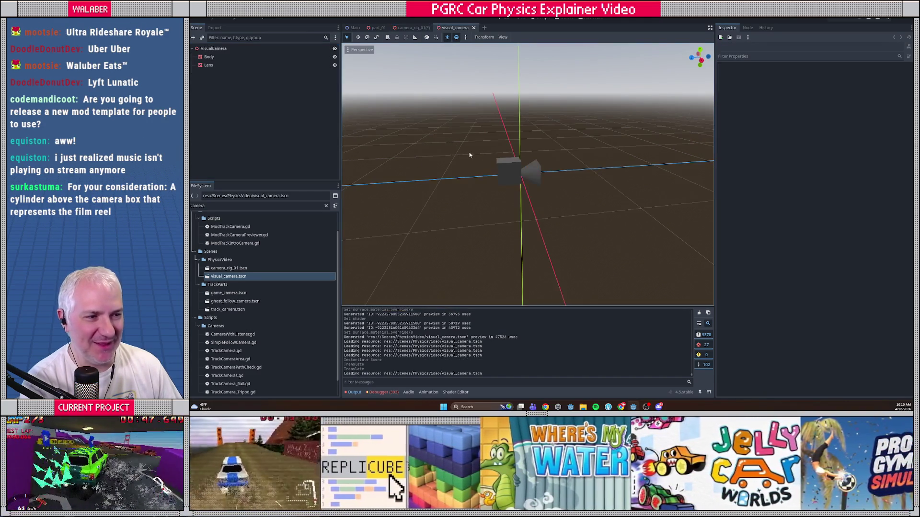
pyautogui.press('KP_1')
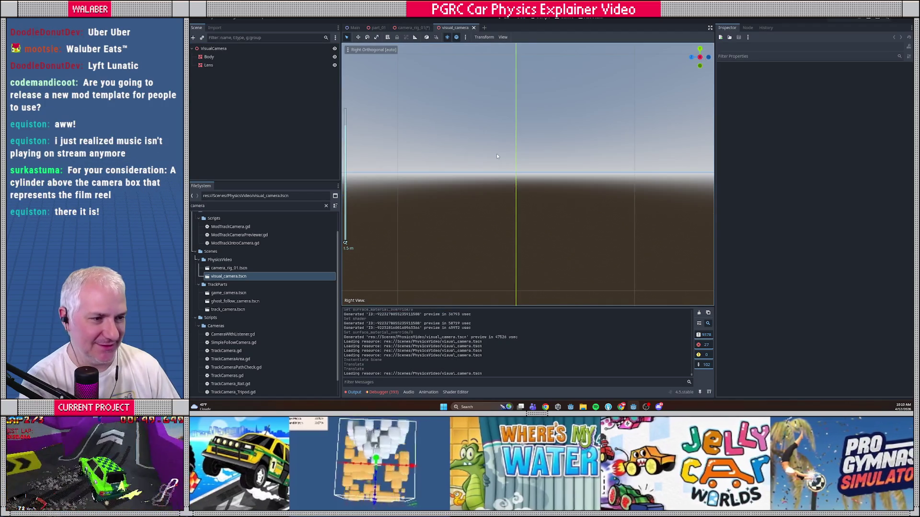
pyautogui.moveTo(496, 156); pyautogui.dragTo(496, 173)
pyautogui.click(249, 47)
pyautogui.scroll(3, 559, 182)
pyautogui.moveTo(560, 182)
pyautogui.mouseDown()
pyautogui.moveTo(410, 177)
pyautogui.moveTo(429, 178)
pyautogui.mouseUp()
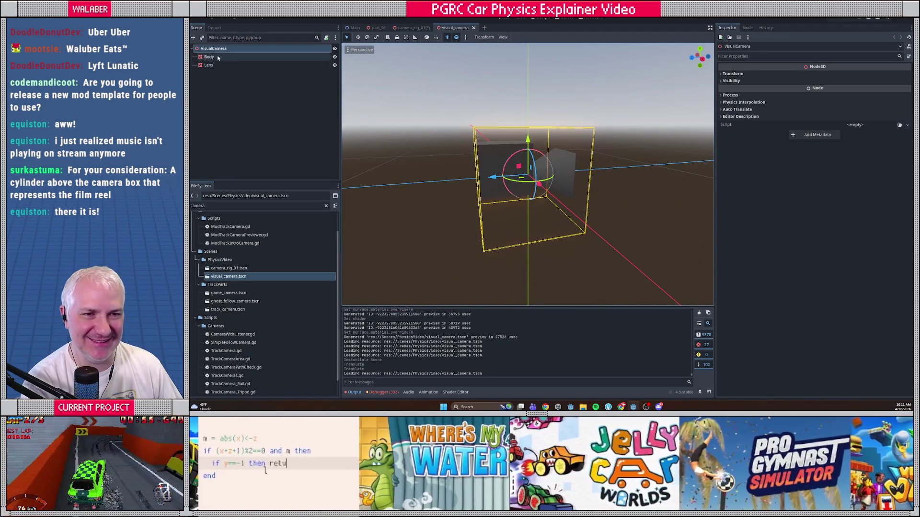
pyautogui.click(225, 65)
# Duplicate the Lens node and rename the copy to Film.
pyautogui.hotkey('ctrl', 'd')
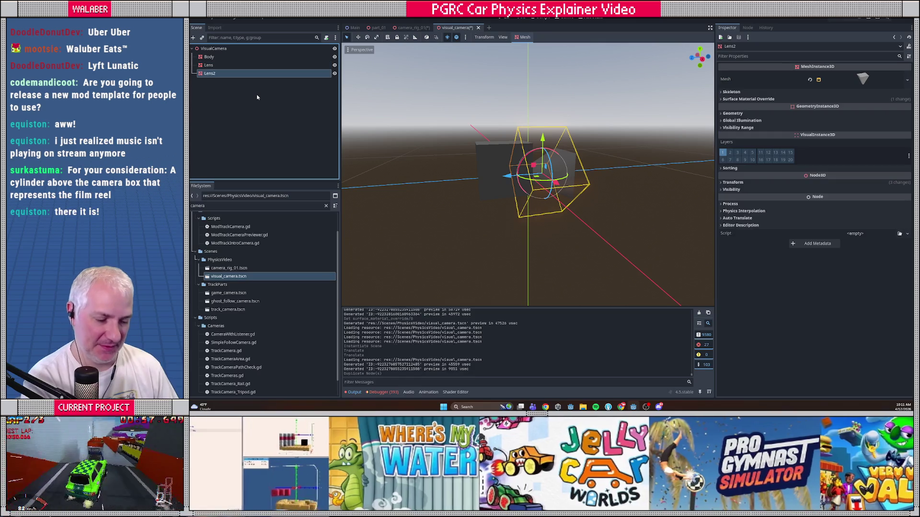
pyautogui.press('F2')
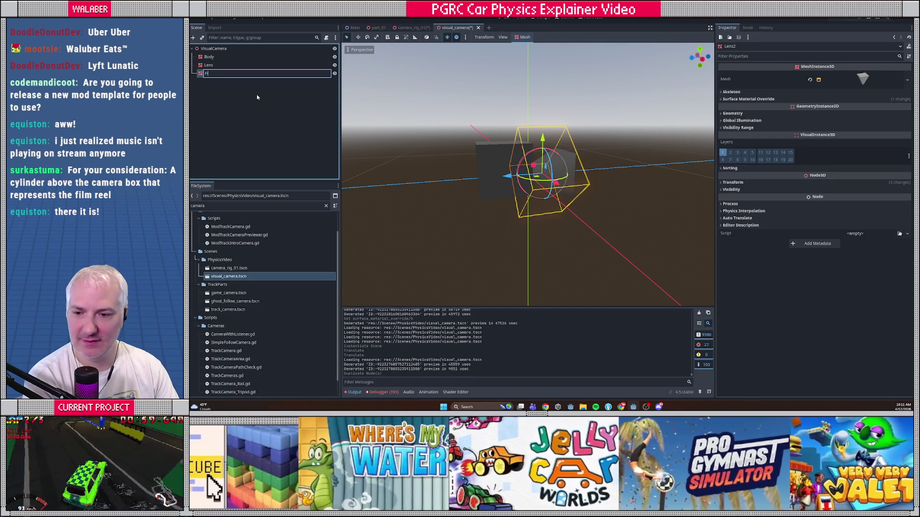
pyautogui.write('m')
pyautogui.press('Return')
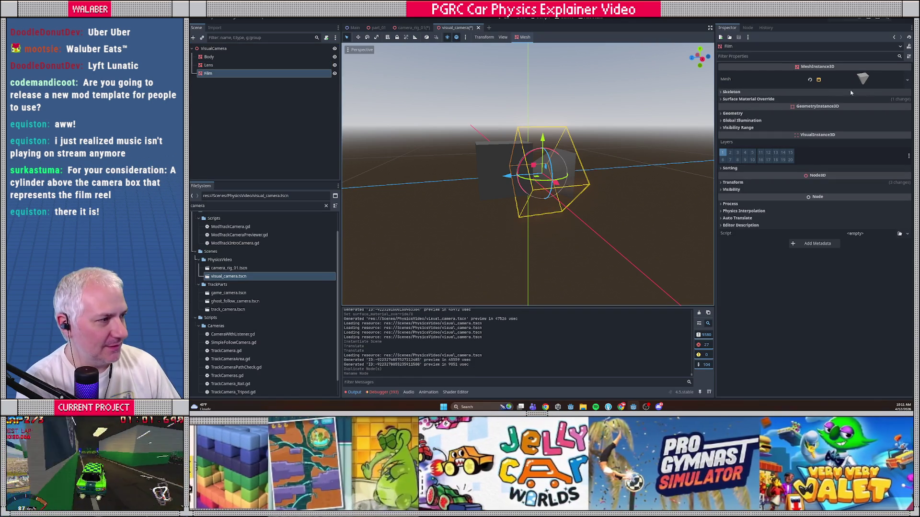
# Give Film a flattened cylinder mesh with top and bottom radius 0.25.
pyautogui.click(907, 81)
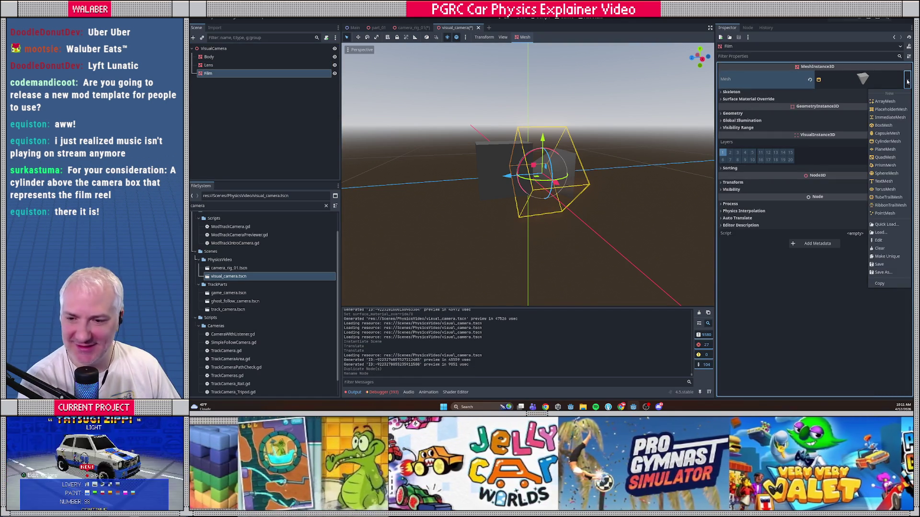
pyautogui.click(887, 141)
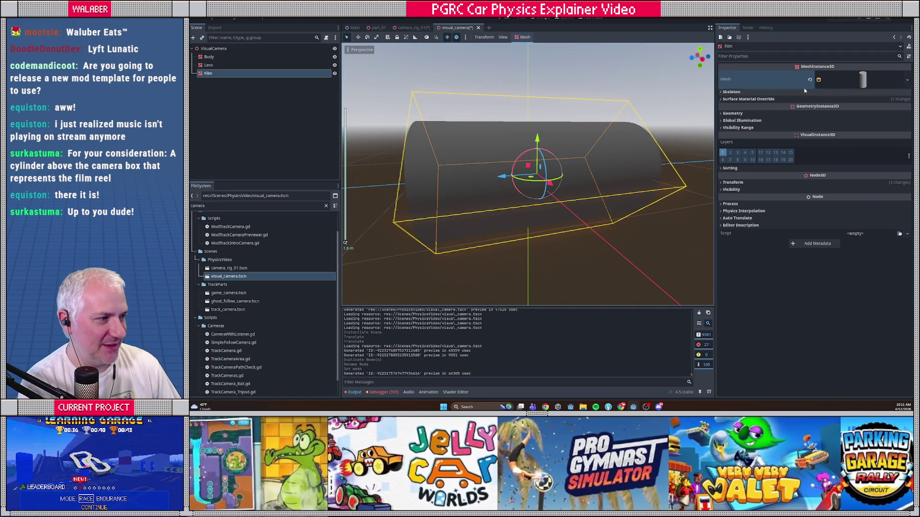
pyautogui.click(843, 79)
pyautogui.moveTo(836, 154); pyautogui.dragTo(796, 154)
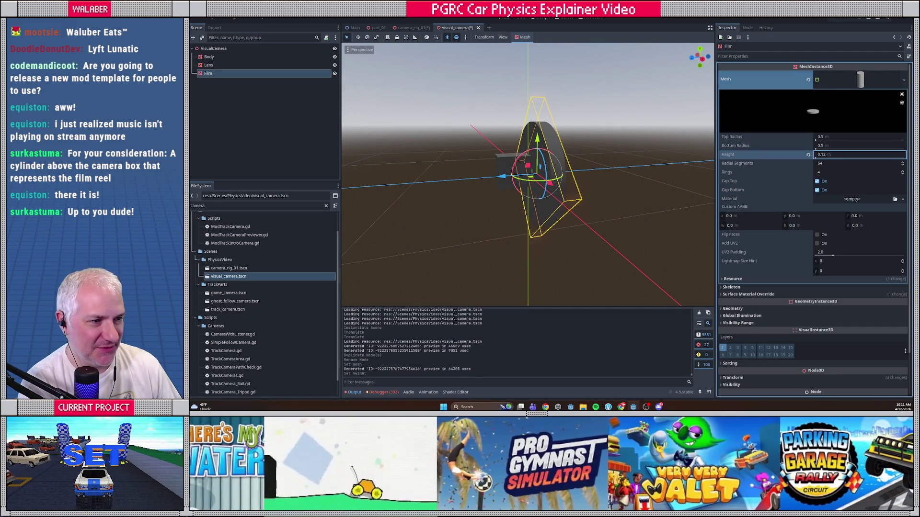
pyautogui.click(845, 137)
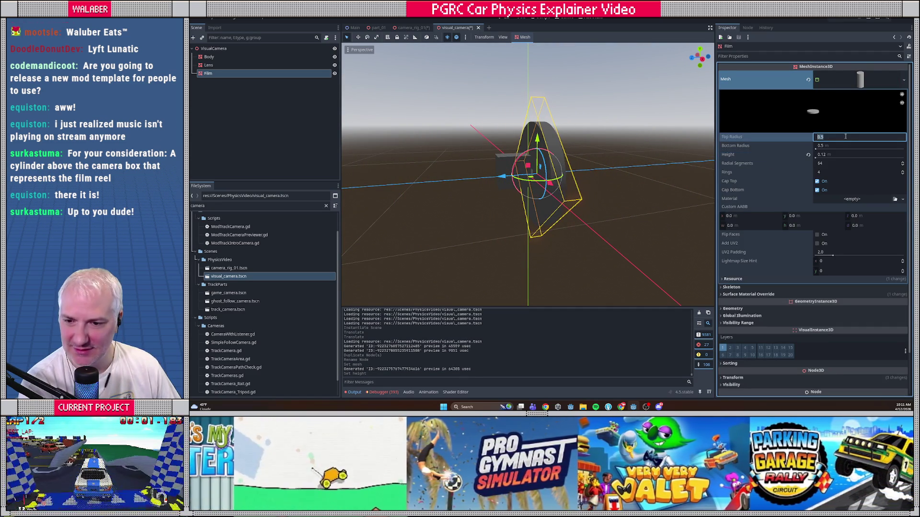
pyautogui.write('0.25')
pyautogui.press('Tab')
pyautogui.write('0.25')
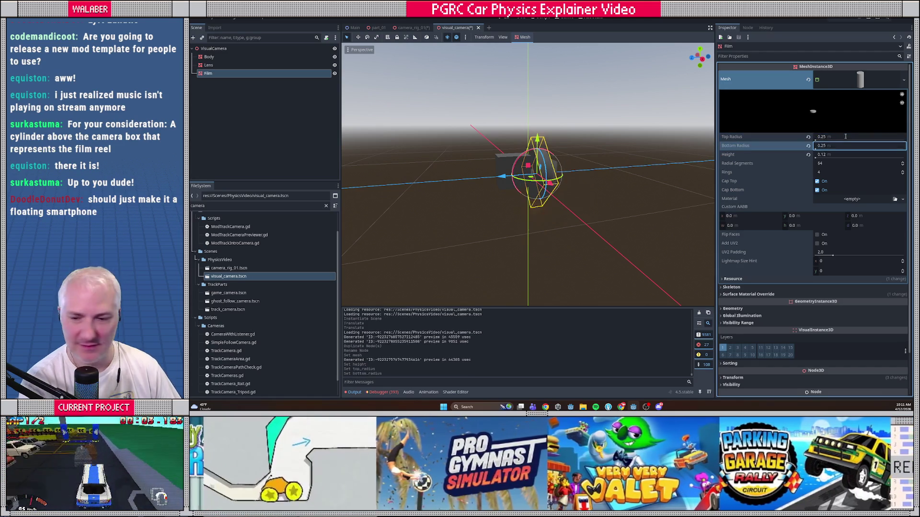
pyautogui.press('Return')
# Rotate the Film disc upright, shrink both radii to 0.125, and place it above the body.
pyautogui.moveTo(527, 177); pyautogui.dragTo(541, 181)
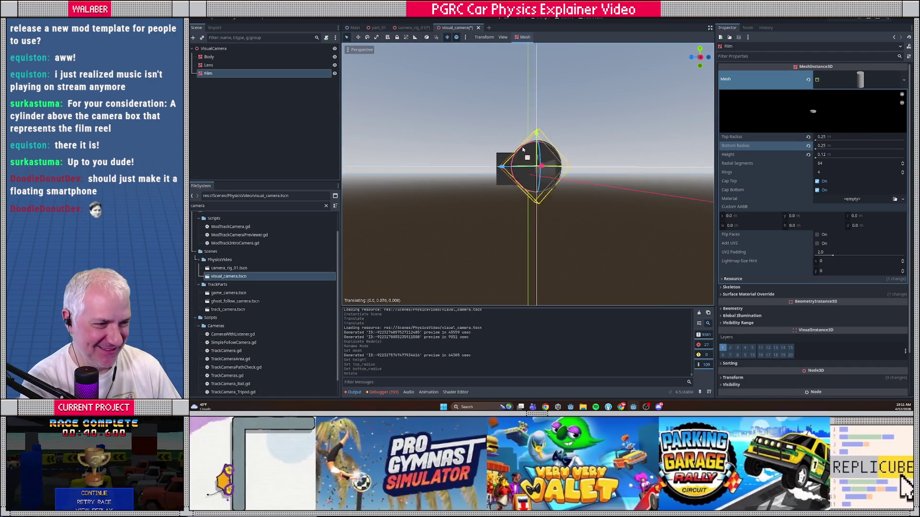
pyautogui.click(844, 138)
pyautogui.write('0.125')
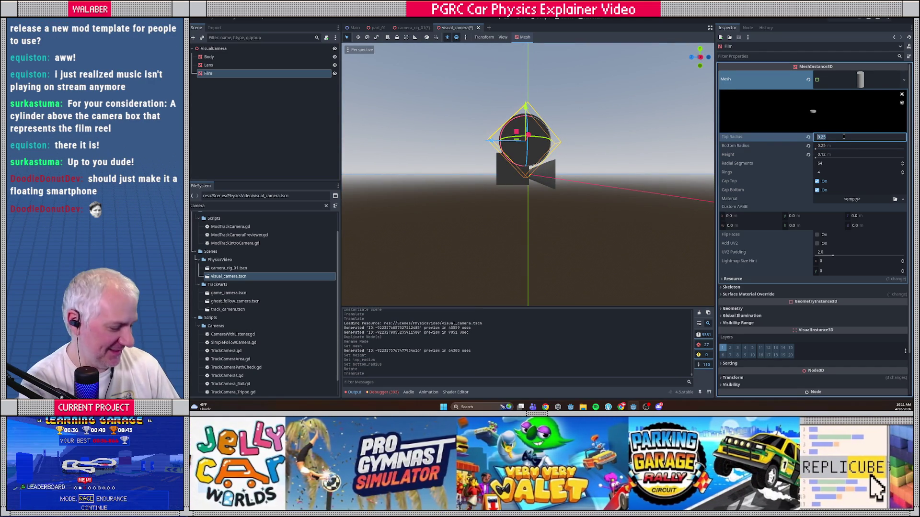
pyautogui.press('Tab')
pyautogui.write('0.125')
pyautogui.press('Return')
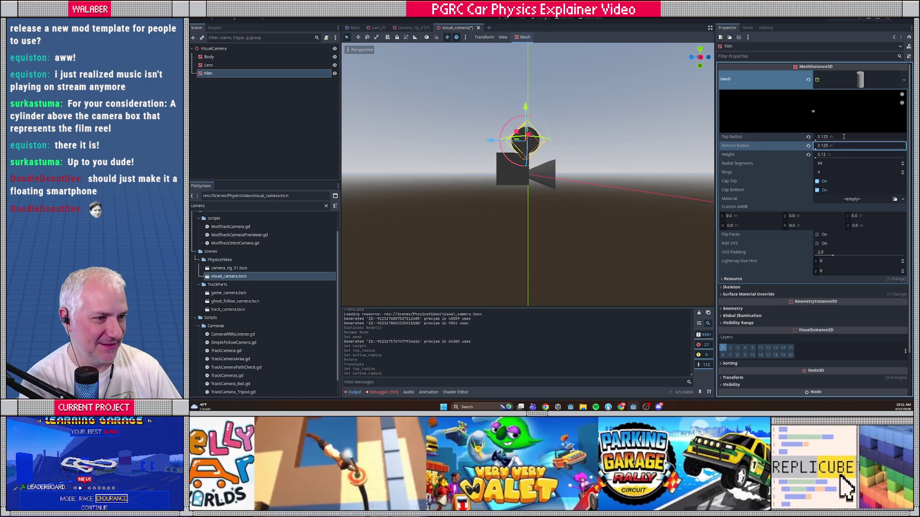
pyautogui.scroll(5, 524, 132)
pyautogui.moveTo(524, 132)
pyautogui.mouseDown()
pyautogui.moveTo(545, 114)
pyautogui.moveTo(587, 117)
pyautogui.mouseUp()
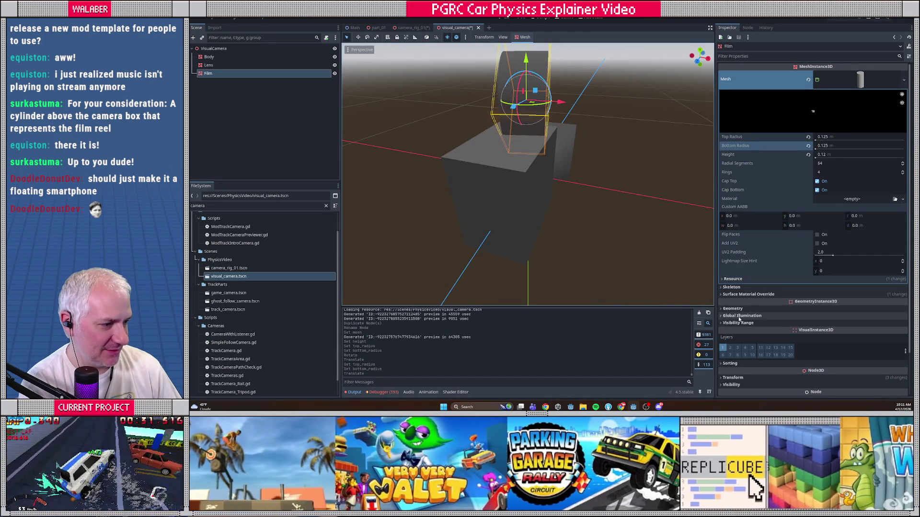
# Set Film's transform Rotation Y to 0.
pyautogui.scroll(-2, 757, 326)
pyautogui.click(761, 330)
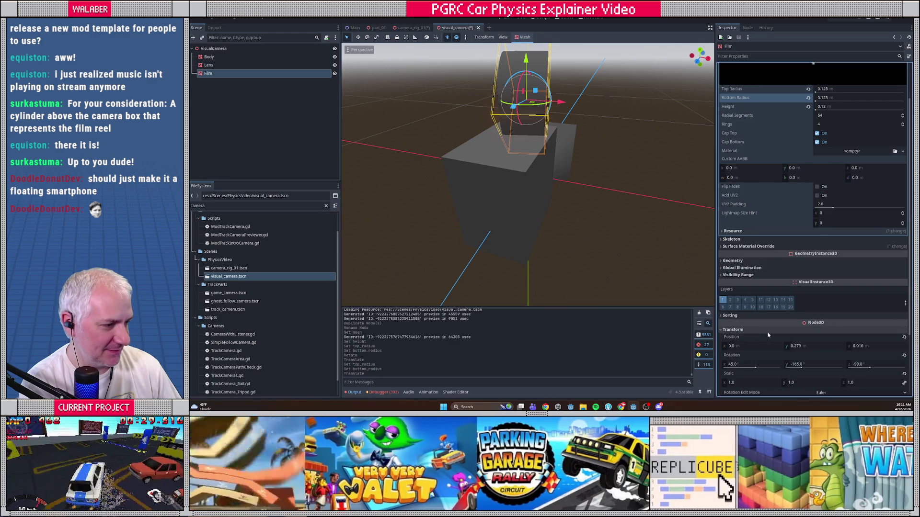
pyautogui.scroll(-3, 762, 329)
pyautogui.click(766, 282)
pyautogui.press('Tab')
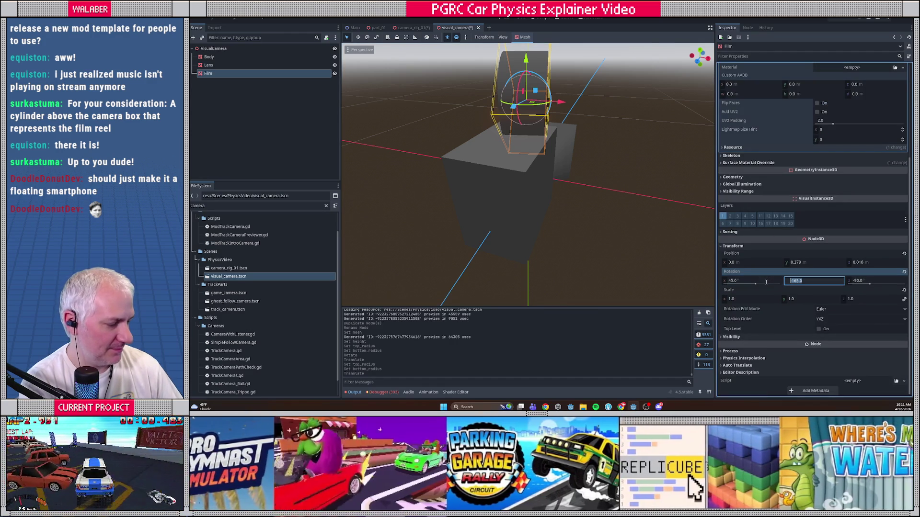
pyautogui.write('0')
pyautogui.press('Return')
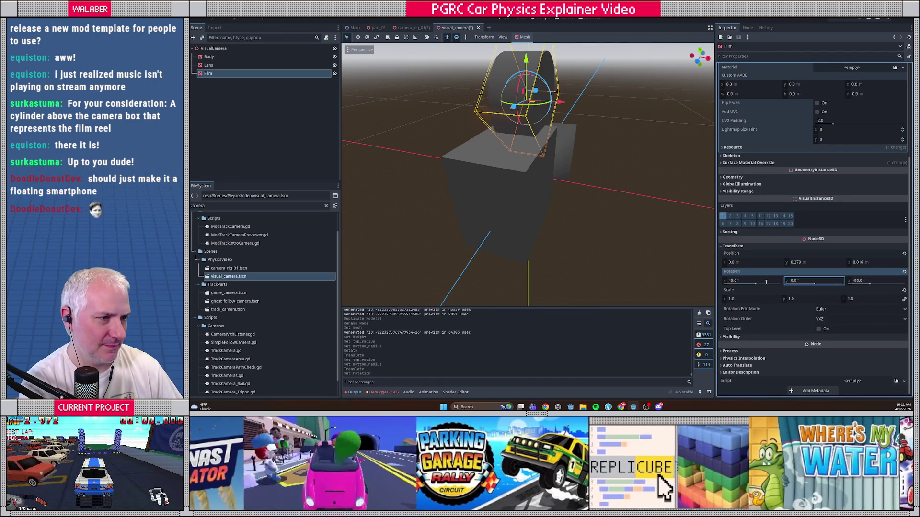
# Set the Film cylinder's height to 0.2 and duplicate it as Film2.
pyautogui.moveTo(605, 195); pyautogui.dragTo(527, 192)
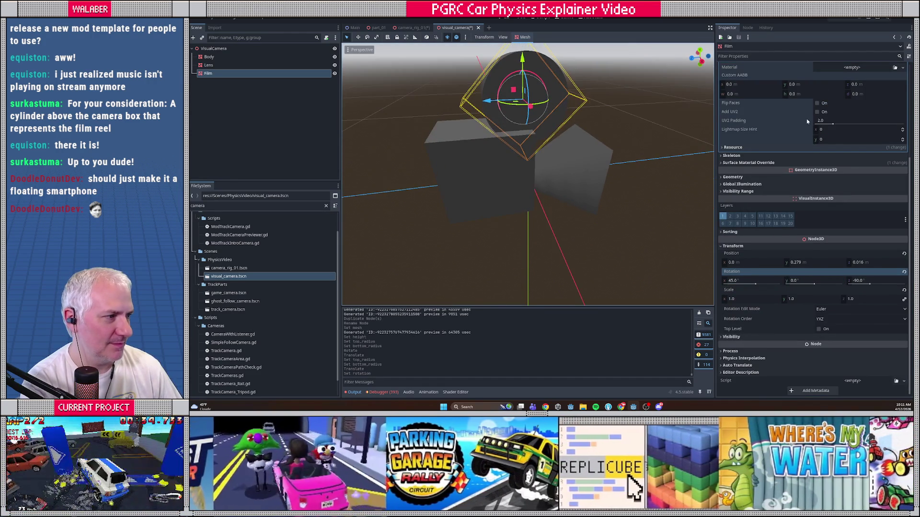
pyautogui.scroll(5, 808, 150)
pyautogui.click(845, 148)
pyautogui.write('0.2')
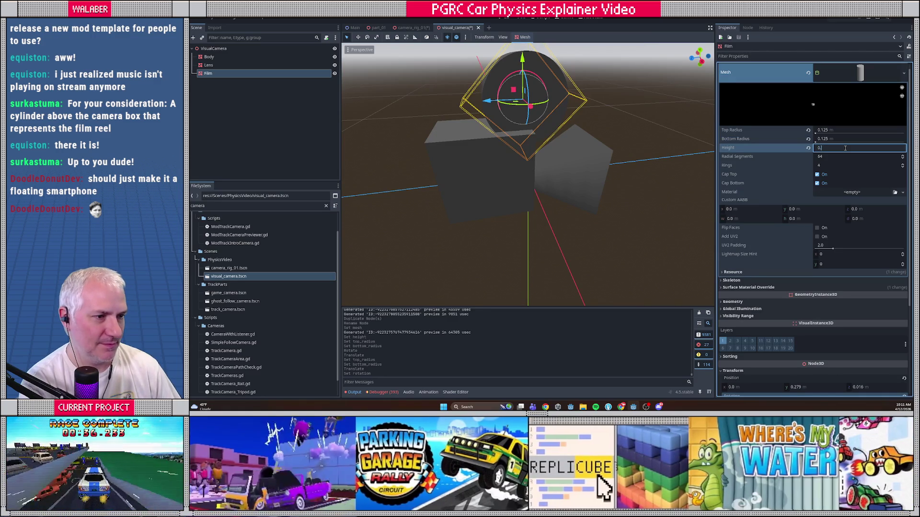
pyautogui.press('Return')
pyautogui.moveTo(527, 143)
pyautogui.mouseDown()
pyautogui.moveTo(510, 113)
pyautogui.moveTo(436, 123)
pyautogui.moveTo(457, 129)
pyautogui.mouseUp()
pyautogui.scroll(-2, 519, 134)
pyautogui.hotkey('ctrl', 'd')
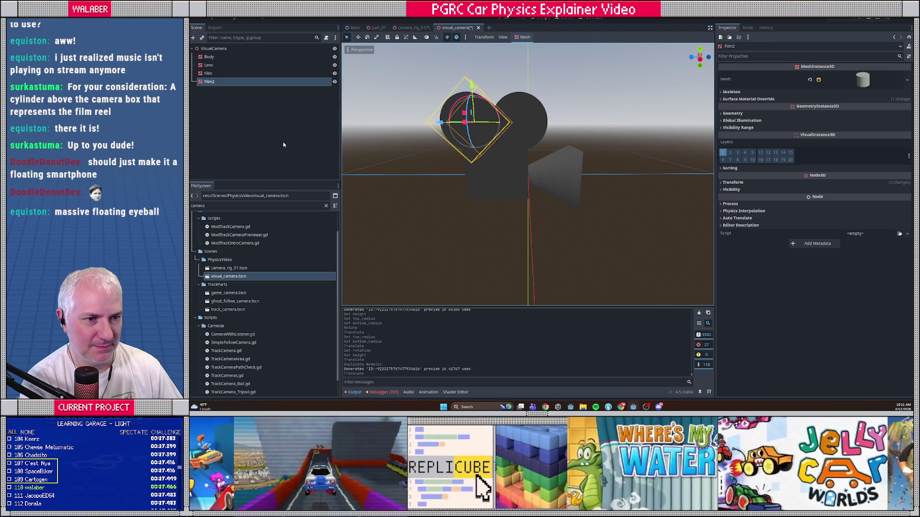
# Move the Film2 reel down and toward the camera body.
pyautogui.click(458, 131)
pyautogui.click(463, 122)
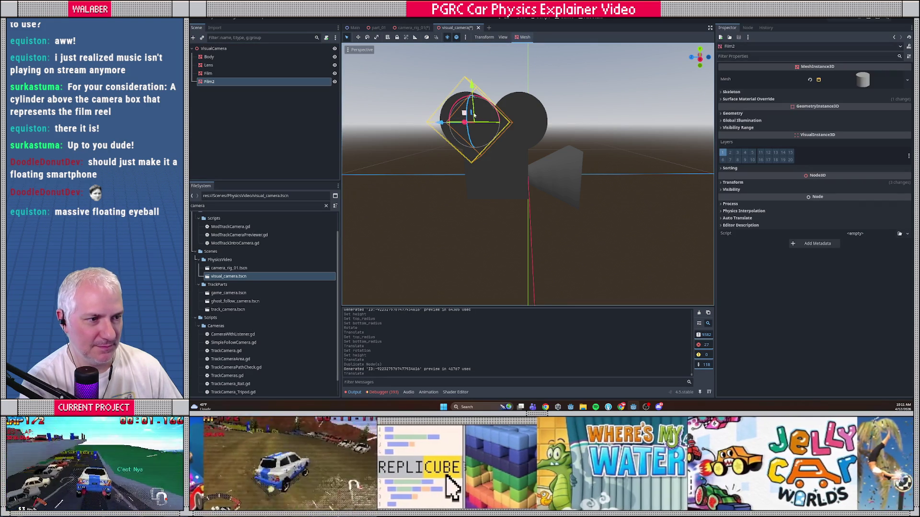
pyautogui.press('KP_1')
pyautogui.press('KP_3')
pyautogui.press('KP_4')
pyautogui.press('KP_8')
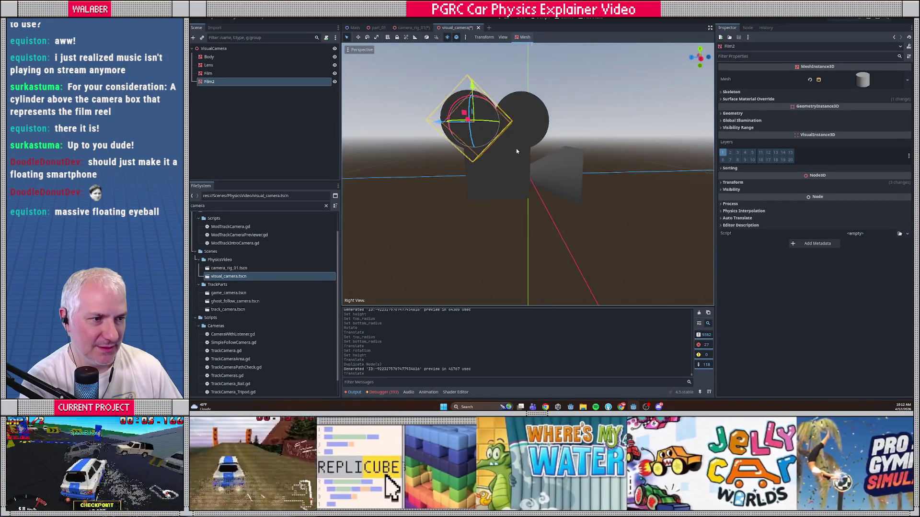
pyautogui.press('KP_4')
pyautogui.moveTo(503, 129)
pyautogui.mouseDown()
pyautogui.moveTo(499, 140)
pyautogui.moveTo(527, 135)
pyautogui.moveTo(518, 150)
pyautogui.mouseUp()
# Set the Film reel's height to 0.15 and save the visual_camera scene.
pyautogui.click(277, 73)
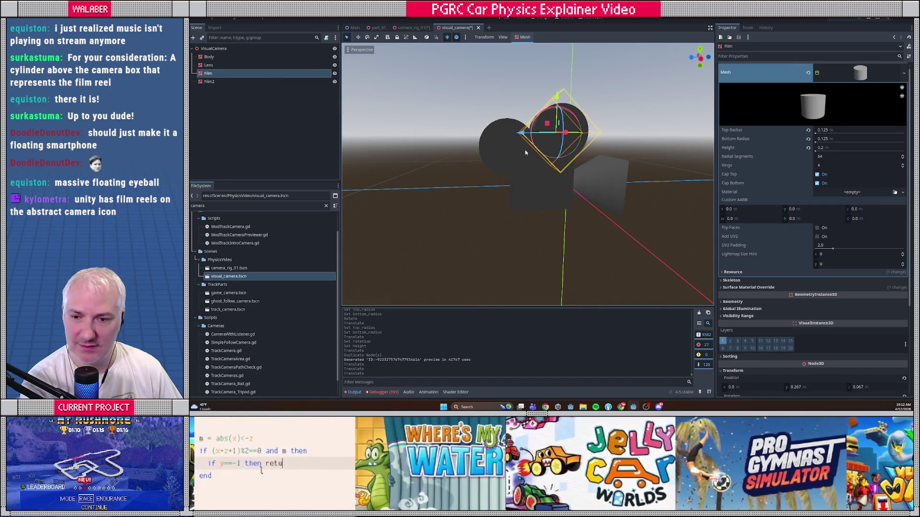
pyautogui.click(316, 130)
pyautogui.scroll(-10, 547, 177)
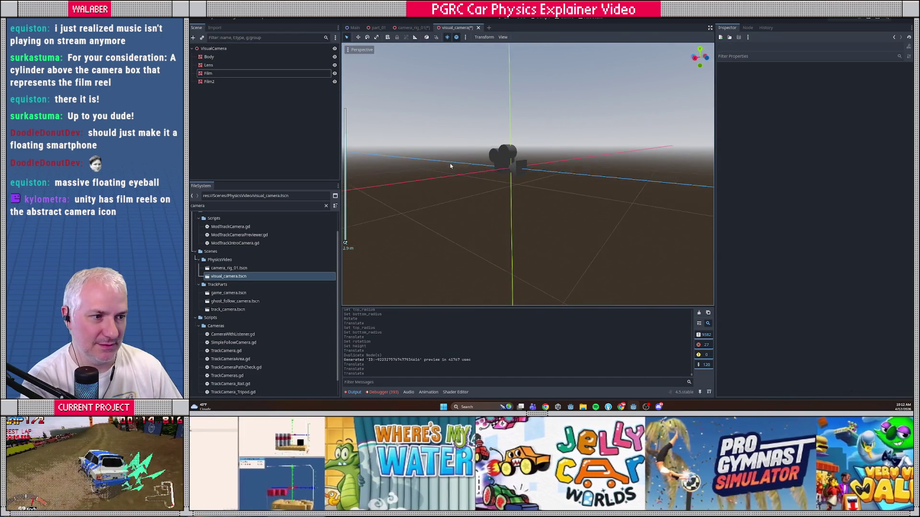
pyautogui.scroll(5, 509, 175)
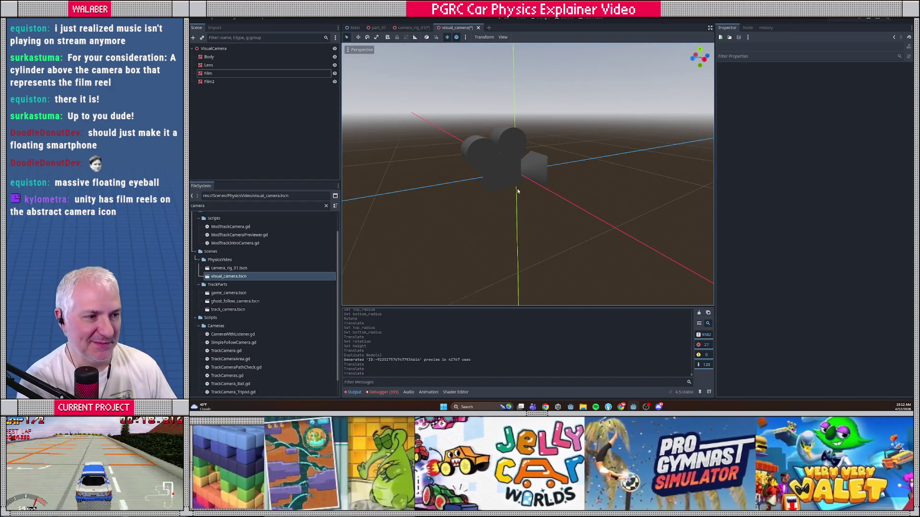
pyautogui.press('KP_1')
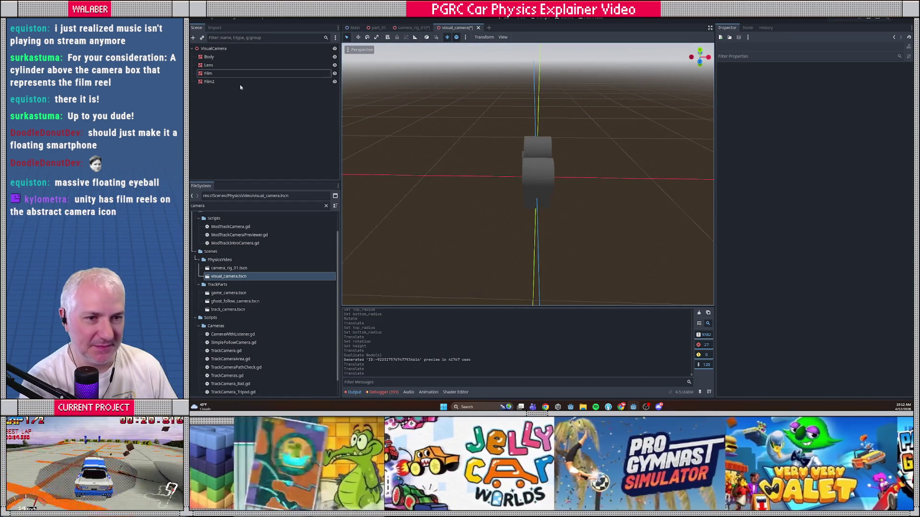
pyautogui.click(268, 73)
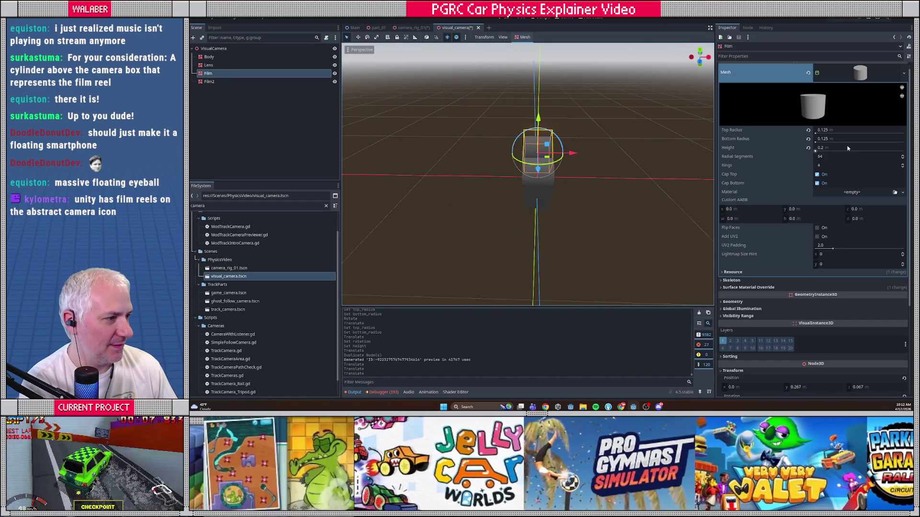
pyautogui.click(847, 148)
pyautogui.write('0.15')
pyautogui.press('Return')
pyautogui.click(296, 129)
pyautogui.moveTo(431, 168)
pyautogui.mouseDown()
pyautogui.moveTo(450, 174)
pyautogui.moveTo(412, 150)
pyautogui.moveTo(440, 165)
pyautogui.mouseUp()
pyautogui.hotkey('ctrl', 's')
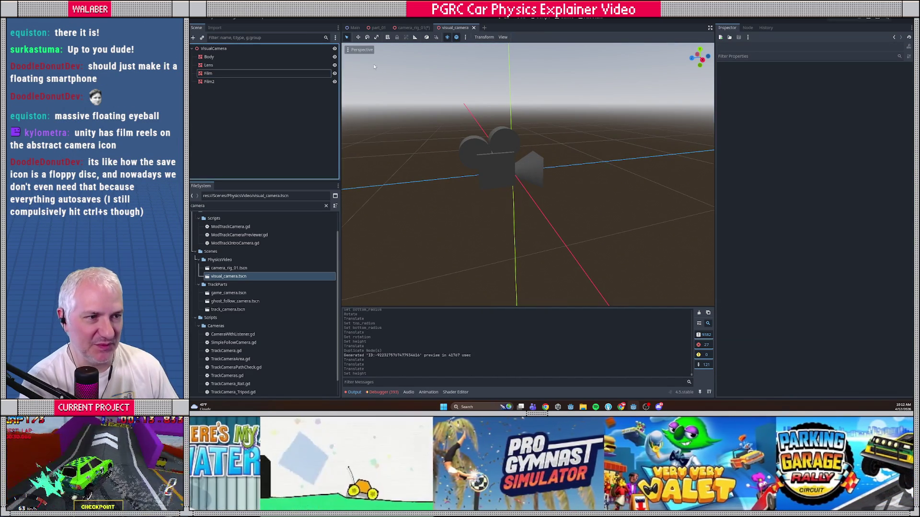
# Close visual_camera and move the VisualCamera instance up and to the left in camera_rig_01.
pyautogui.click(474, 28)
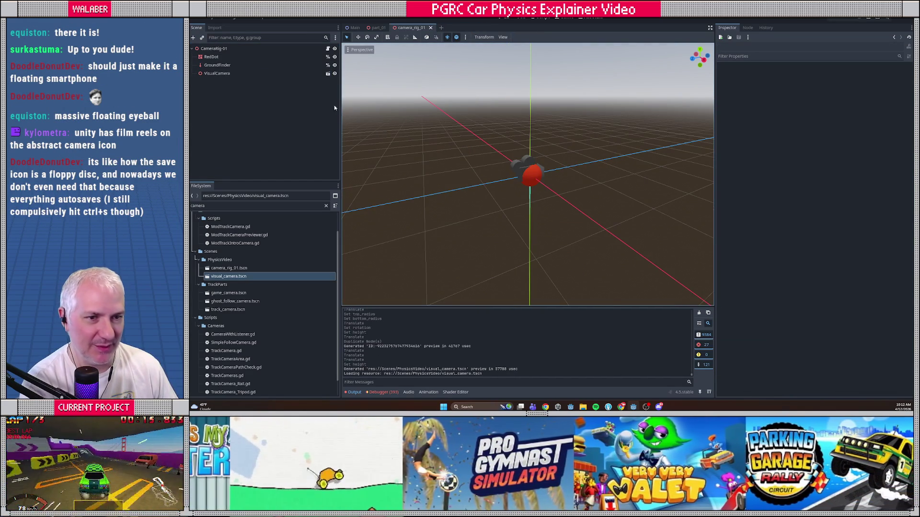
pyautogui.click(217, 74)
pyautogui.moveTo(524, 169); pyautogui.dragTo(447, 141)
pyautogui.moveTo(383, 187)
pyautogui.mouseDown()
pyautogui.moveTo(422, 136)
pyautogui.moveTo(536, 194)
pyautogui.moveTo(499, 142)
pyautogui.moveTo(484, 158)
pyautogui.mouseUp()
# Mark VisualCamera with Access as Unique Name.
pyautogui.rightClick(235, 74)
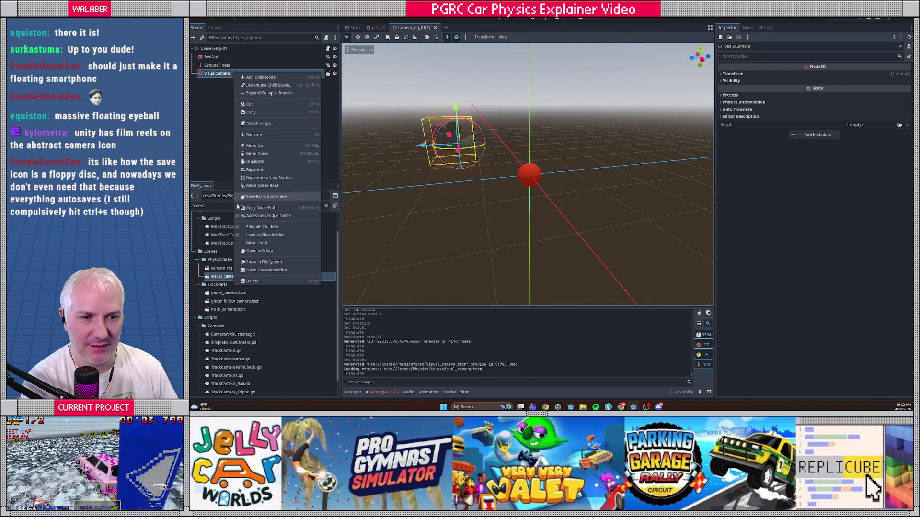
pyautogui.click(241, 216)
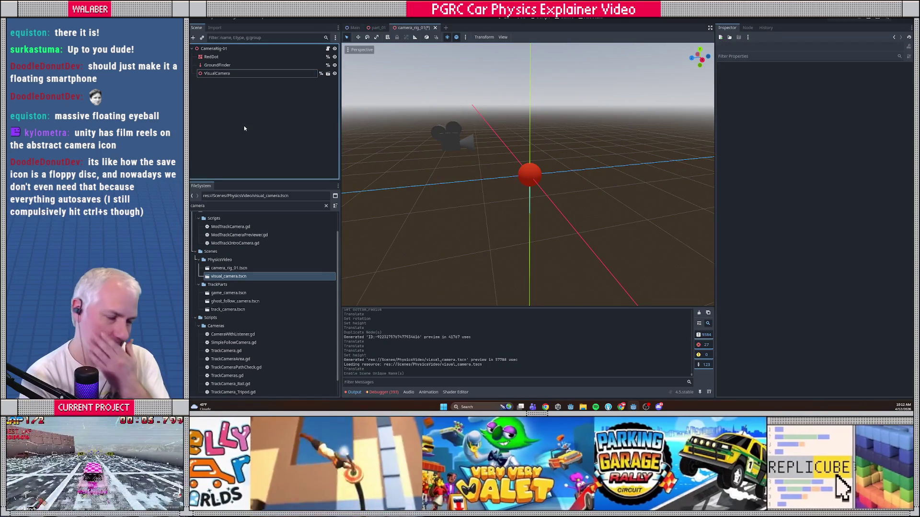
pyautogui.click(226, 73)
# Add a Camera3D child to VisualCamera and name it InGameCamera.
pyautogui.rightClick(226, 74)
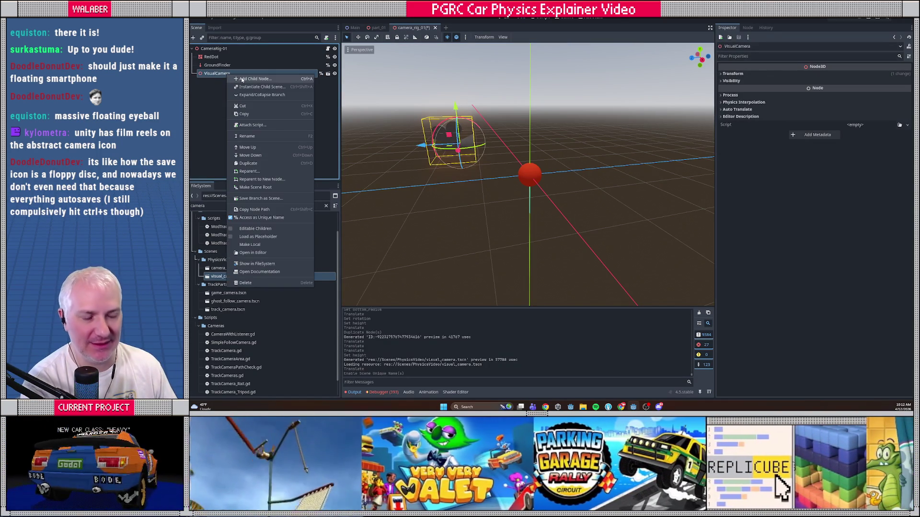
pyautogui.click(241, 79)
pyautogui.press('Return')
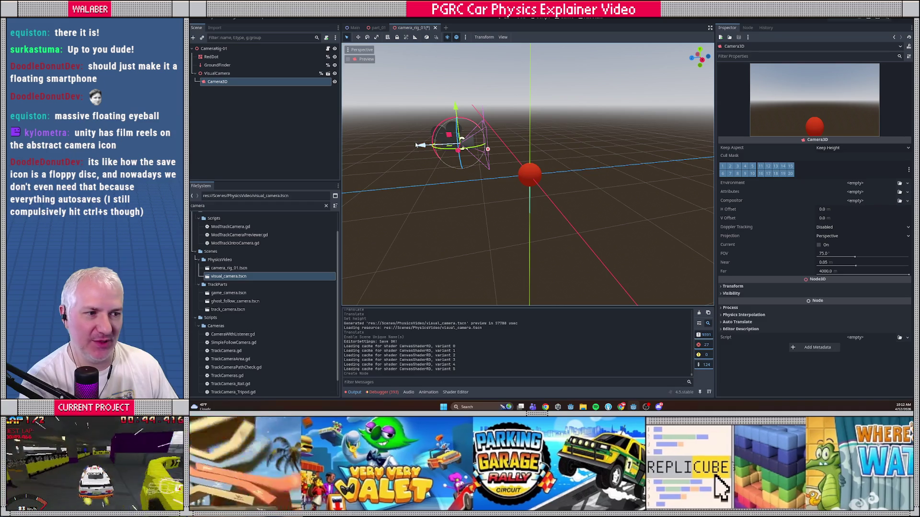
pyautogui.moveTo(419, 202)
pyautogui.mouseDown()
pyautogui.moveTo(691, 197)
pyautogui.moveTo(419, 197)
pyautogui.mouseUp()
pyautogui.click(219, 82)
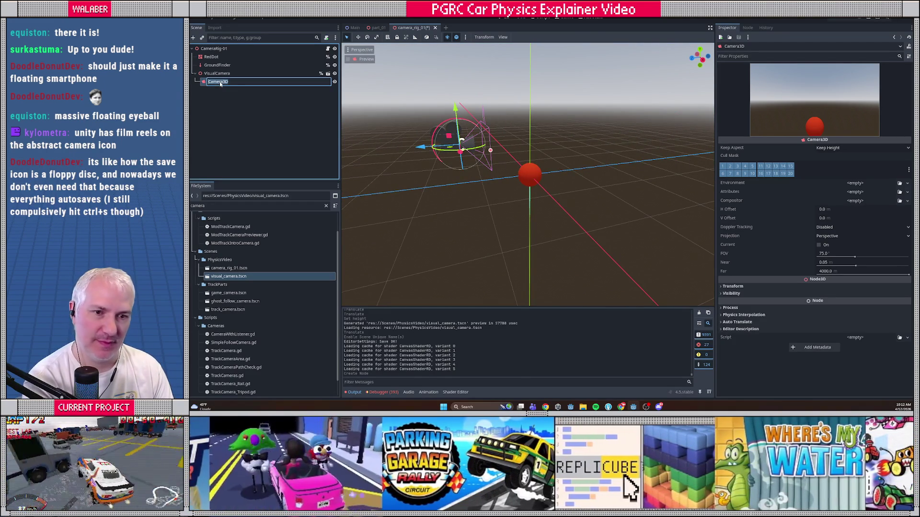
pyautogui.write('InGameCamera')
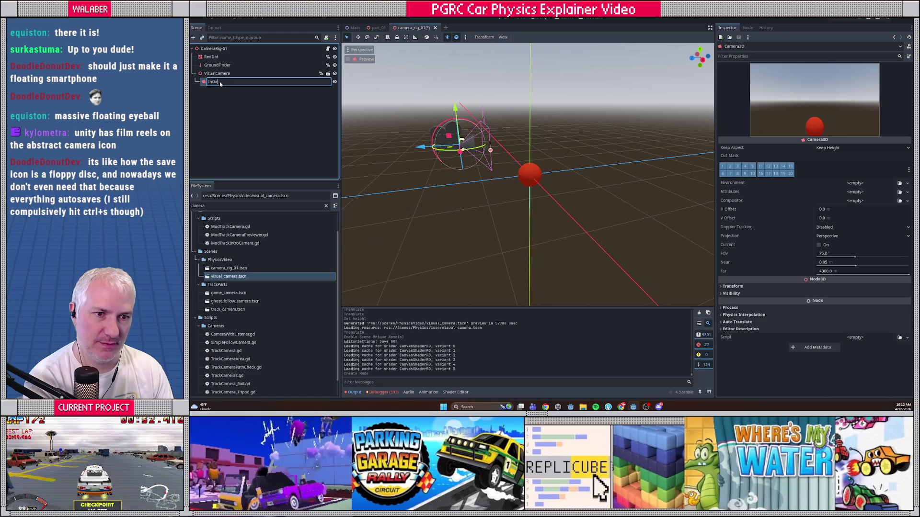
pyautogui.press('Return')
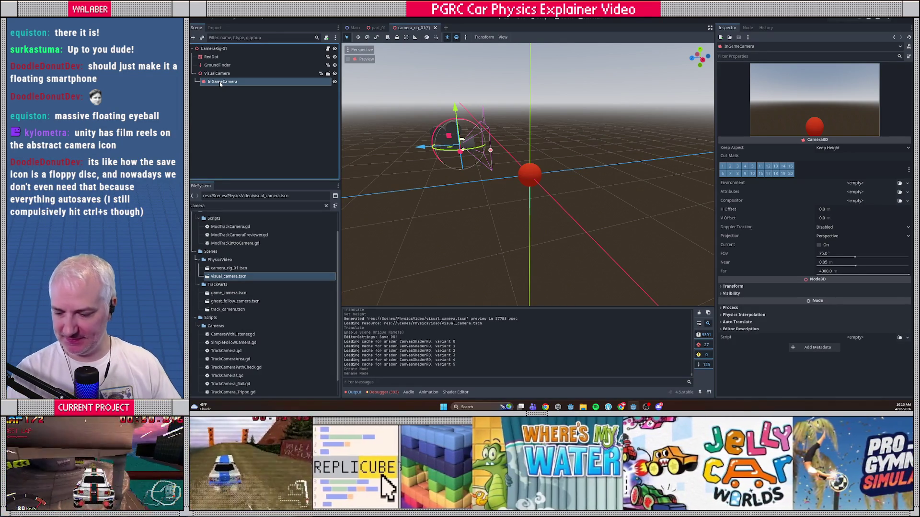
# Save the camera_rig_01 scene and open CameraRig-01's attached script.
pyautogui.click(245, 120)
pyautogui.moveTo(431, 182)
pyautogui.mouseDown()
pyautogui.moveTo(474, 151)
pyautogui.moveTo(511, 165)
pyautogui.mouseUp()
pyautogui.scroll(2, 511, 164)
pyautogui.hotkey('ctrl', 's')
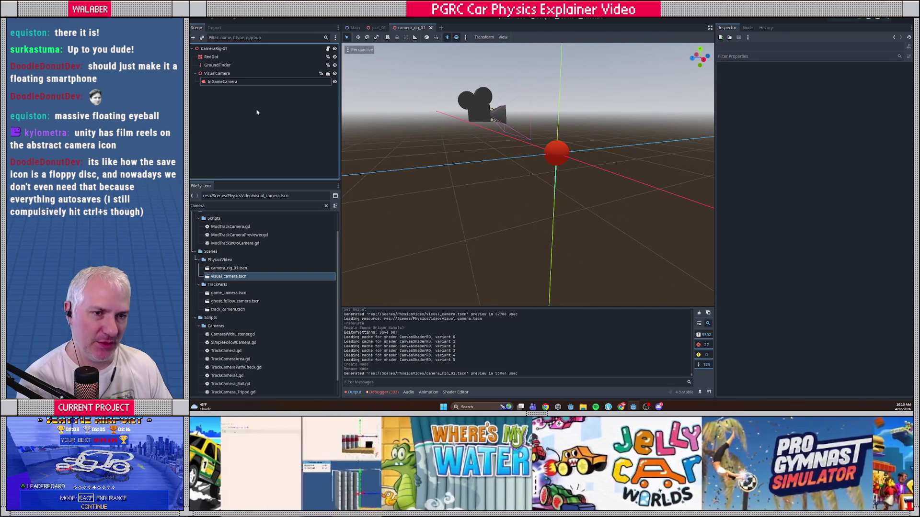
pyautogui.click(232, 49)
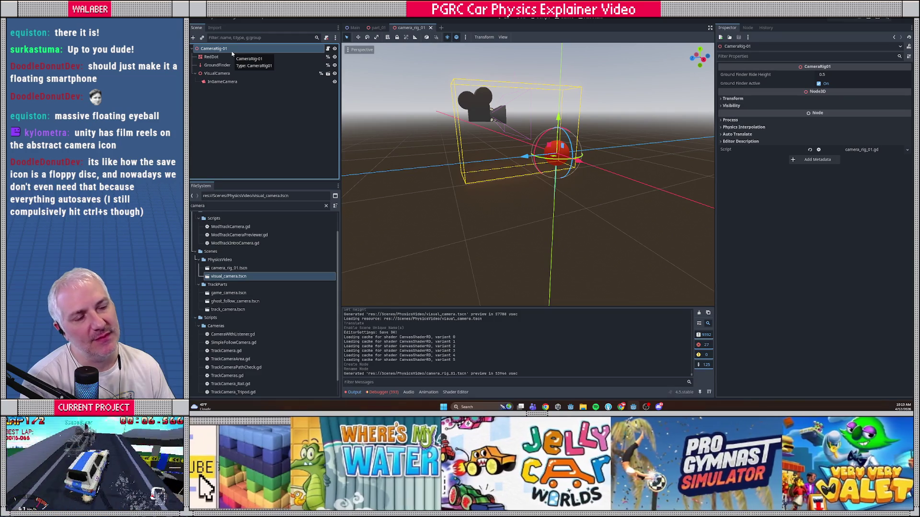
pyautogui.click(328, 49)
# Look over the export lines 5–8 of camera_rig_01.gd in the full-width script editor.
pyautogui.click(542, 130)
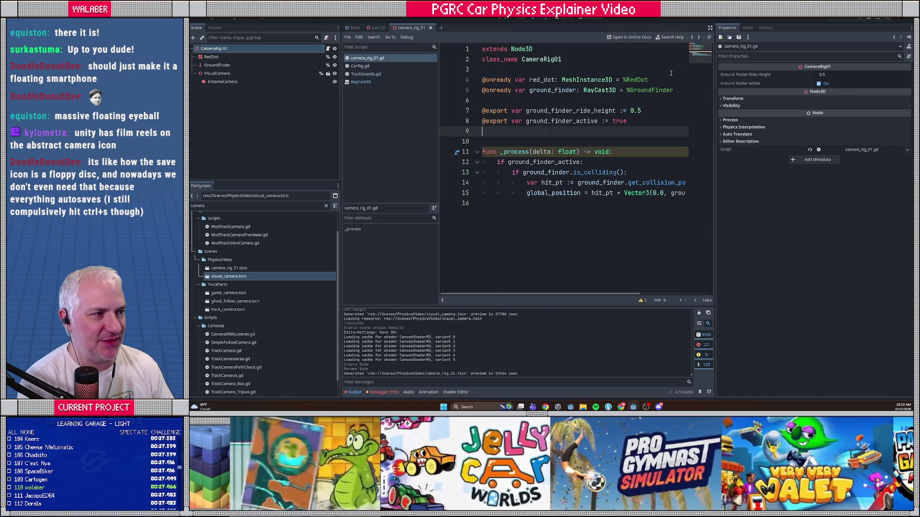
pyautogui.click(710, 27)
pyautogui.click(432, 100)
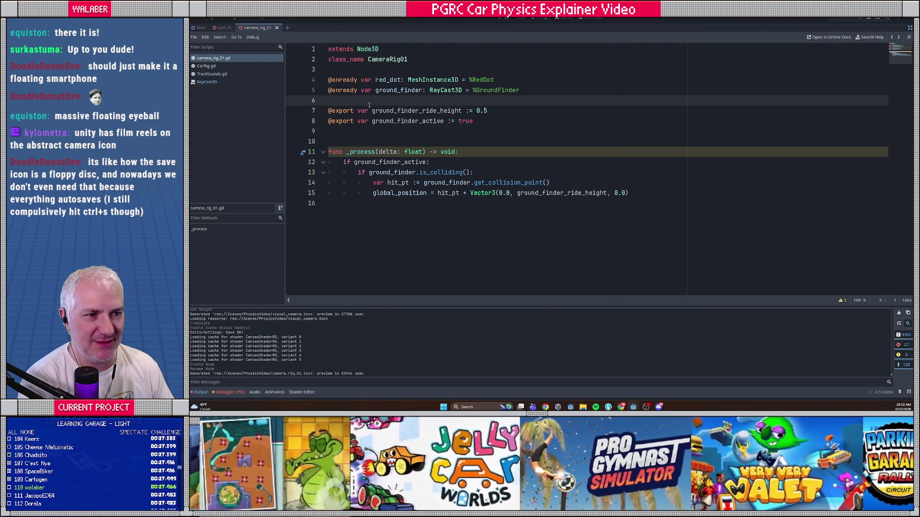
pyautogui.moveTo(496, 123)
pyautogui.mouseDown()
pyautogui.moveTo(325, 111)
pyautogui.moveTo(304, 90)
pyautogui.mouseUp()
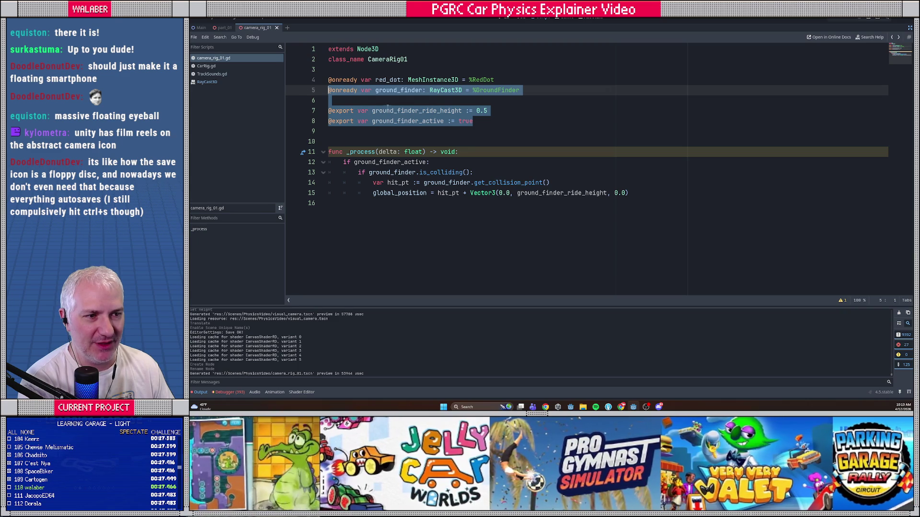
pyautogui.click(383, 106)
pyautogui.click(358, 138)
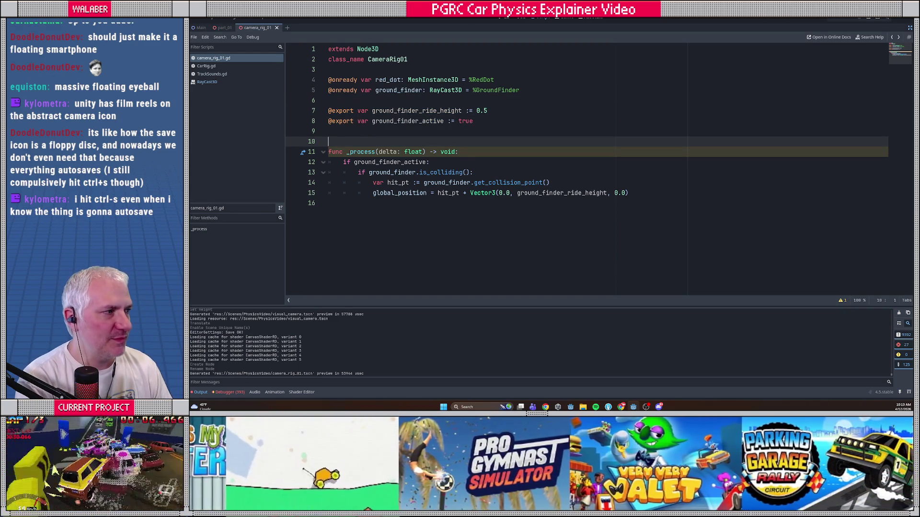
pyautogui.click(910, 28)
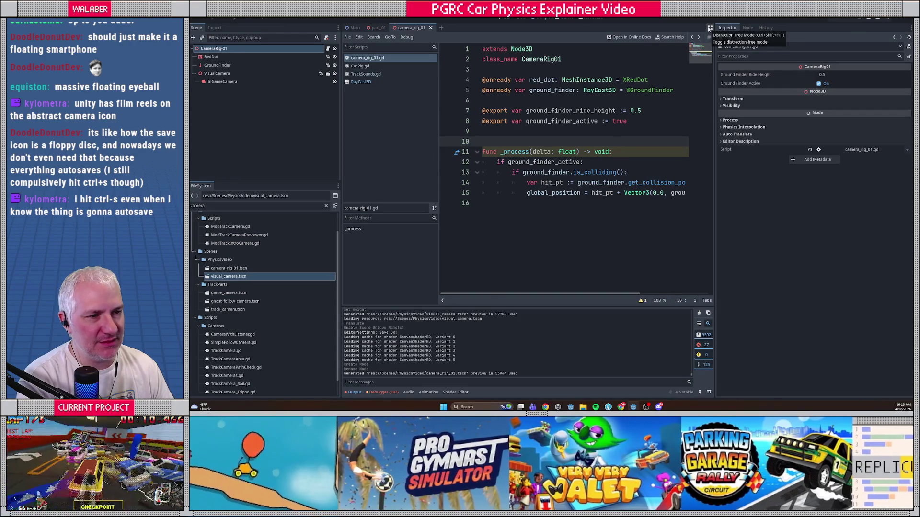
pyautogui.click(709, 29)
pyautogui.click(487, 123)
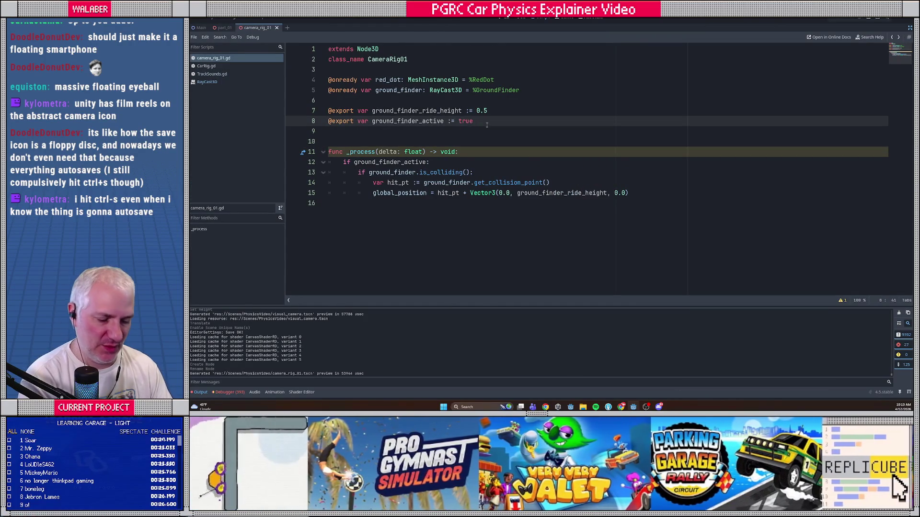
pyautogui.press('Return')
pyautogui.press('Return')
pyautogui.write('@exrpot var')
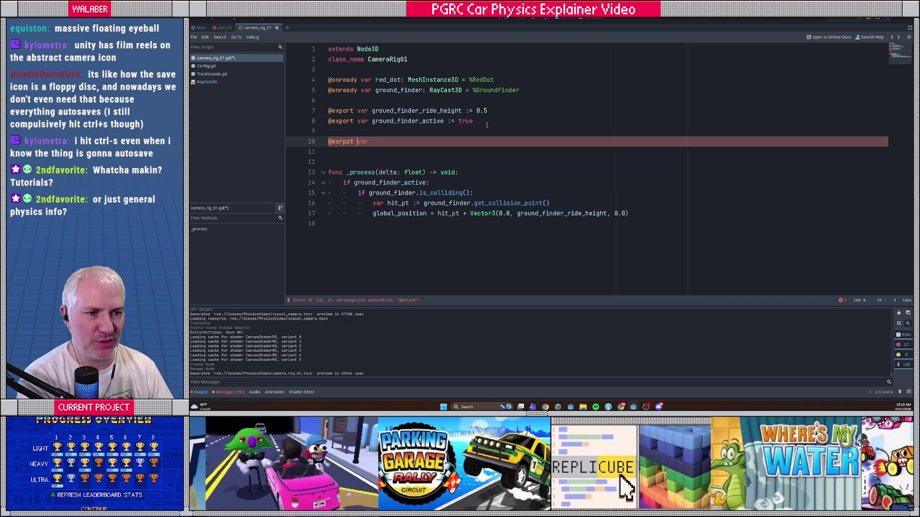
pyautogui.press('BackSpace')
pyautogui.write('r')
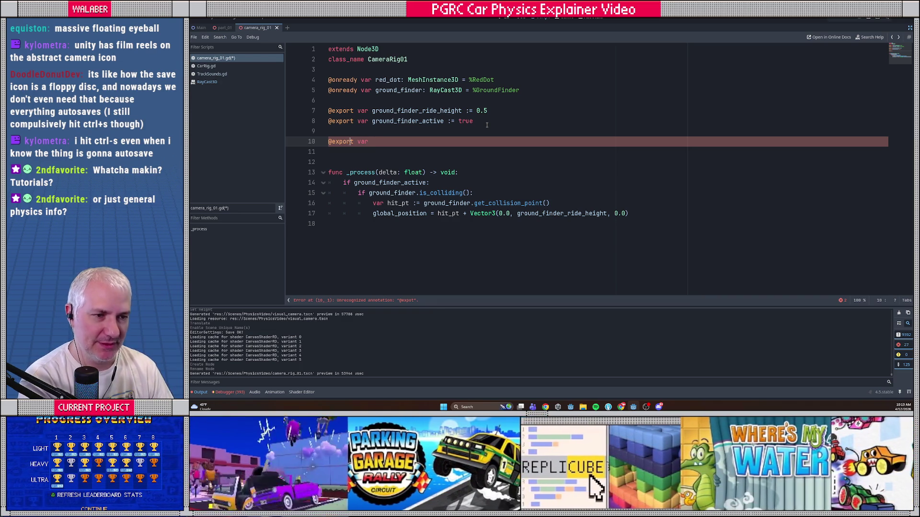
pyautogui.press('End')
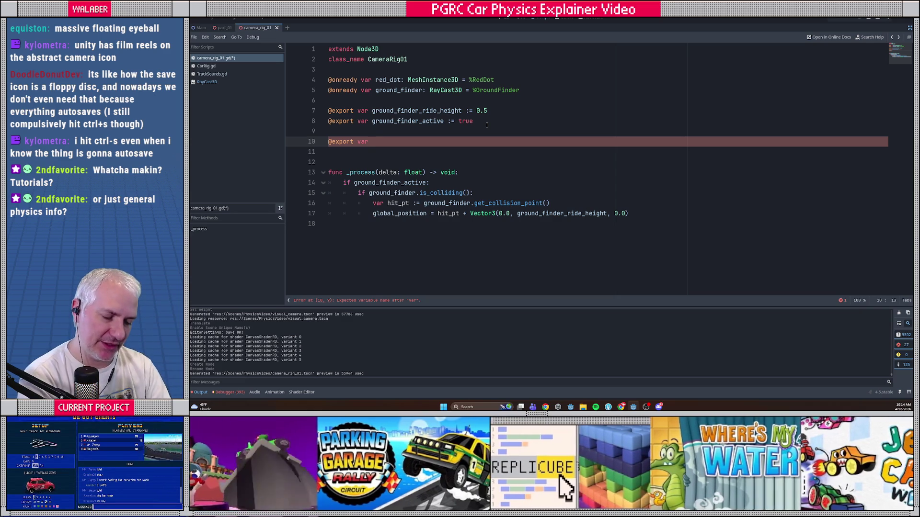
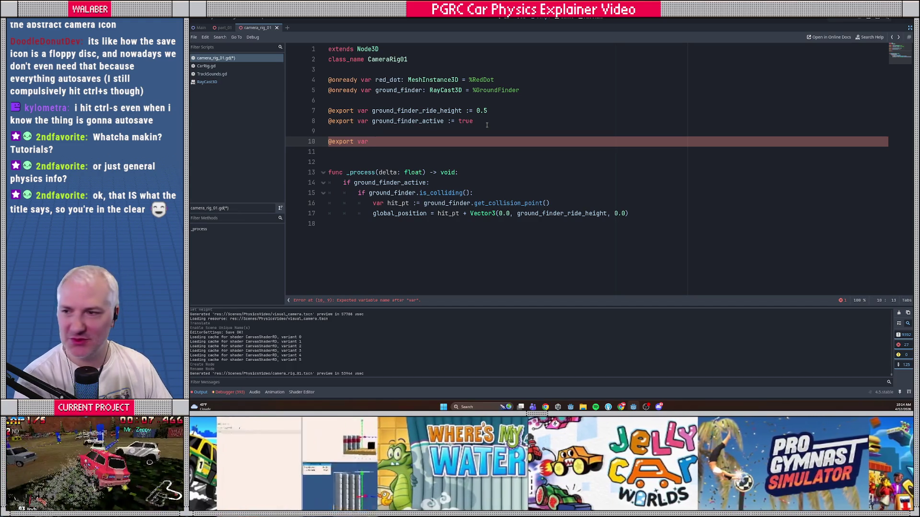
# Glance at the video plan spreadsheet, then return to the camera-rig script.
pyautogui.hotkey('alt', 'Tab')
pyautogui.scroll(-10, 565, 204)
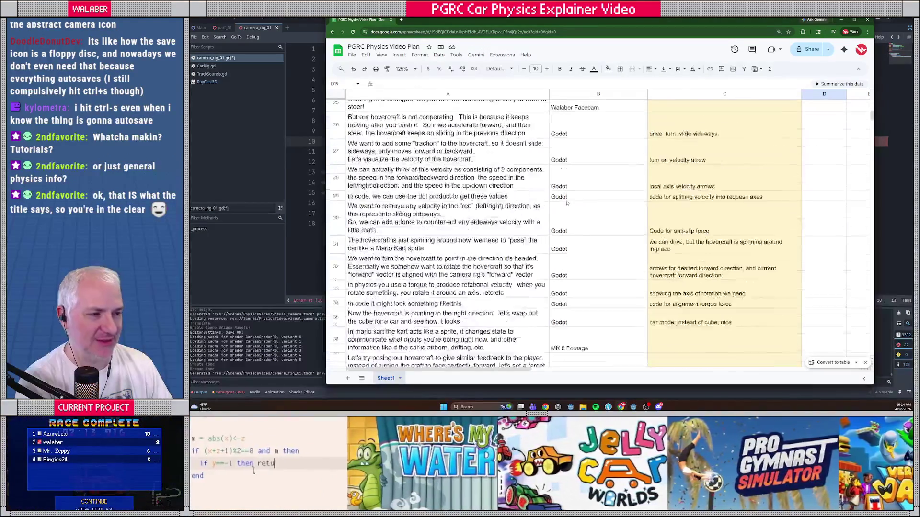
pyautogui.scroll(10, 565, 204)
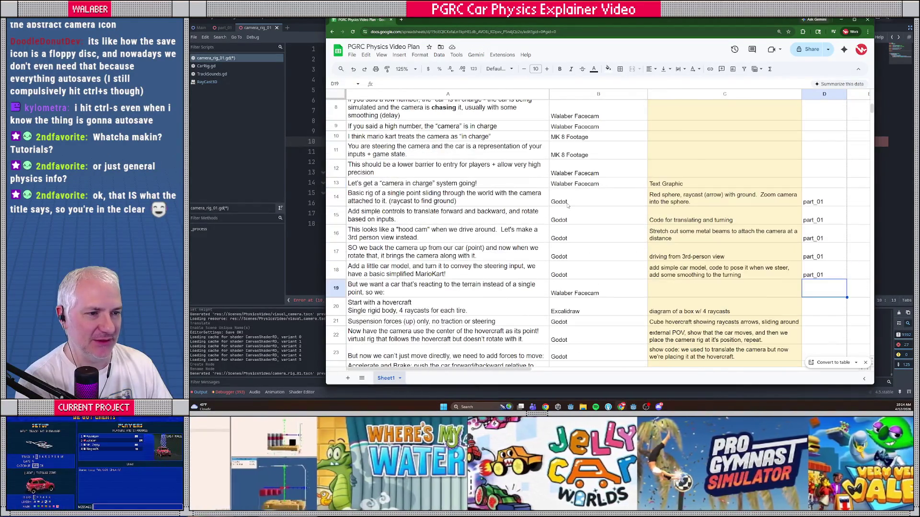
pyautogui.click(324, 70)
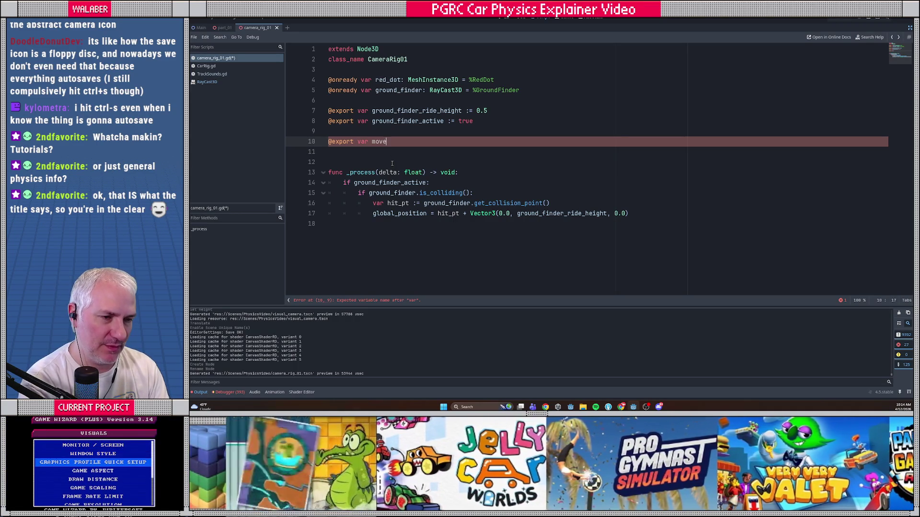
pyautogui.write('ment_active')
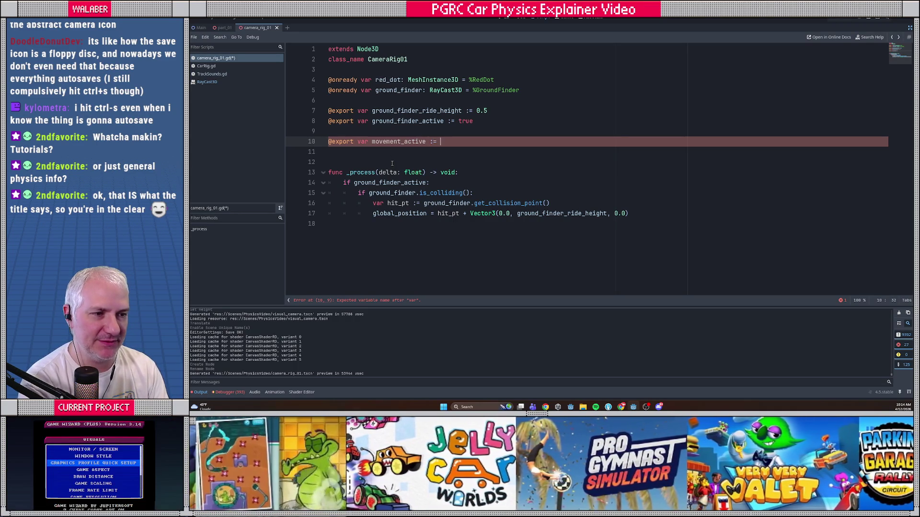
pyautogui.write(':= true')
pyautogui.press('Return')
pyautogui.write('@export var steer')
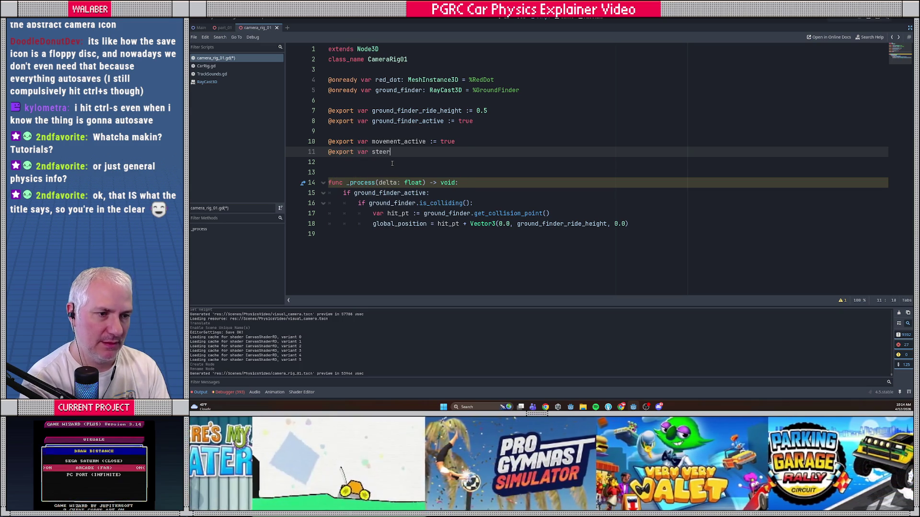
pyautogui.write('ing_Active := true')
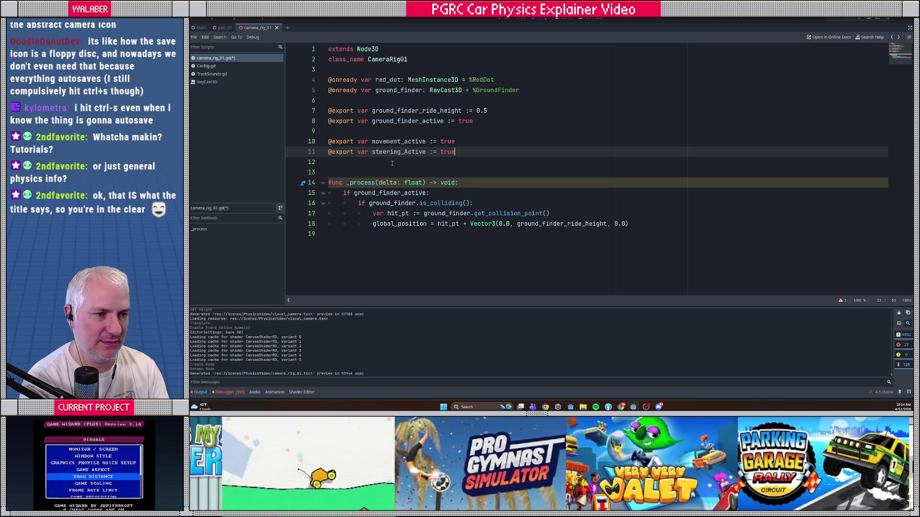
pyautogui.click(405, 153)
pyautogui.press('Delete')
pyautogui.write('a')
pyautogui.click(396, 163)
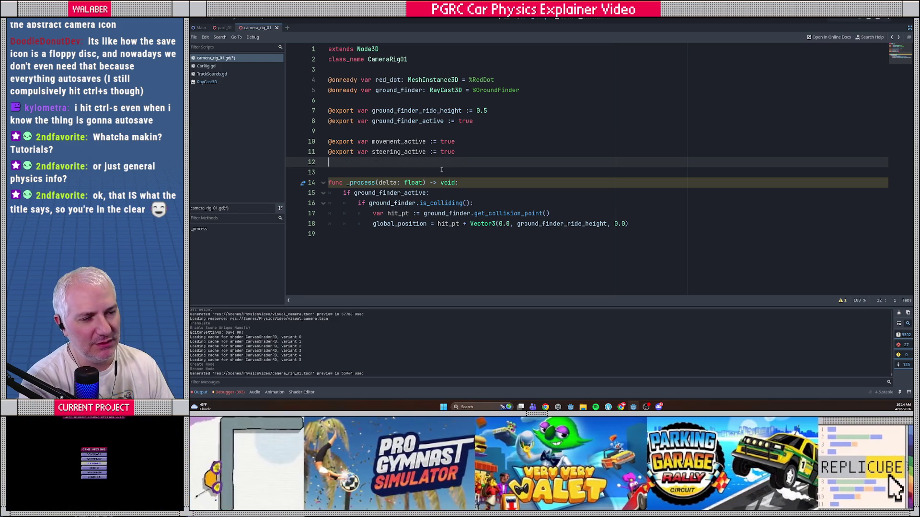
# Open _process with '# find the ground and place us slightly abvve it' and add blank lines after that code.
pyautogui.click(478, 182)
pyautogui.press('Return')
pyautogui.press('Return')
pyautogui.write('# find ')
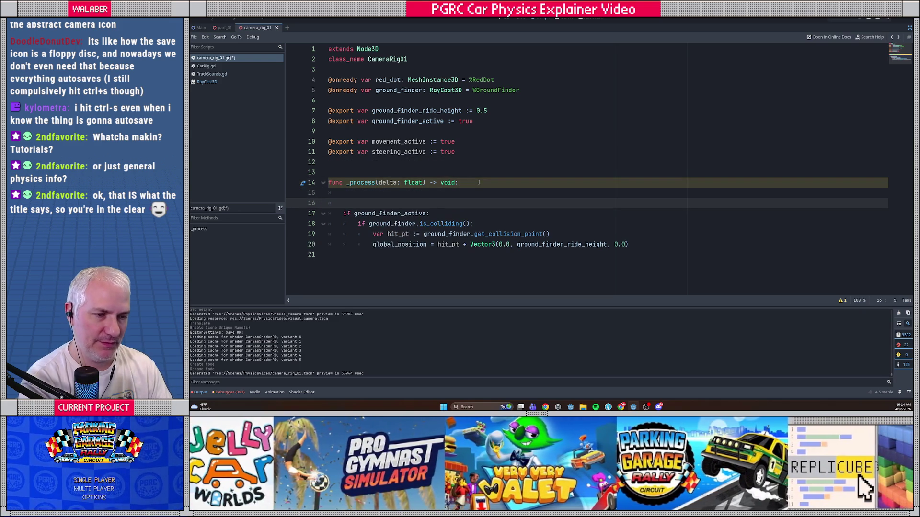
pyautogui.write('the ground and ')
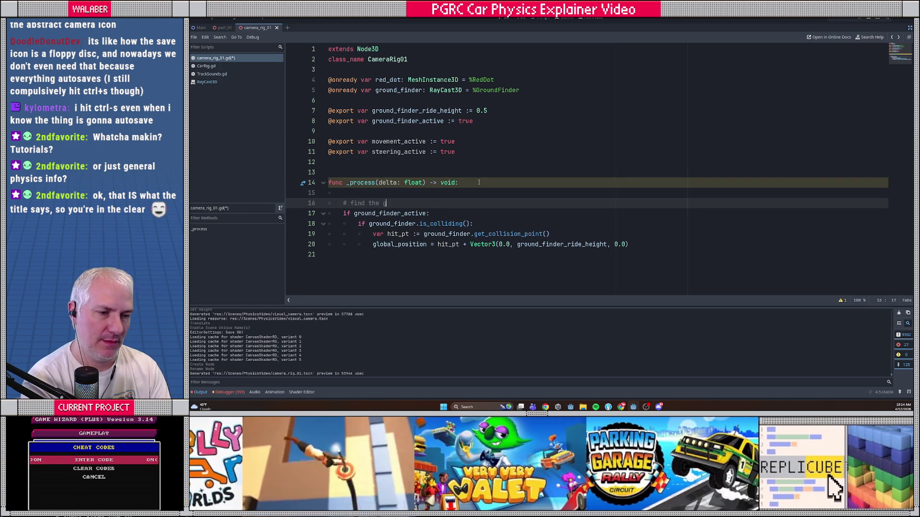
pyautogui.write('place us slightly abv')
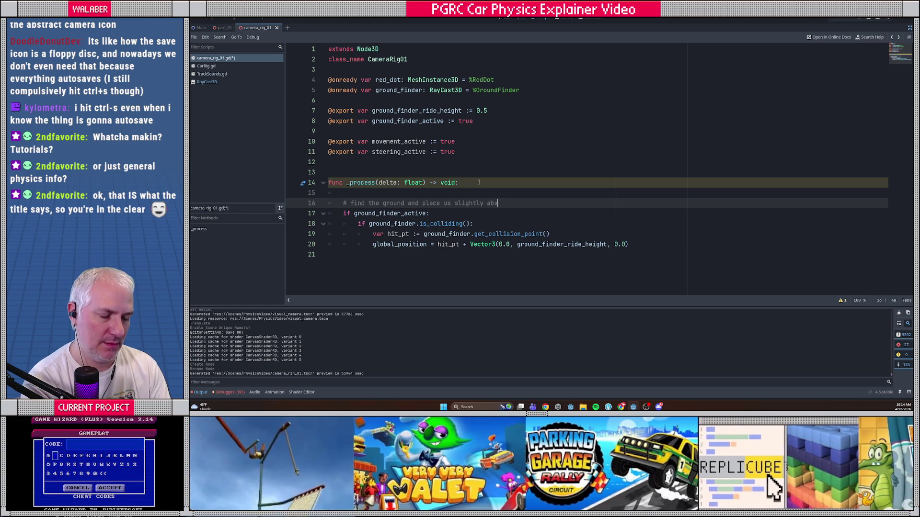
pyautogui.write('ve it')
pyautogui.press('Down')
pyautogui.press('Down')
pyautogui.press('Down')
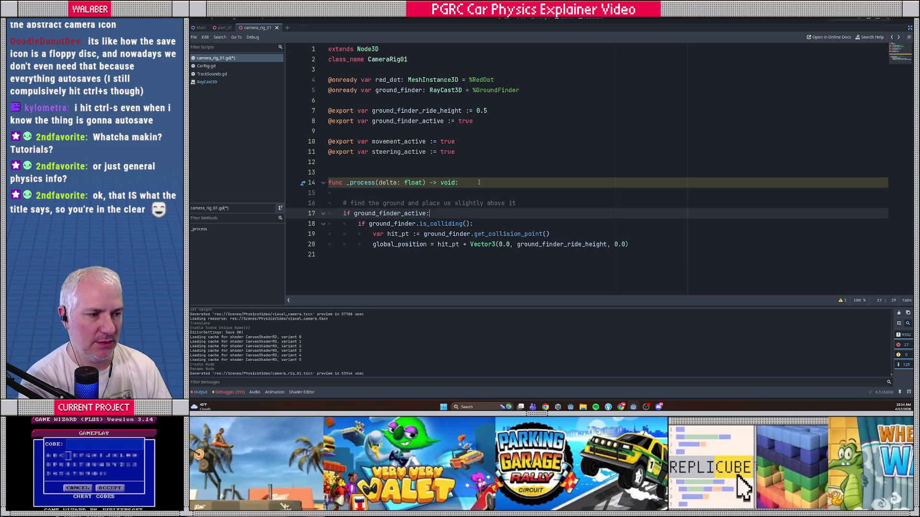
pyautogui.press('End')
pyautogui.press('Return')
pyautogui.press('BackSpace')
pyautogui.press('Return')
pyautogui.press('BackSpace')
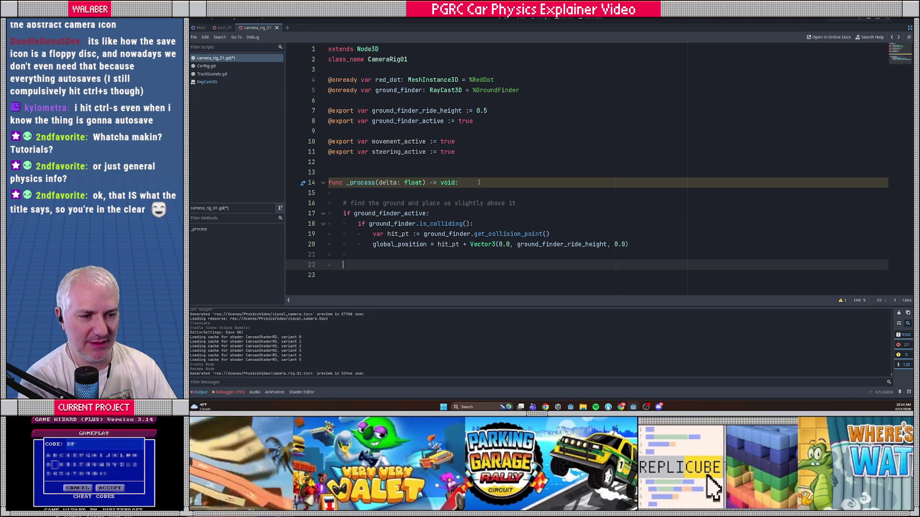
pyautogui.press('Return')
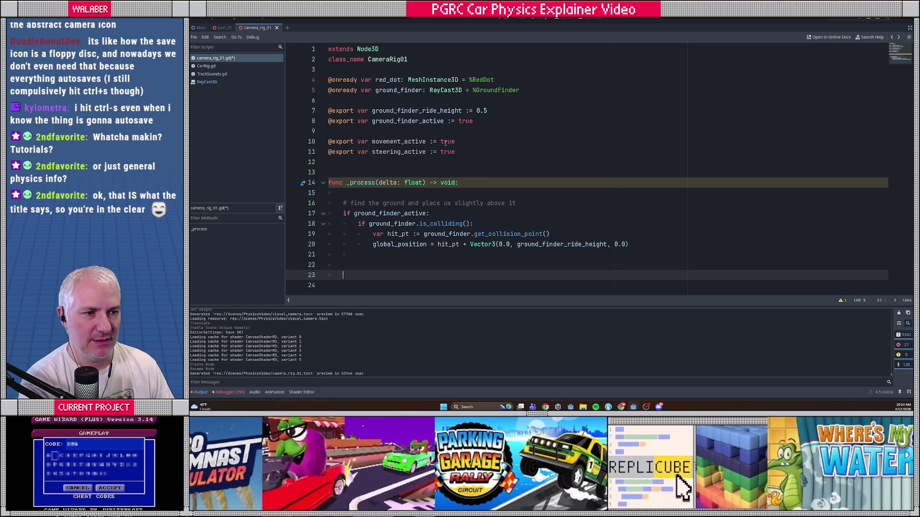
pyautogui.click(407, 69)
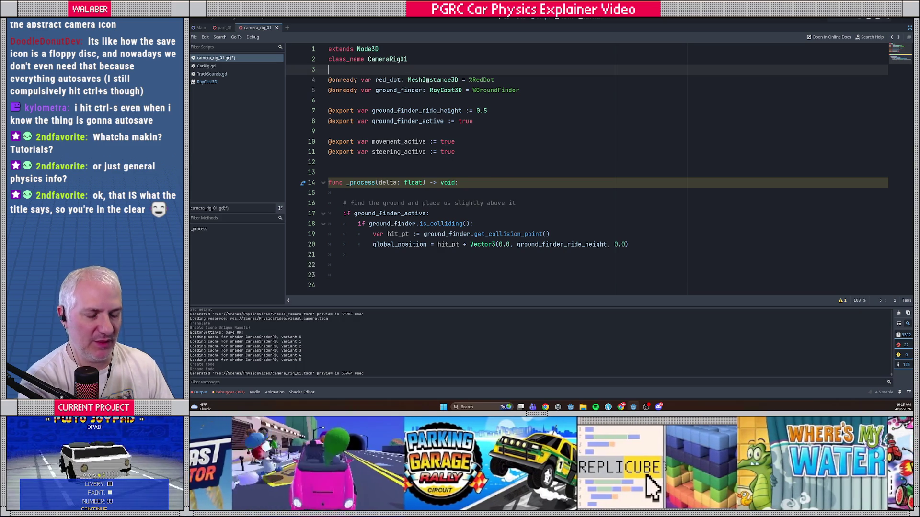
# Add a constant under class_name, renaming MOVEMENT_SPEED to 'TOP_SPEED := 10.0'.
pyautogui.moveTo(428, 80)
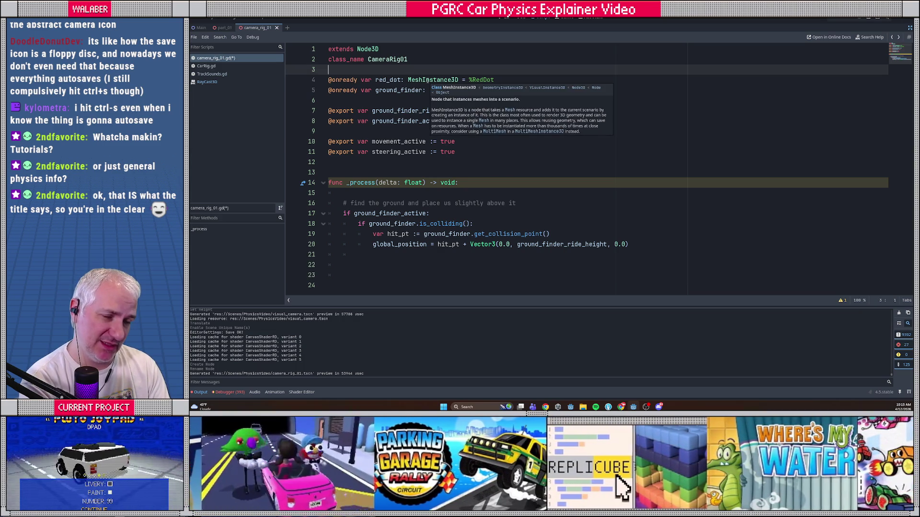
pyautogui.press('Return')
pyautogui.write('const ')
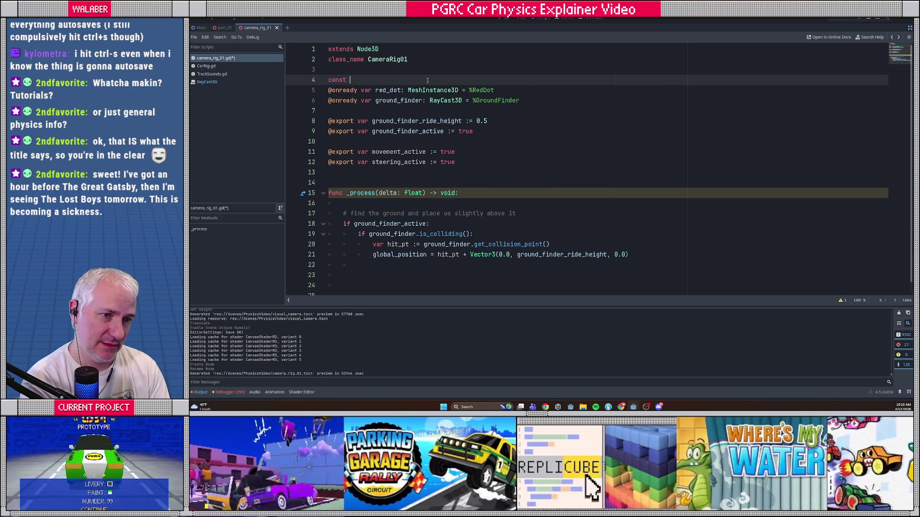
pyautogui.write('MOV')
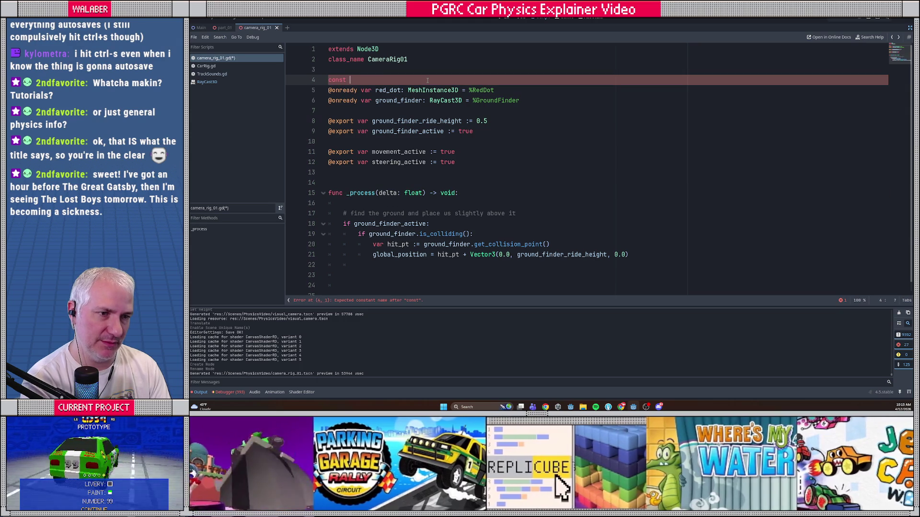
pyautogui.write('EMENT_SPEED')
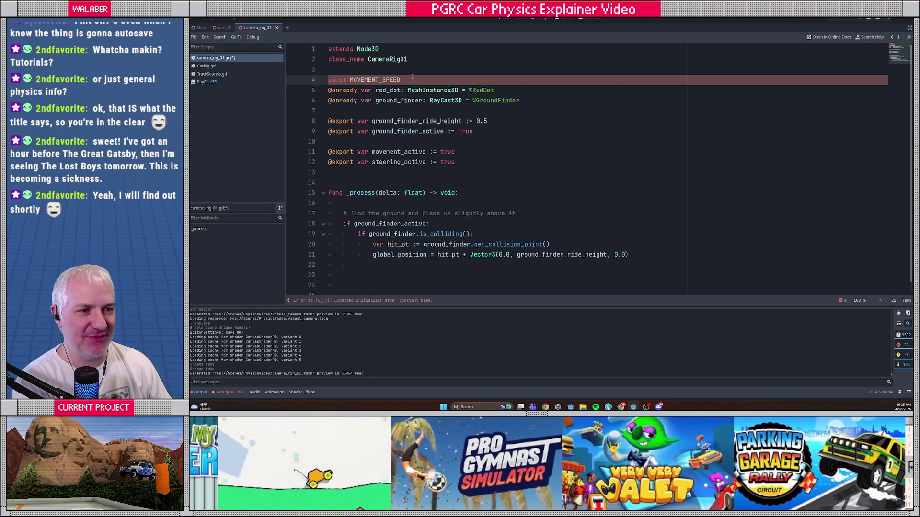
pyautogui.write(':=')
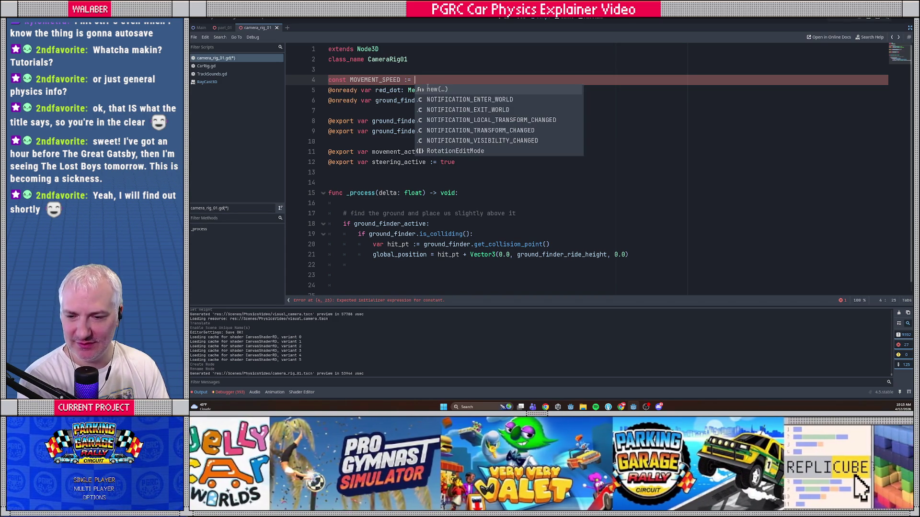
pyautogui.press('Escape')
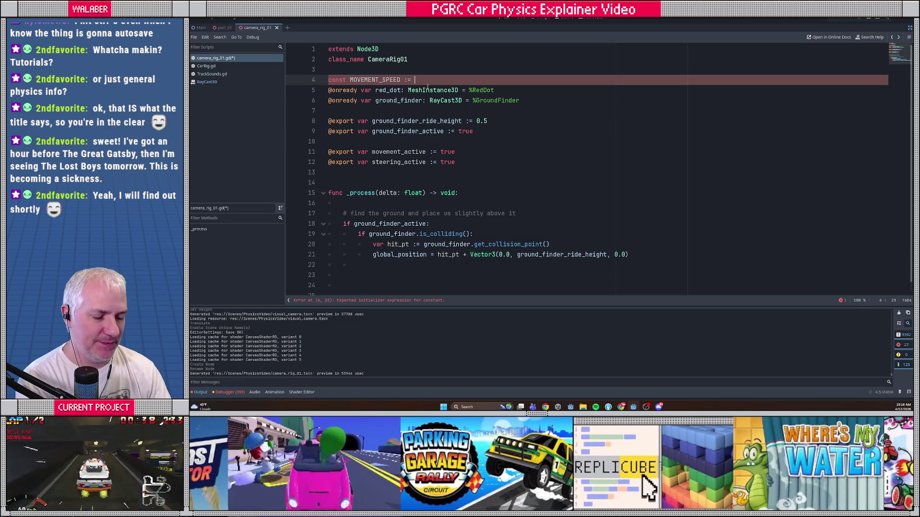
pyautogui.doubleClick(366, 82)
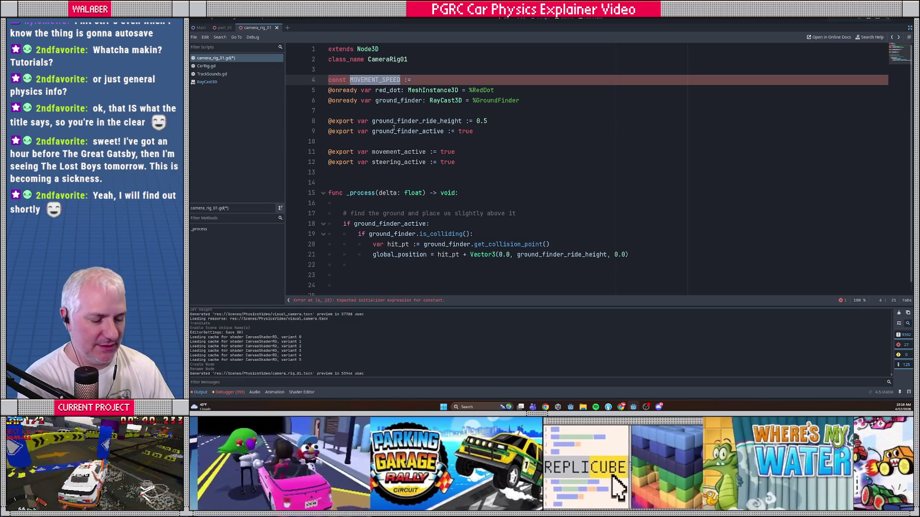
pyautogui.write('TOP_SPEED := ')
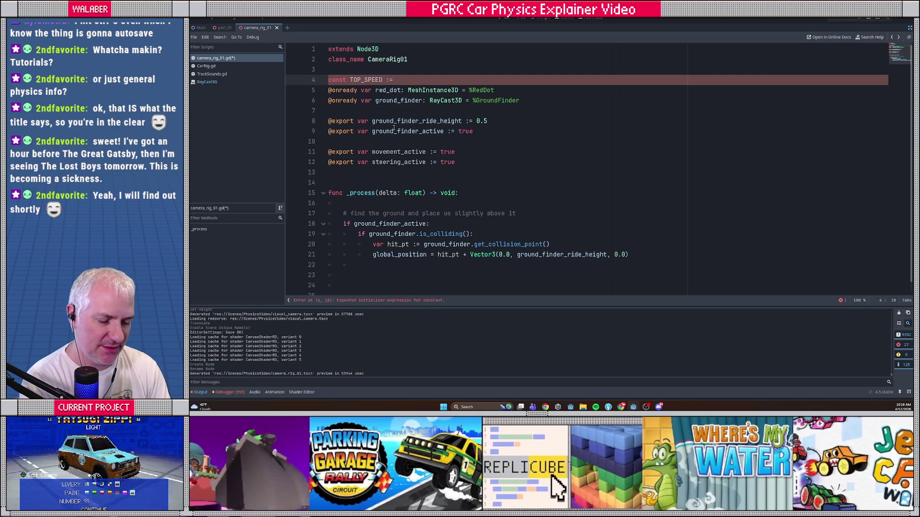
pyautogui.write('10.0')
# Add constants 'ACCELERATION := 5.0' and 'MAX_TURN_RATE := 10.0' below TOP_SPEED.
pyautogui.press('Return')
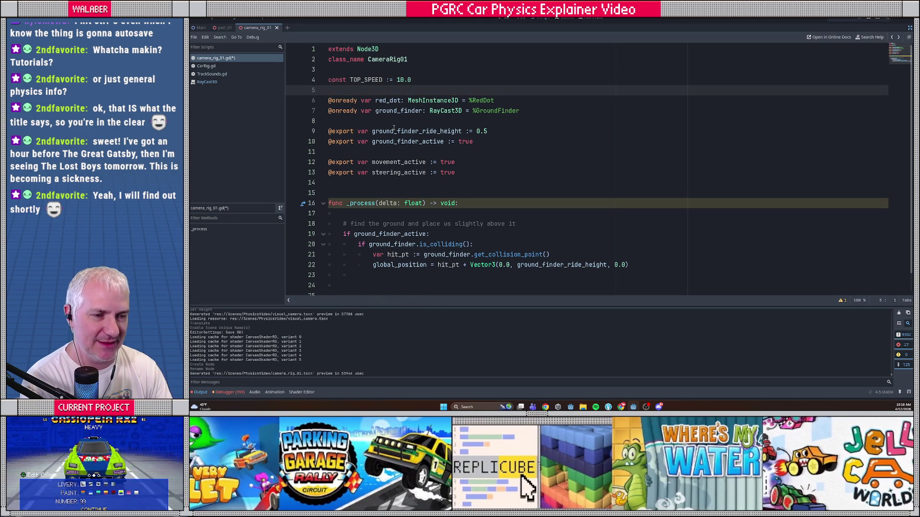
pyautogui.write('const ')
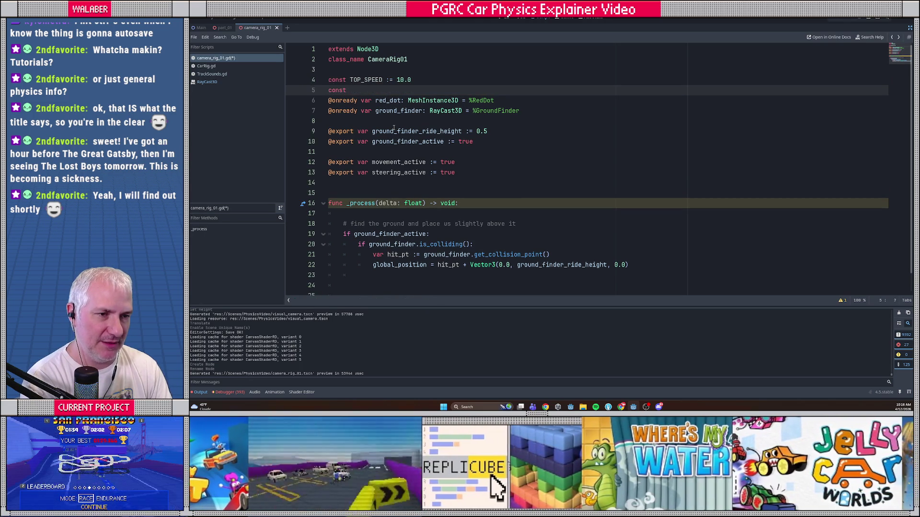
pyautogui.write('ACCELERAT')
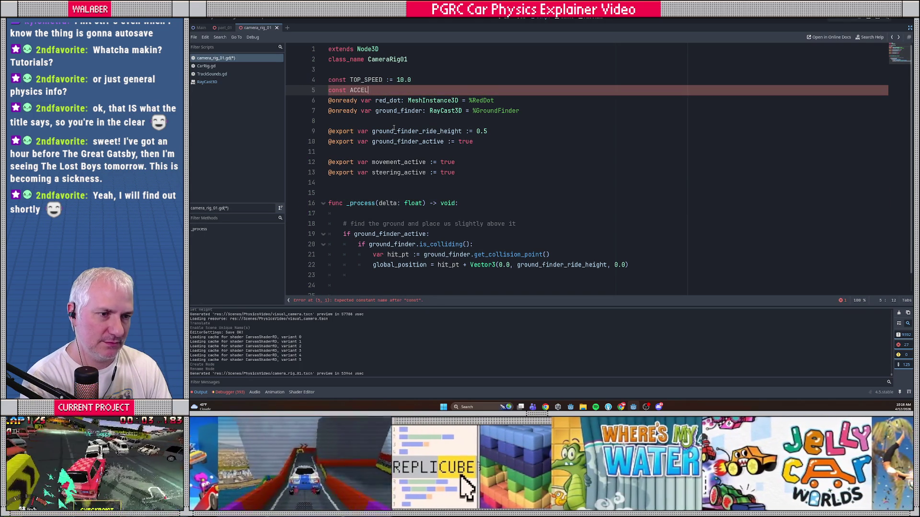
pyautogui.write('ION := ')
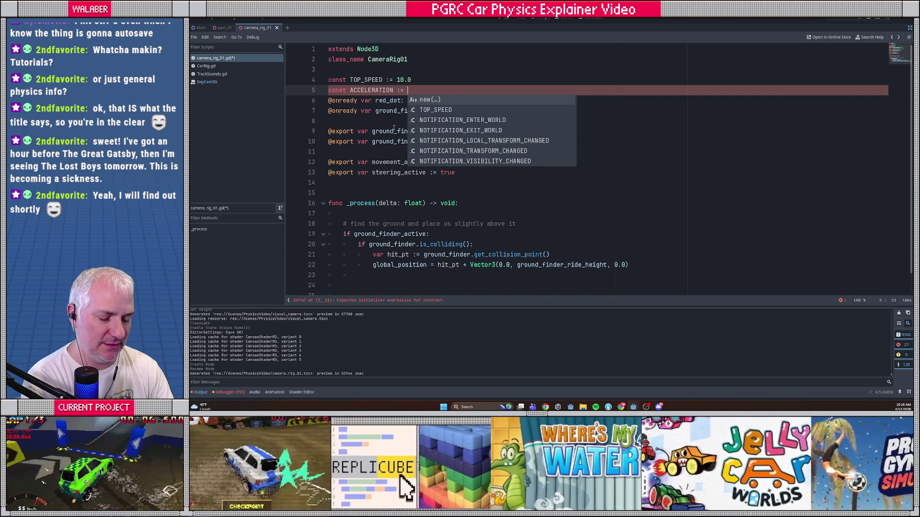
pyautogui.write('5.0')
pyautogui.press('Return')
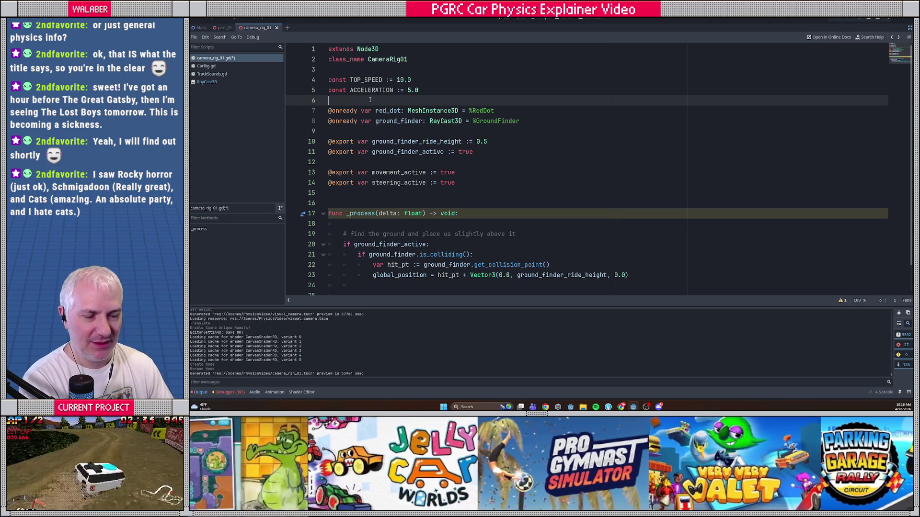
pyautogui.press('Return')
pyautogui.write('const ')
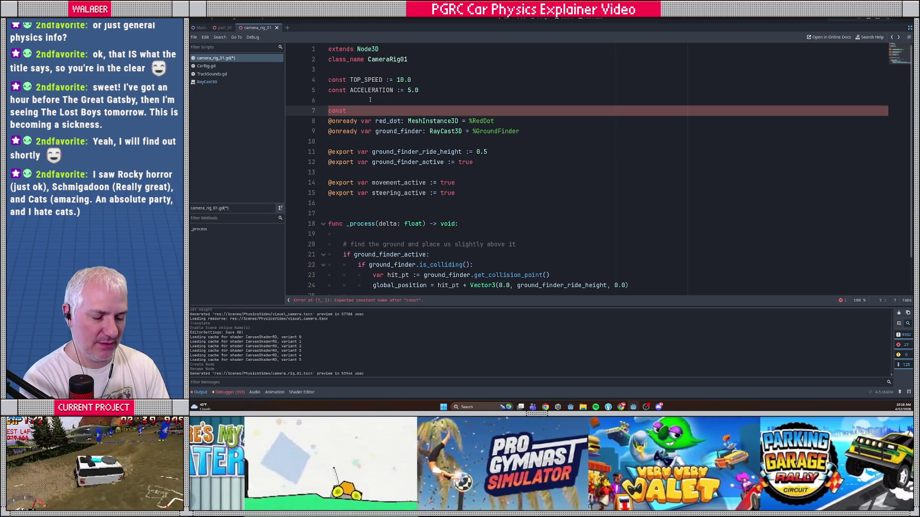
pyautogui.write('TURN')
pyautogui.press('BackSpace')
pyautogui.press('BackSpace')
pyautogui.press('BackSpace')
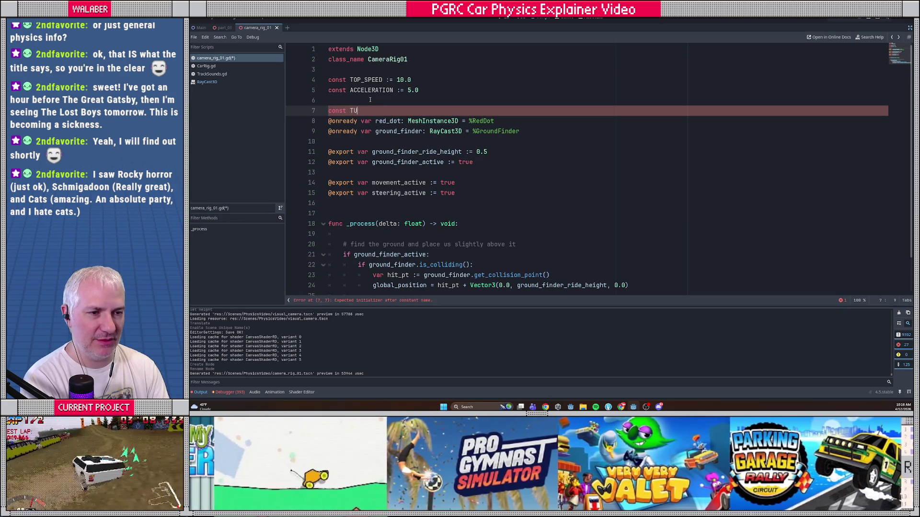
pyautogui.write('MAX_TUR')
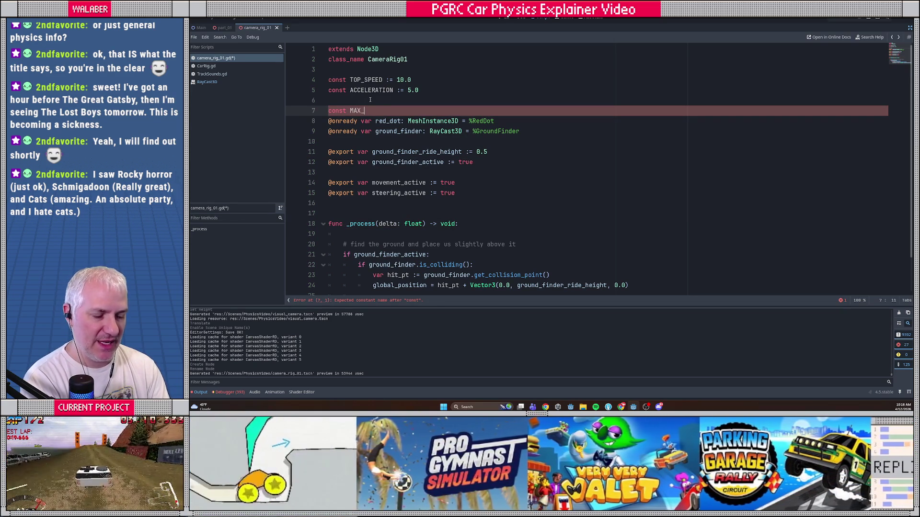
pyautogui.write('N_RATE :=')
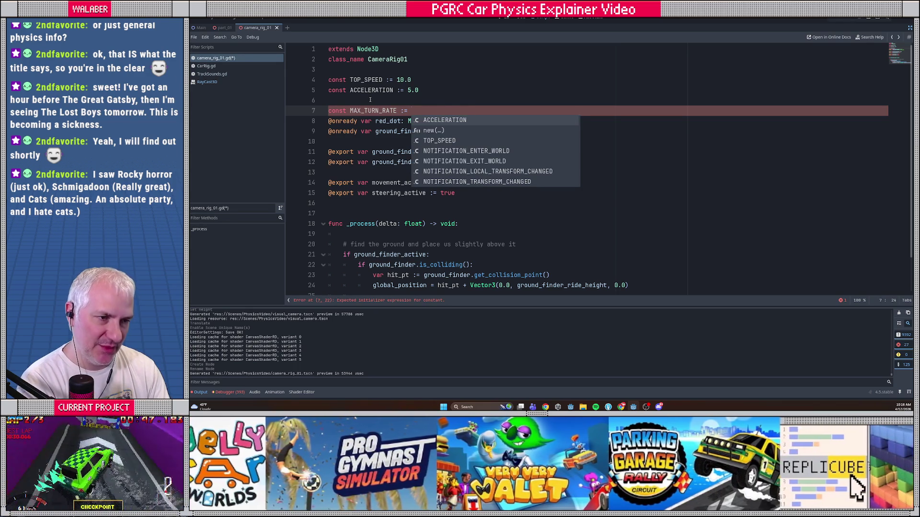
pyautogui.write(' 10.0')
pyautogui.press('Return')
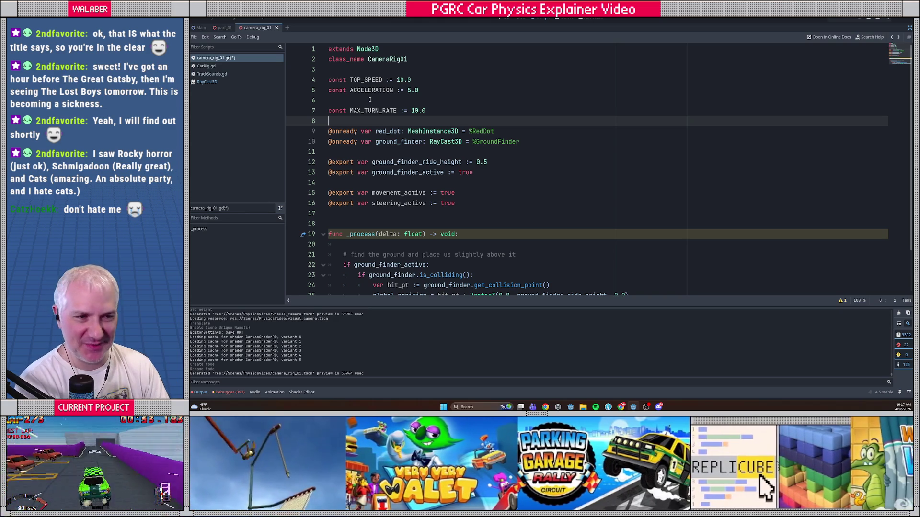
# Add 'const TURN_ACCELERATION := 20.0' and rename ACCELERATION to DRIVE_ACCELERATION.
pyautogui.write('const ')
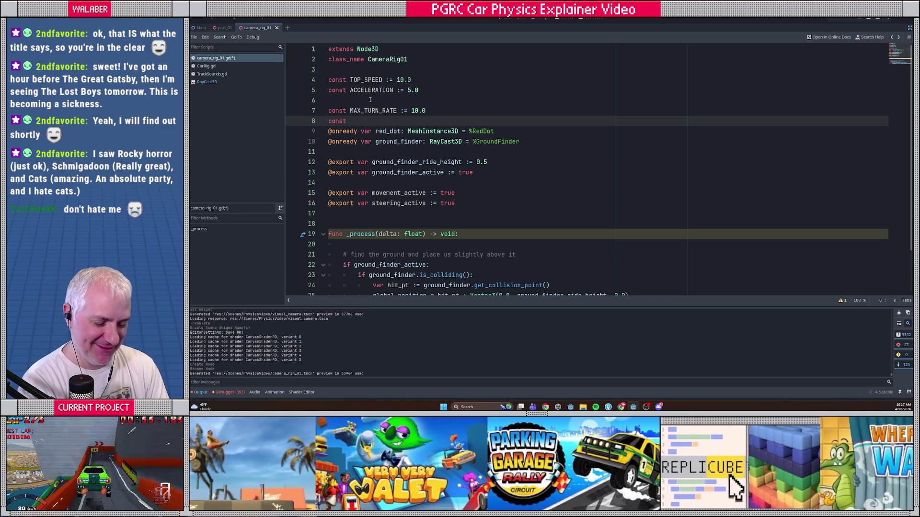
pyautogui.write('TURN_ACCELER')
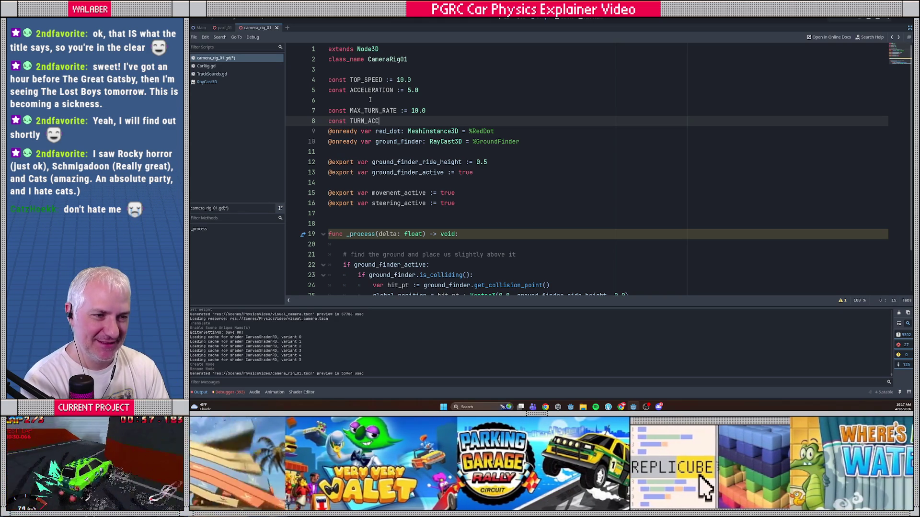
pyautogui.write('ATION :=')
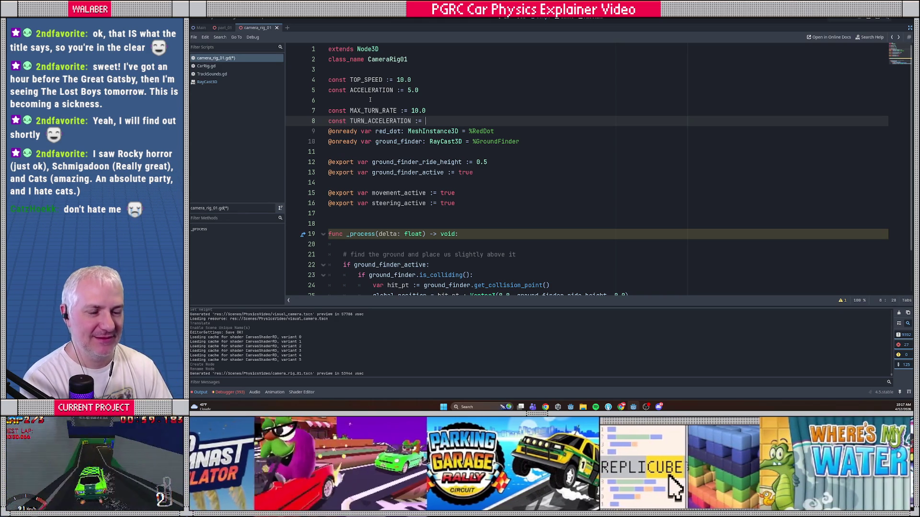
pyautogui.click(350, 90)
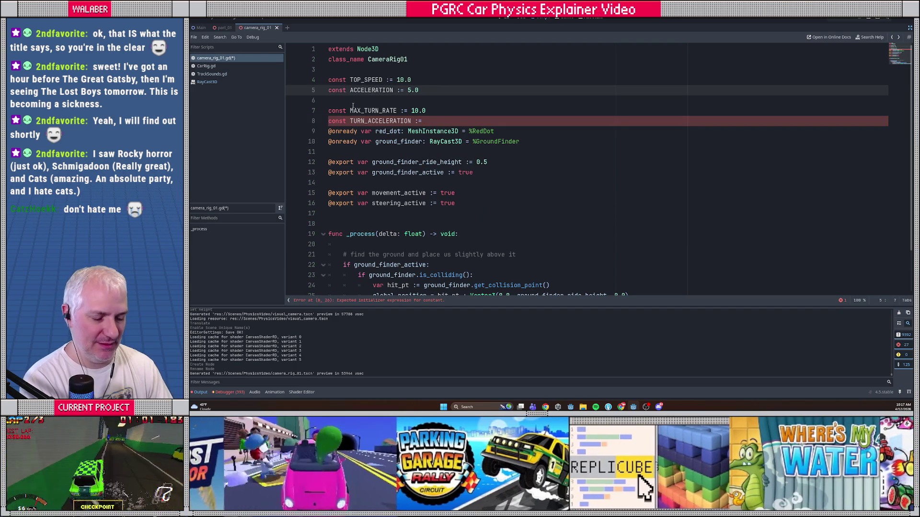
pyautogui.write('DRIVE_')
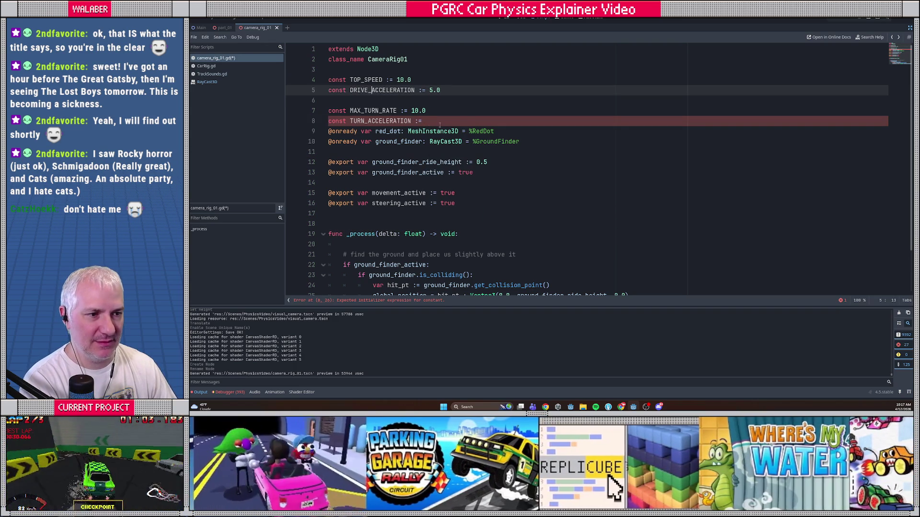
pyautogui.click(430, 122)
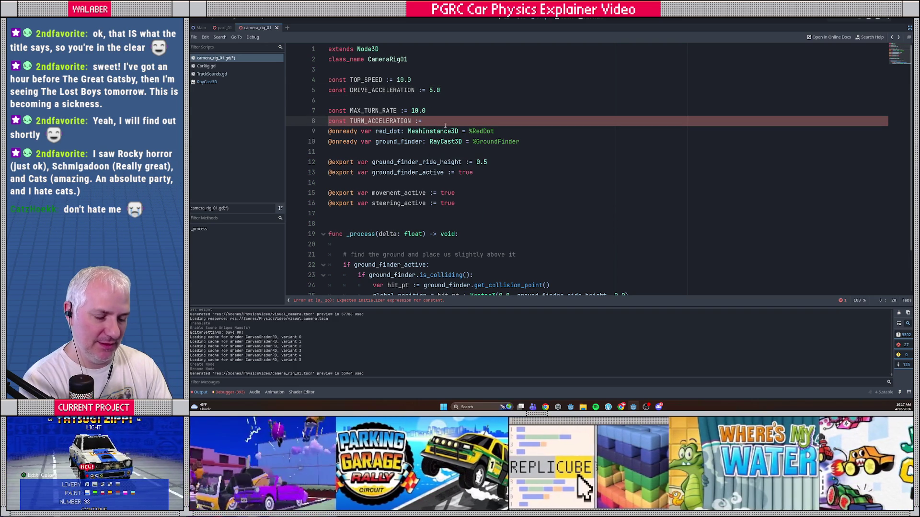
pyautogui.write('20.0')
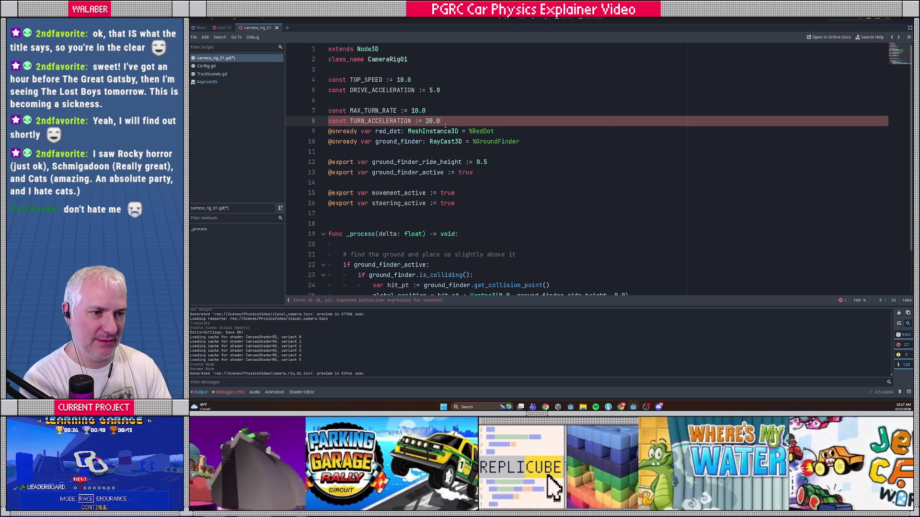
pyautogui.press('Return')
pyautogui.scroll(-2, 416, 182)
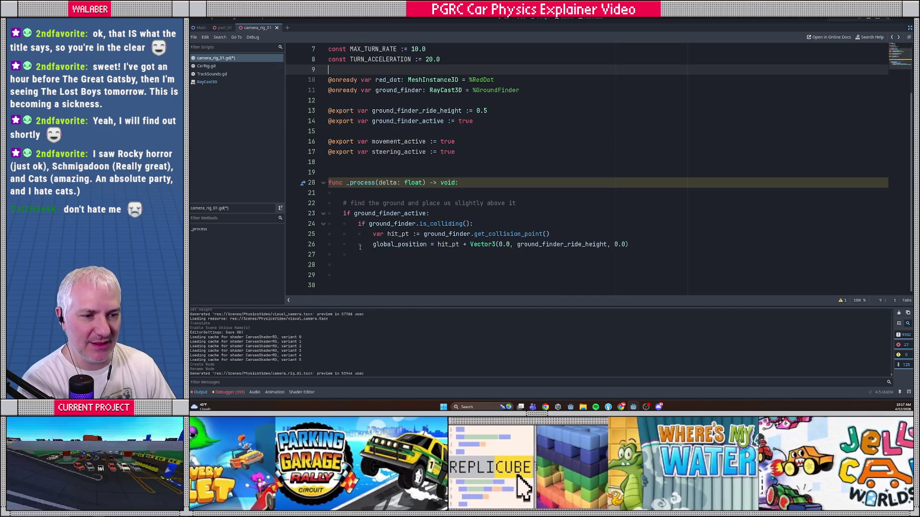
# Add '# direct forward/backward movement' after the ground-finding code and begin an 'if movement_active' line.
pyautogui.click(361, 264)
pyautogui.press('Return')
pyautogui.write('if')
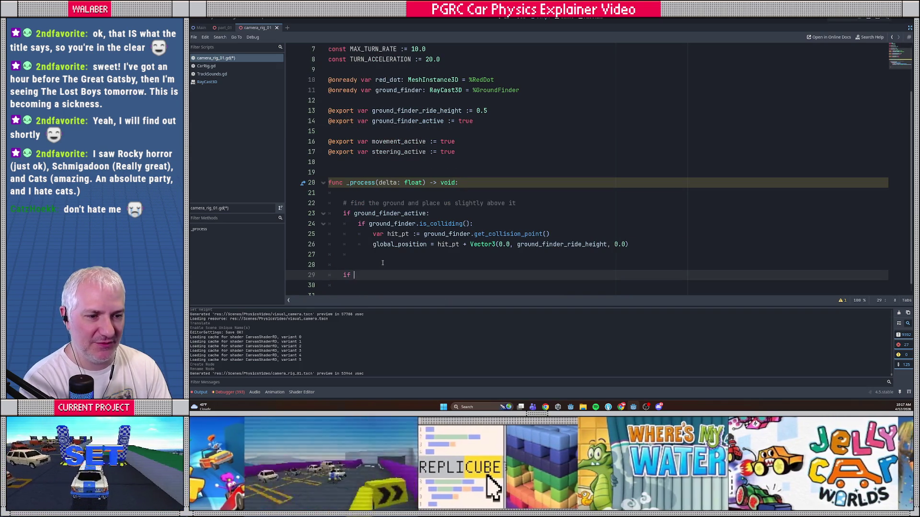
pyautogui.press('BackSpace')
pyautogui.press('BackSpace')
pyautogui.write('# ')
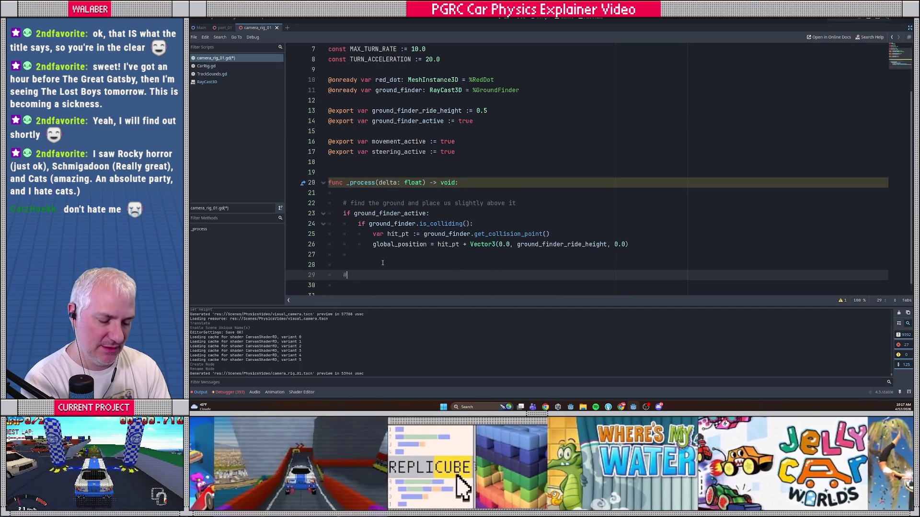
pyautogui.write('direct forward/b')
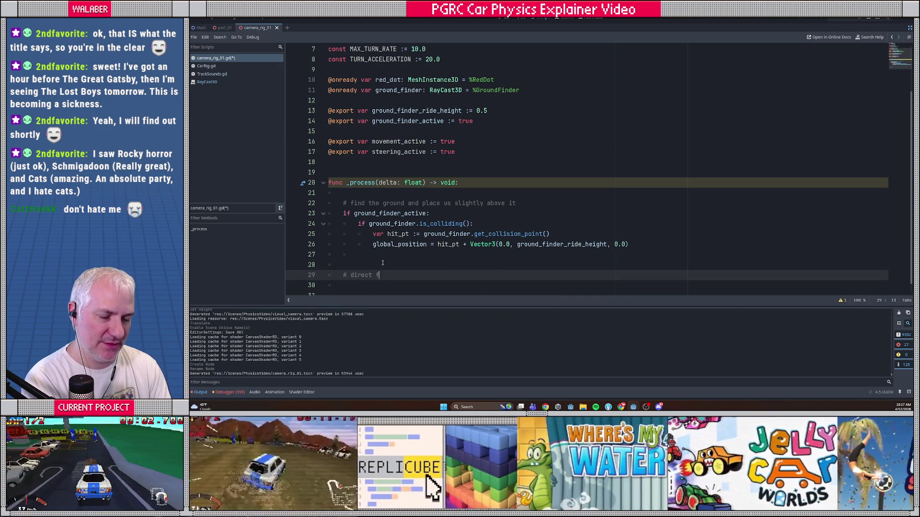
pyautogui.write('ackward movement')
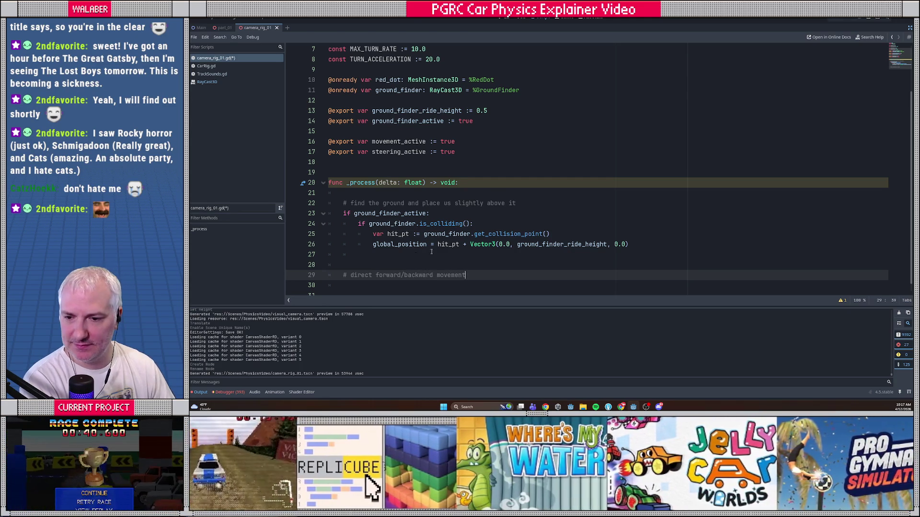
pyautogui.scroll(-1, 511, 213)
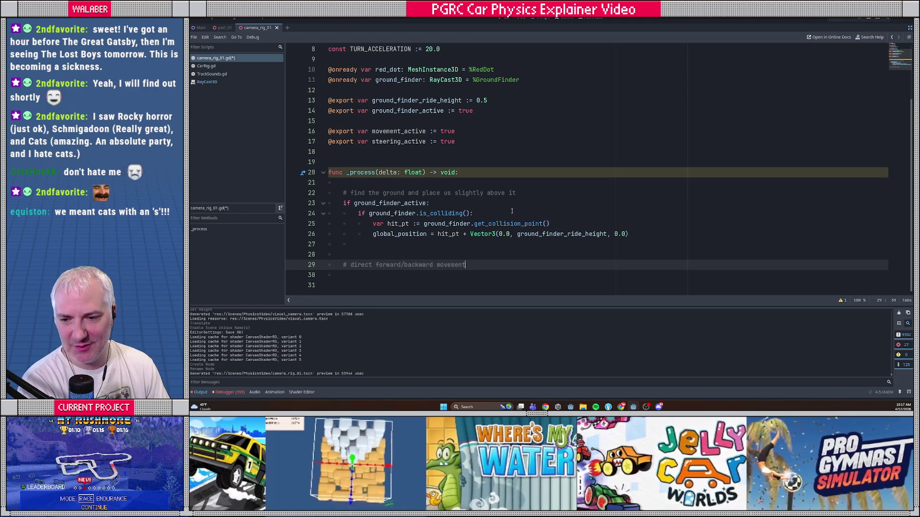
pyautogui.press('Return')
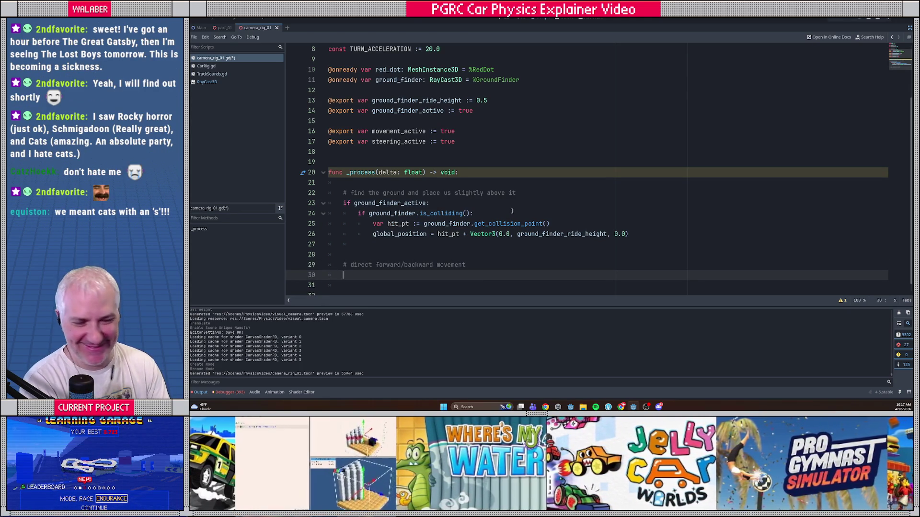
pyautogui.write('if movem')
# Complete the 'if movement_active:' line and start its body.
pyautogui.press('Return')
pyautogui.write(':')
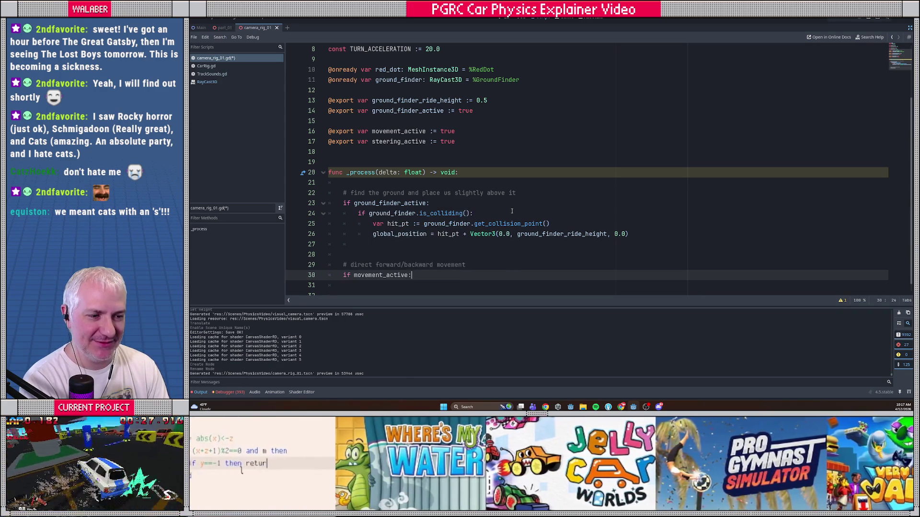
pyautogui.press('Return')
# Declare 'var _fwd_speed := 0.0' and 'var _turn_speed := 0.0' above _process.
pyautogui.click(403, 153)
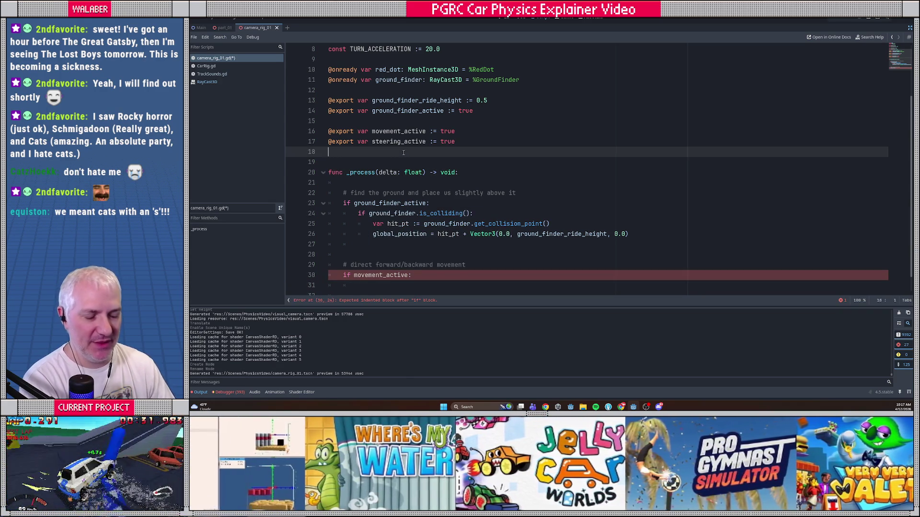
pyautogui.press('Return')
pyautogui.write('var _')
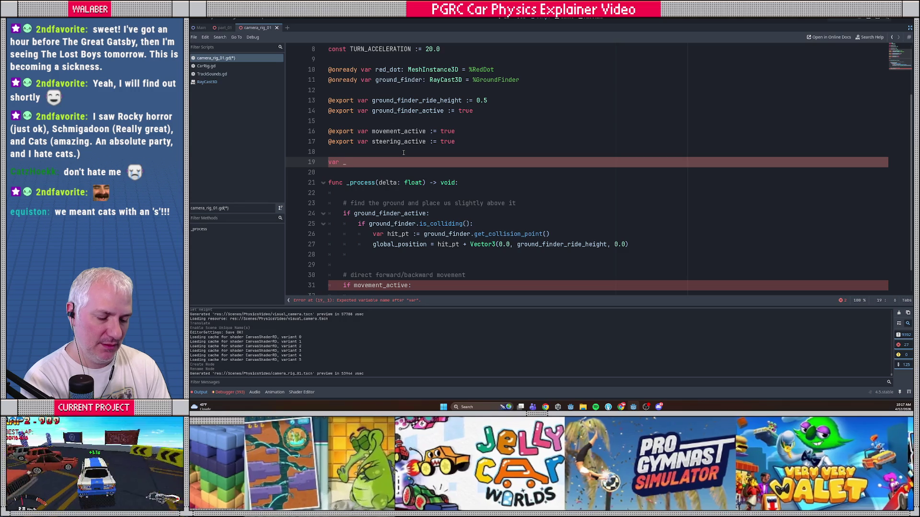
pyautogui.write('fwd_speed ')
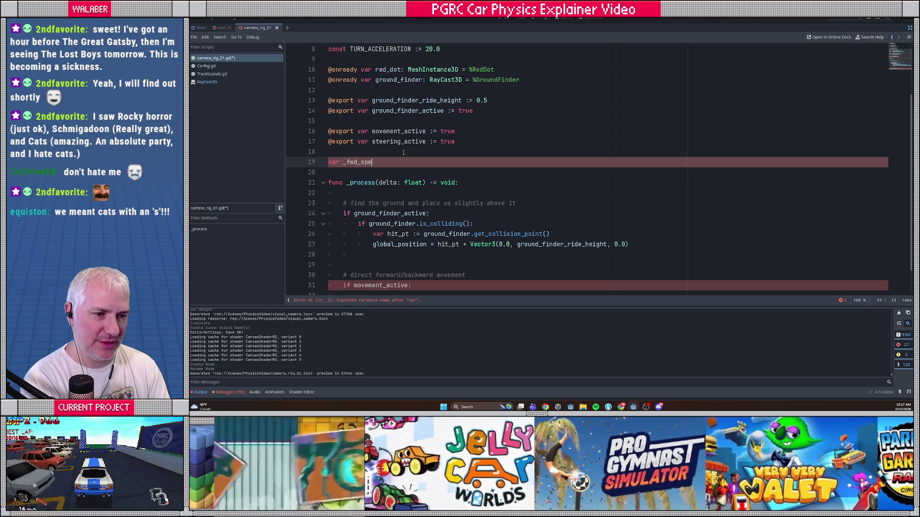
pyautogui.write(':= 0.0')
pyautogui.press('Return')
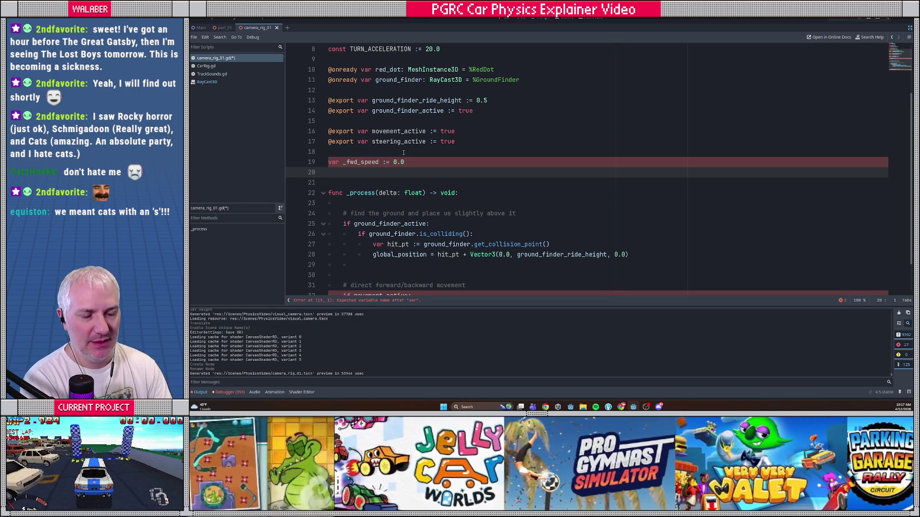
pyautogui.write('var _')
pyautogui.write('turn_')
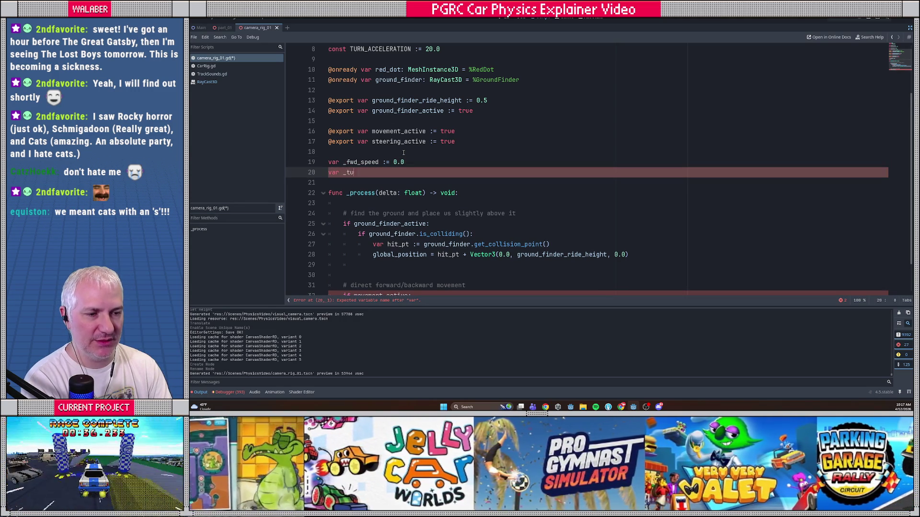
pyautogui.write('speed := ')
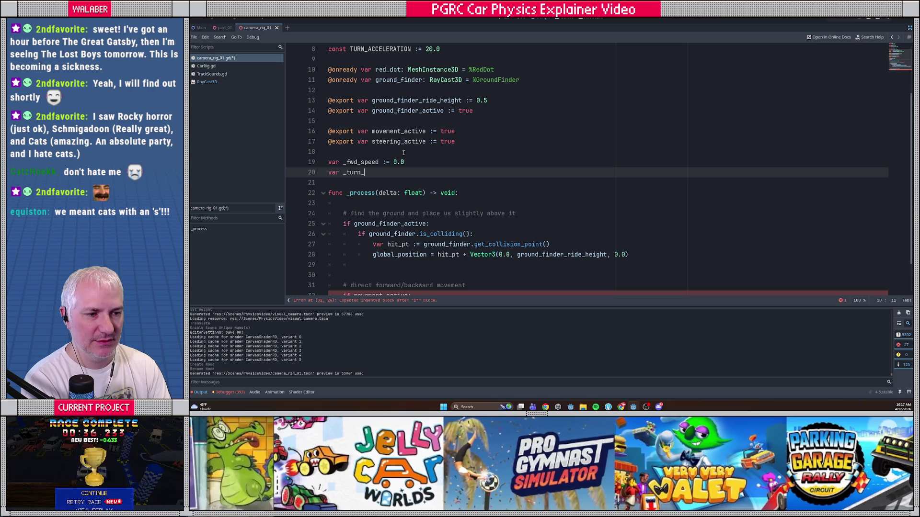
pyautogui.write('0.0')
pyautogui.press('Return')
pyautogui.scroll(-2, 393, 175)
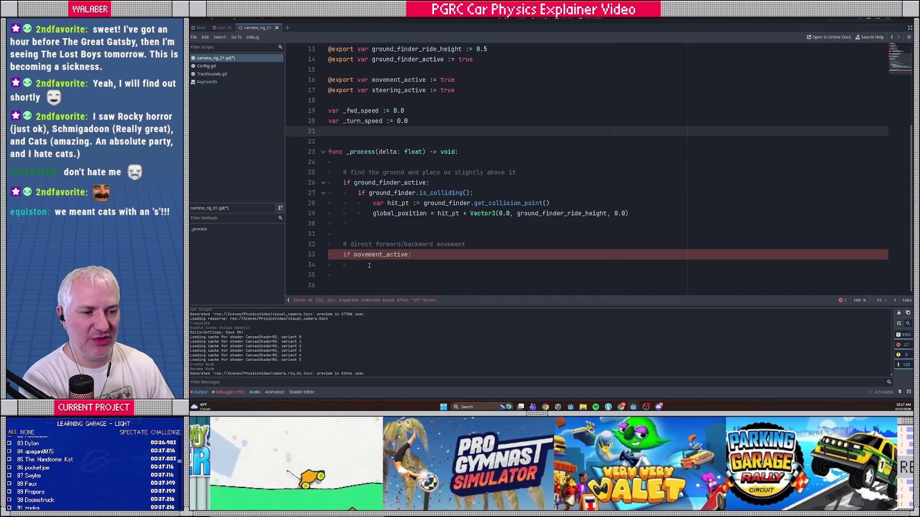
pyautogui.click(357, 266)
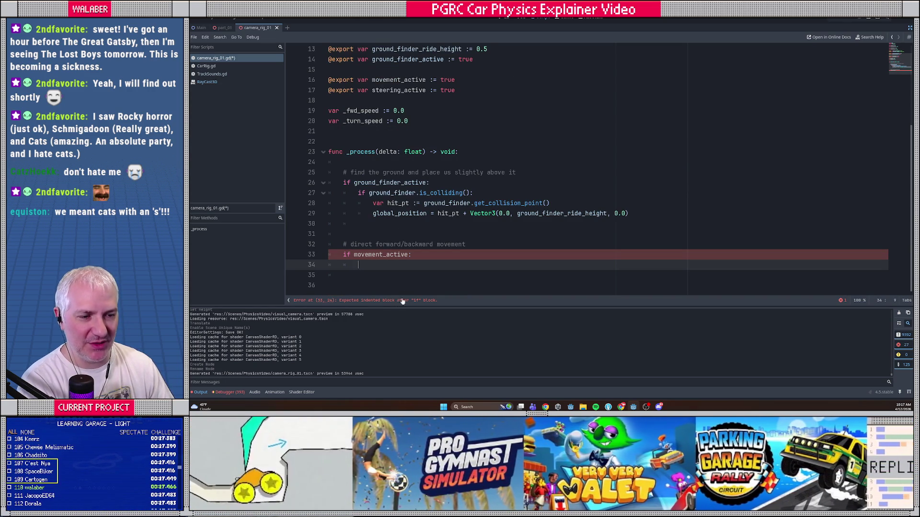
# Enable the text editor's Scroll Past End of File option in Editor Settings, then close the settings window.
pyautogui.click(211, 18)
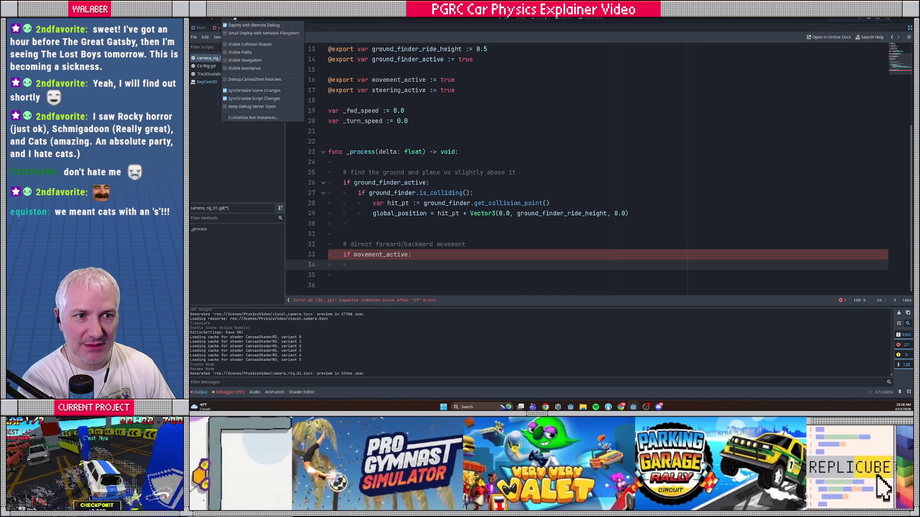
pyautogui.click(264, 26)
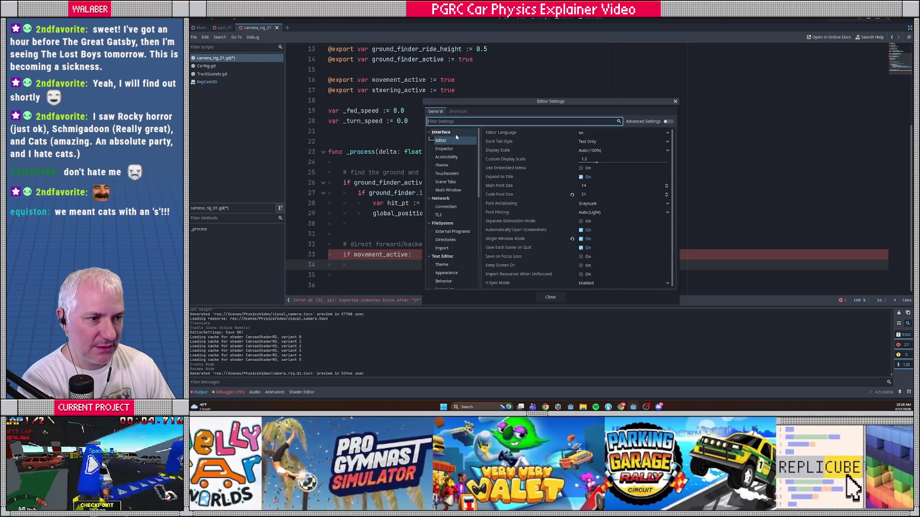
pyautogui.write('scroll')
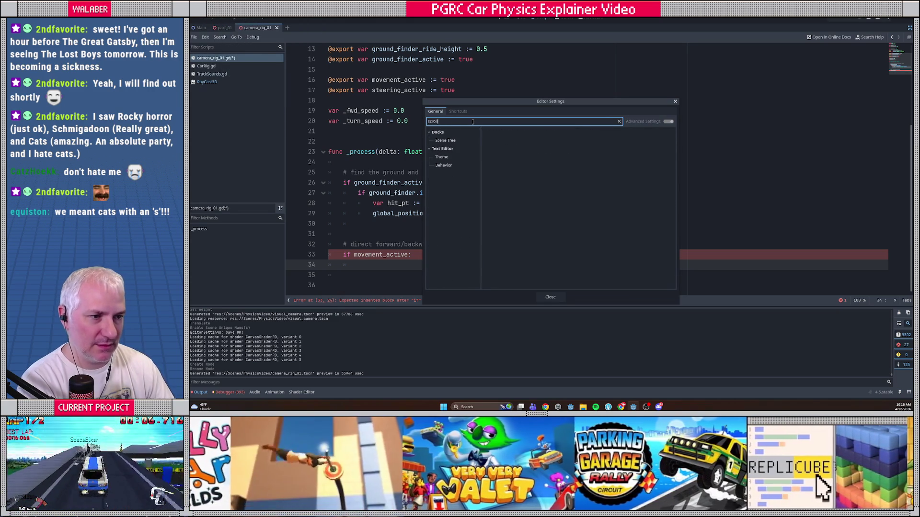
pyautogui.click(445, 165)
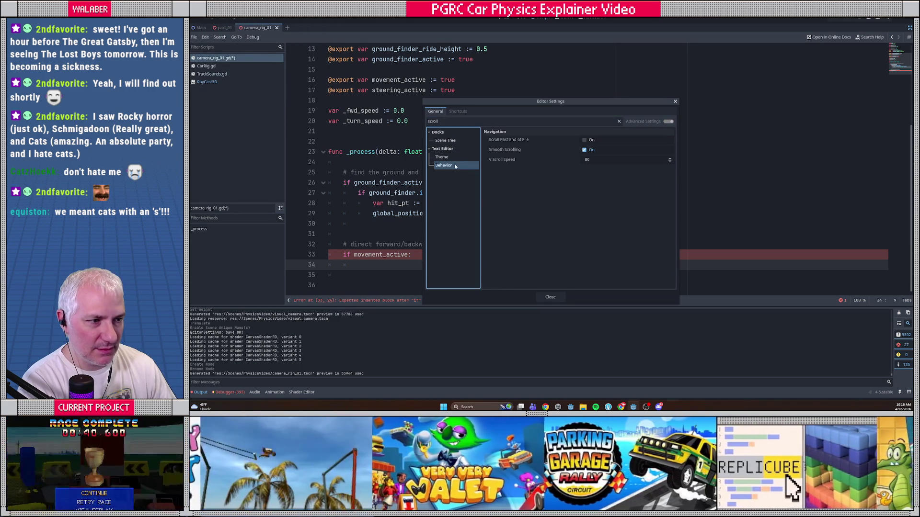
pyautogui.click(584, 140)
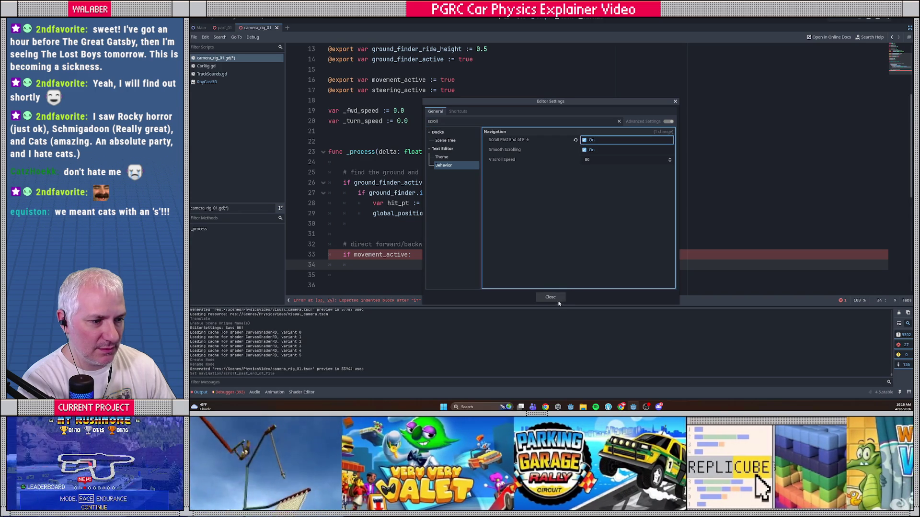
pyautogui.click(550, 297)
pyautogui.scroll(-4, 364, 161)
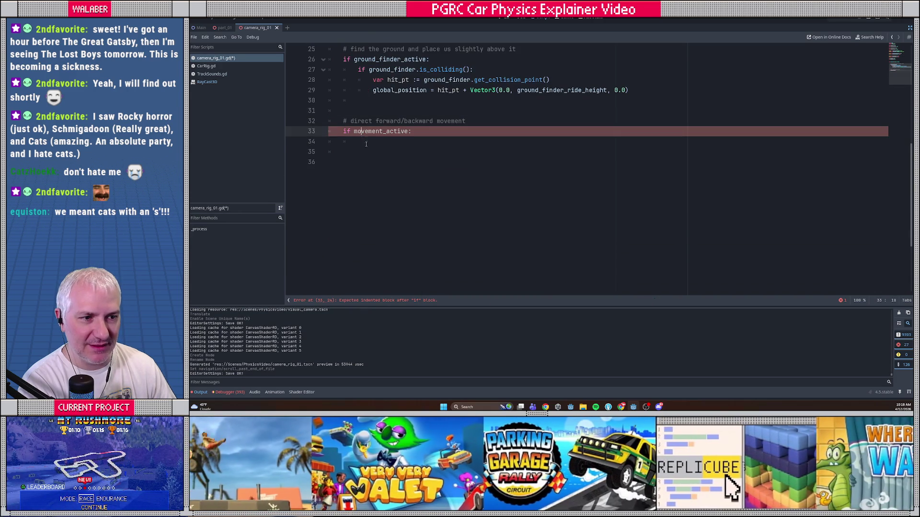
# Write '# calculate desired speed from player input' in the movement block and start a var line.
pyautogui.scroll(1, 361, 227)
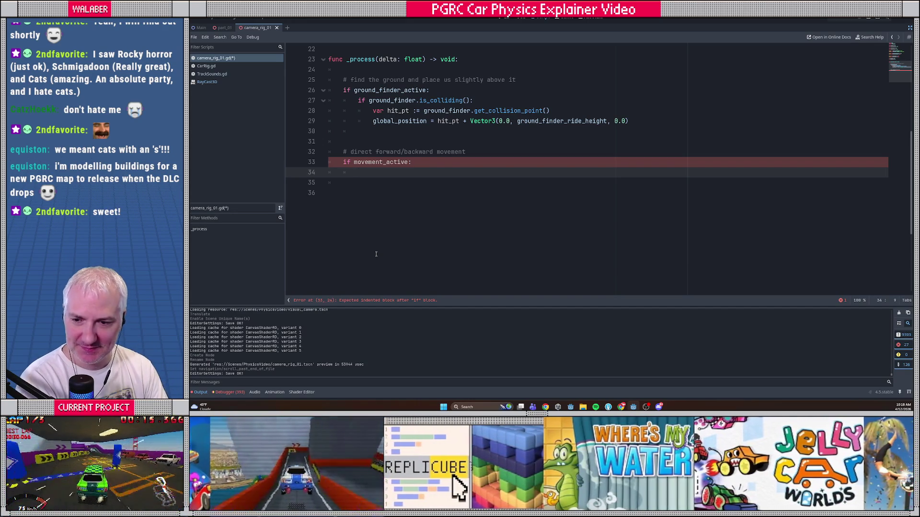
pyautogui.scroll(-1, 376, 254)
pyautogui.scroll(1, 369, 232)
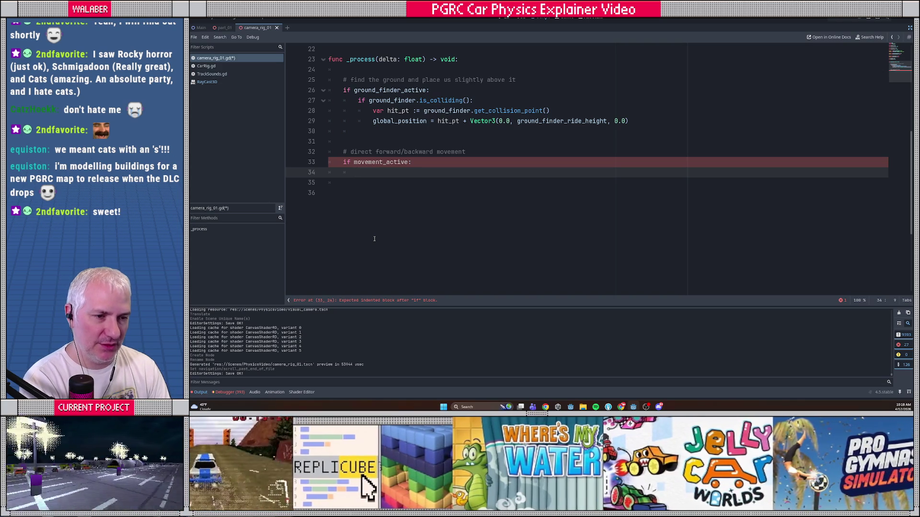
pyautogui.write('# ')
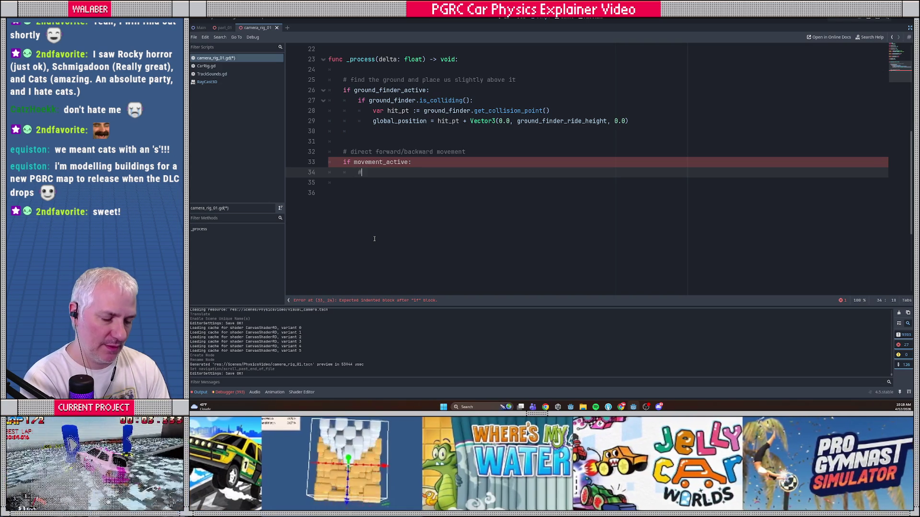
pyautogui.write('input from player ')
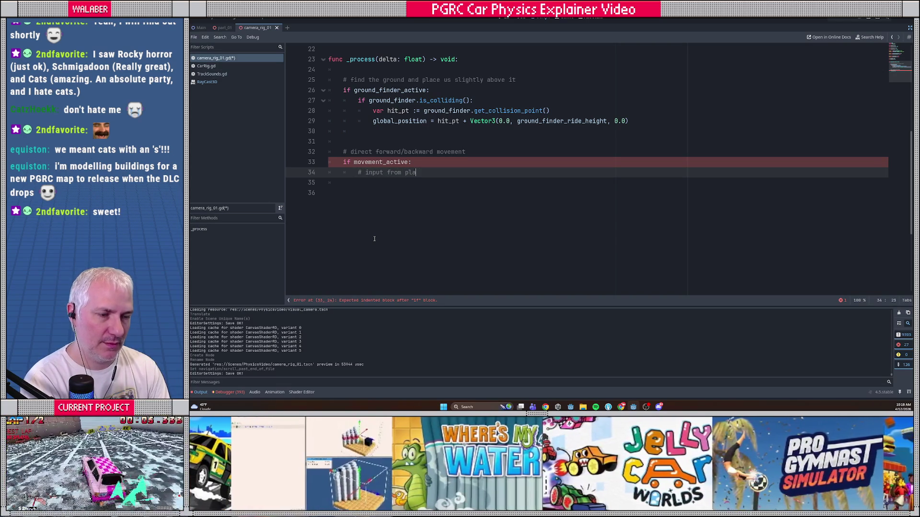
pyautogui.write('(simplified ')
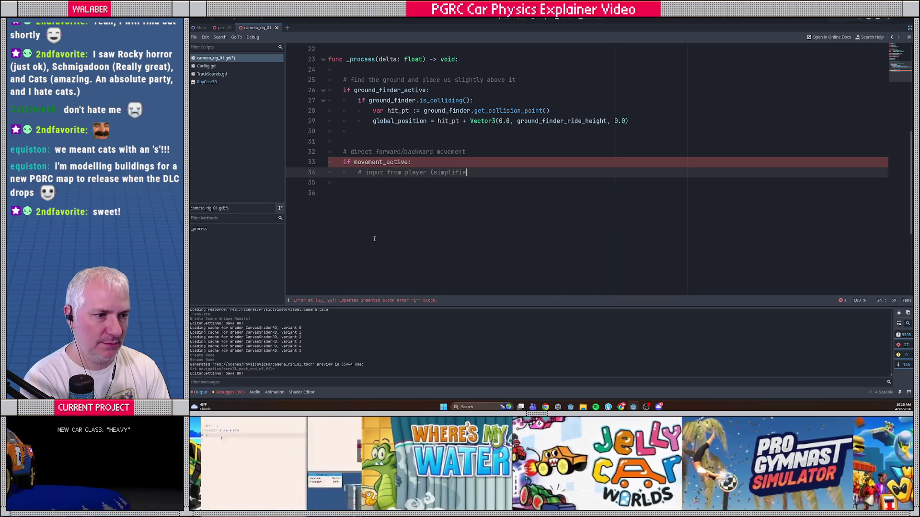
pyautogui.write('to just')
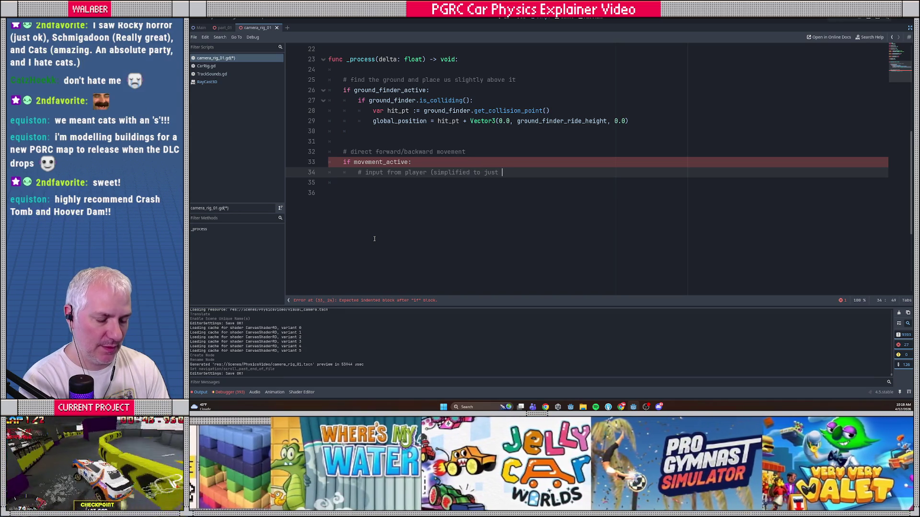
pyautogui.press('BackSpace')
pyautogui.press('BackSpace')
pyautogui.press('BackSpace')
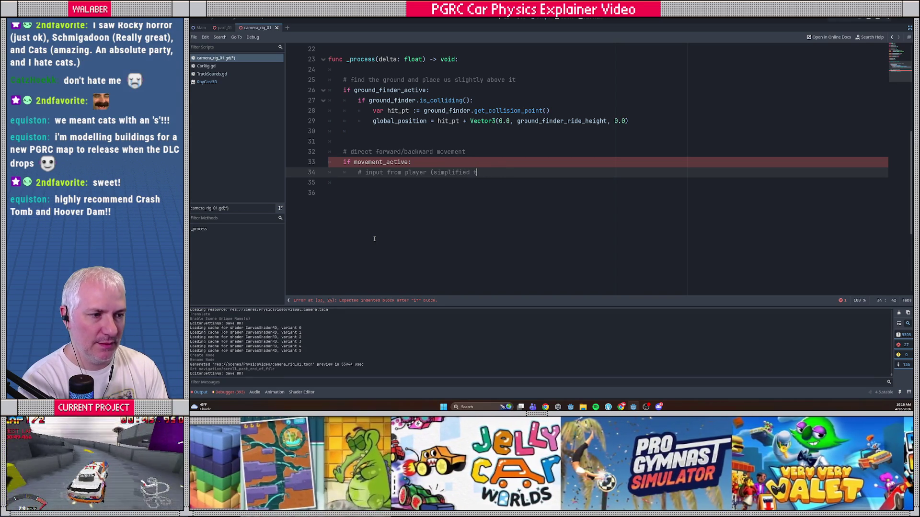
pyautogui.press('BackSpace')
pyautogui.press('BackSpace')
pyautogui.press('BackSpace')
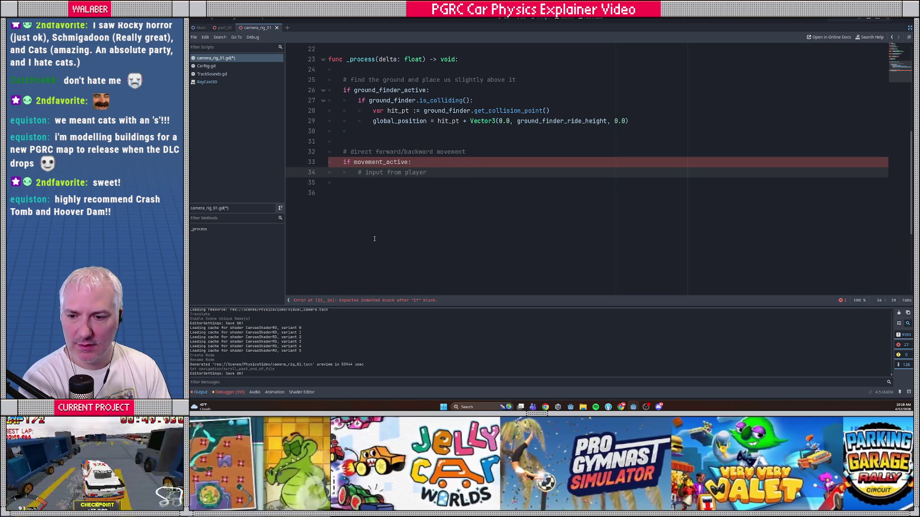
pyautogui.press('Return')
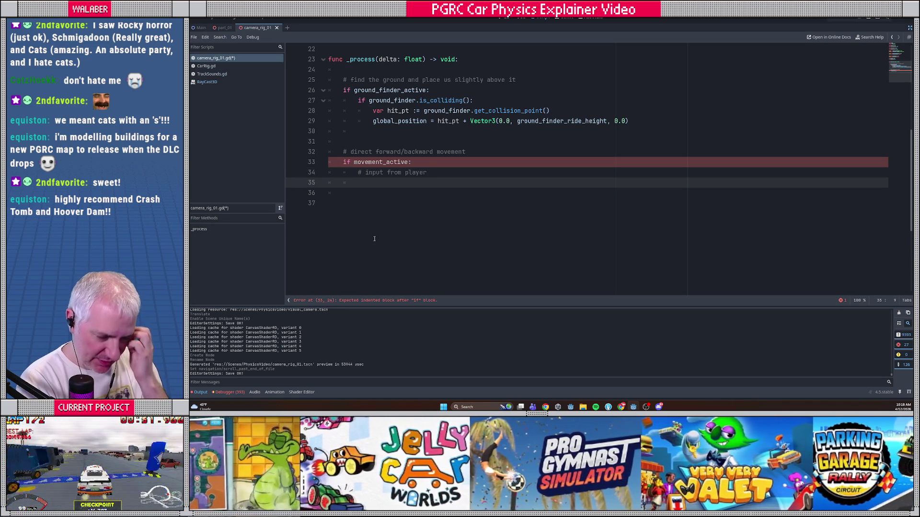
pyautogui.press('Up')
pyautogui.hotkey('shift', 'End')
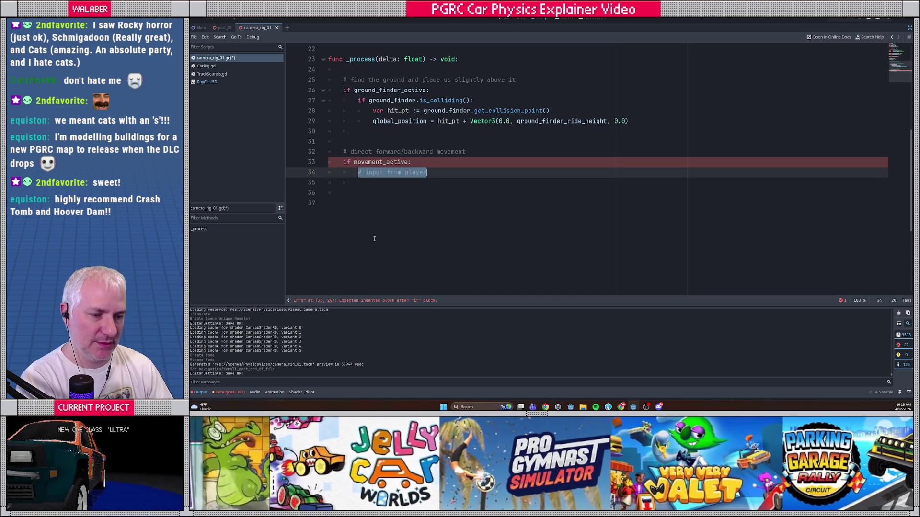
pyautogui.write('# calculate desired ')
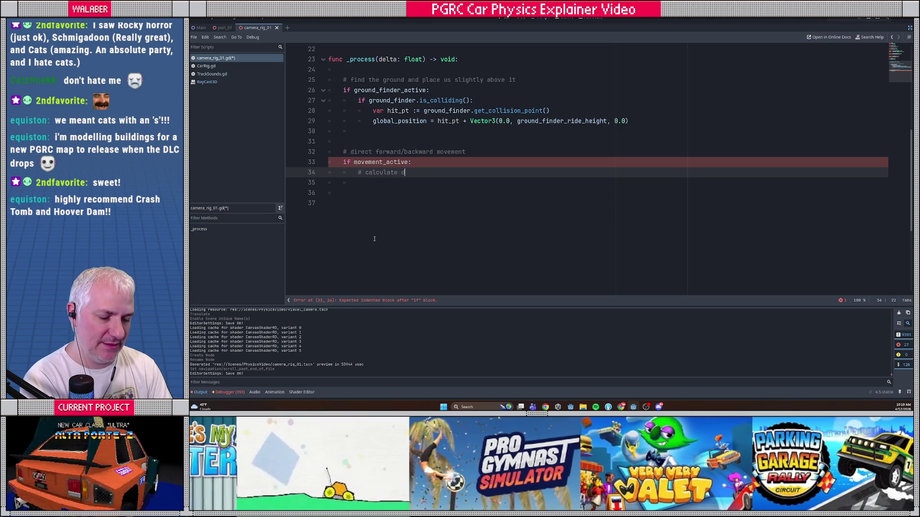
pyautogui.write('speed')
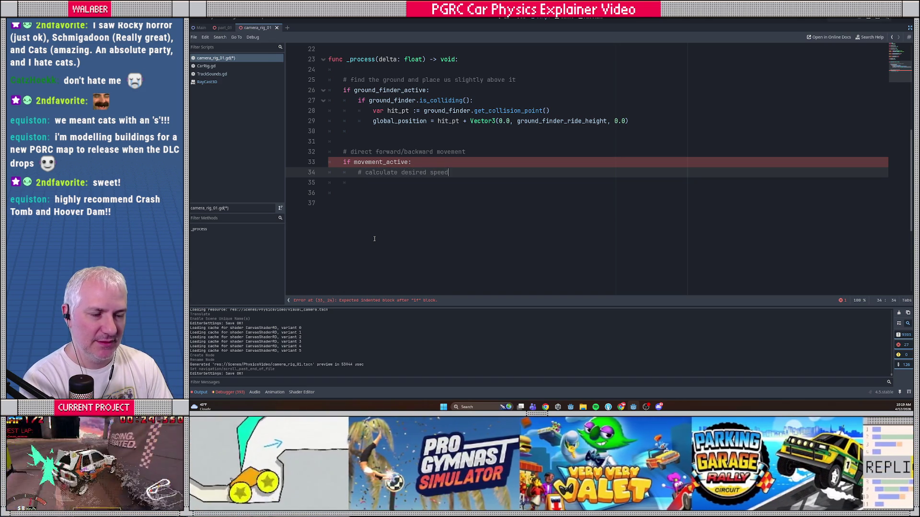
pyautogui.write(' from player inpu')
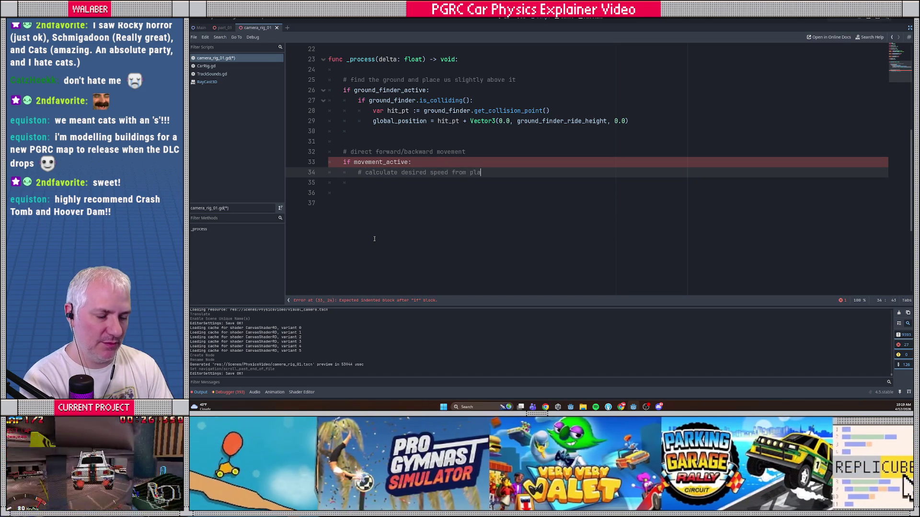
pyautogui.write('t')
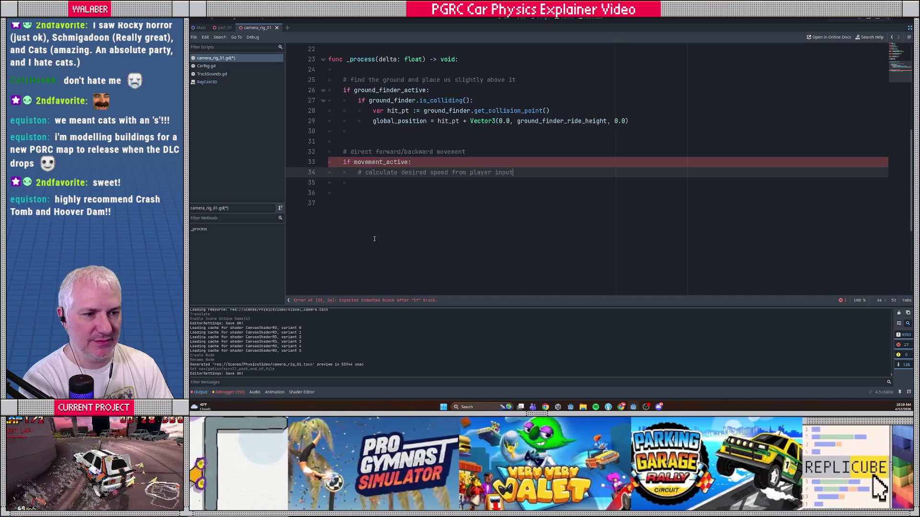
pyautogui.press('Return')
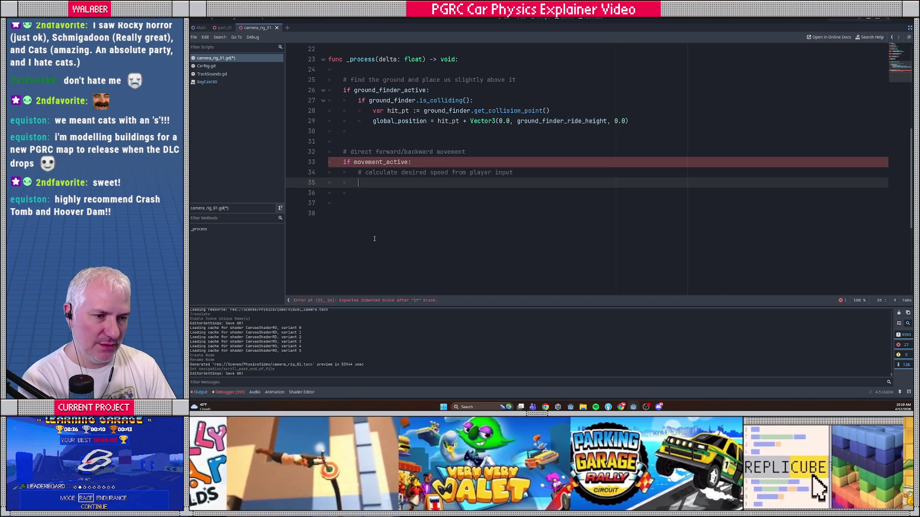
pyautogui.write('var')
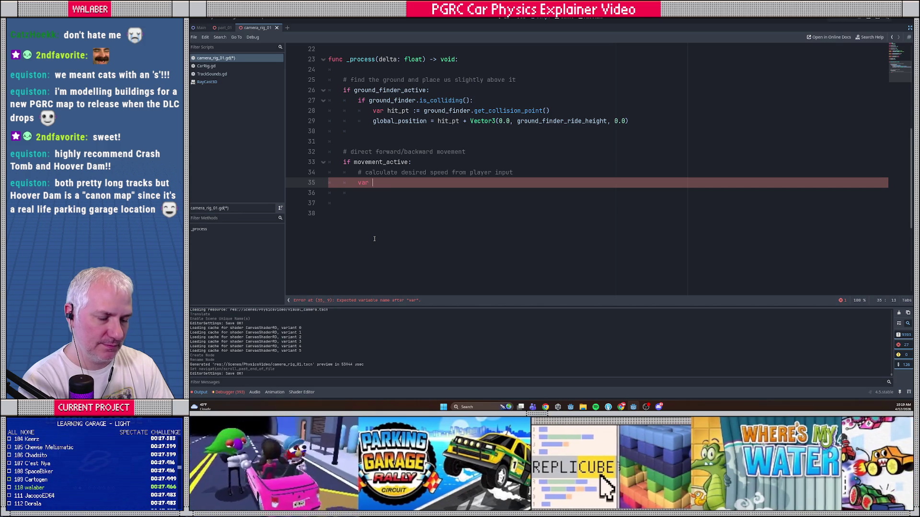
# Declare 'speed_input : float = Input.get_axis("Brake", "Accel")'.
pyautogui.write('in')
pyautogui.press('BackSpace')
pyautogui.press('BackSpace')
pyautogui.write('speed_input : float = Input.get_')
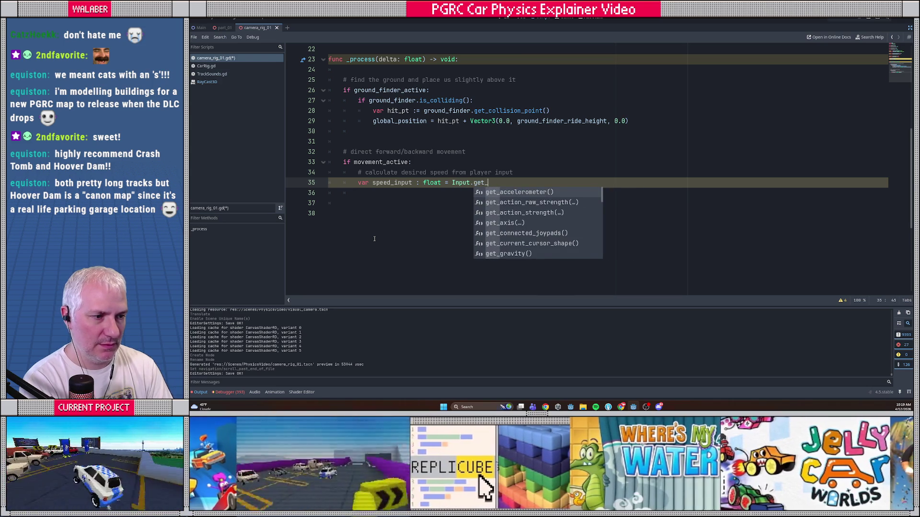
pyautogui.write('ac')
pyautogui.press('BackSpace')
pyautogui.write('xi')
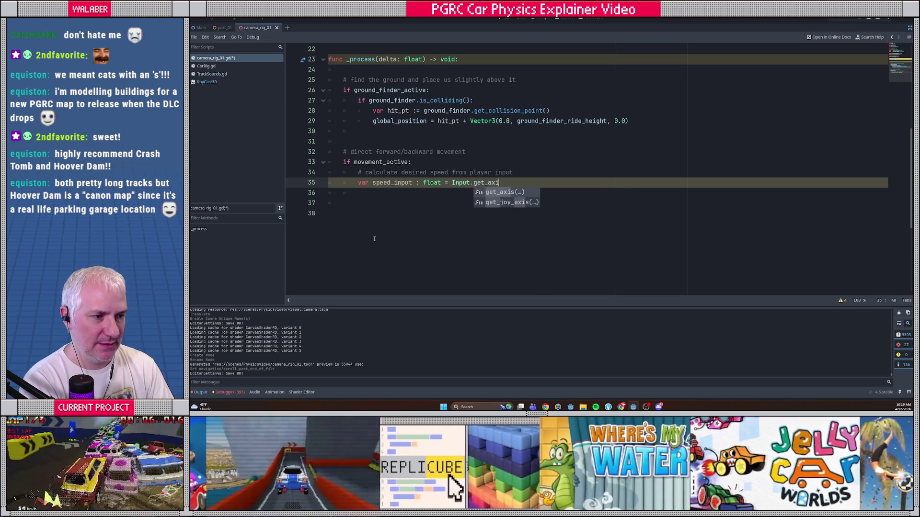
pyautogui.press('Return')
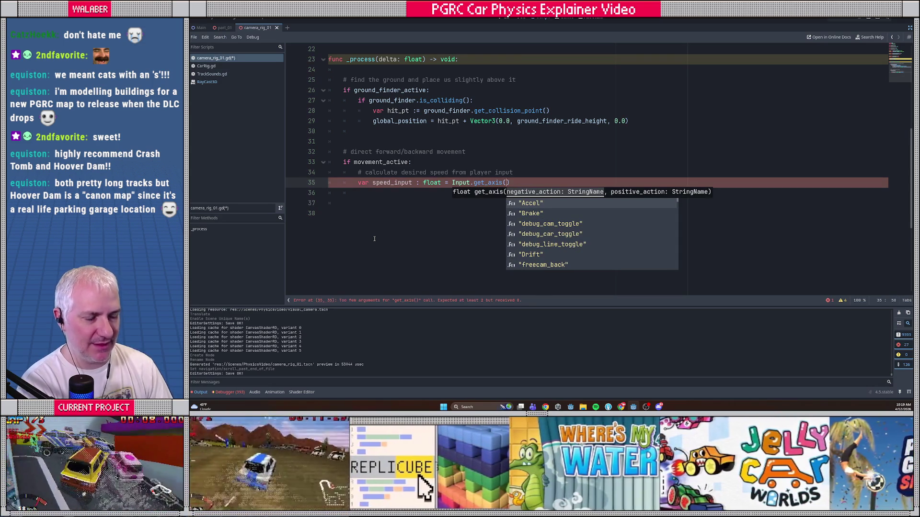
pyautogui.press('Down')
pyautogui.press('Return')
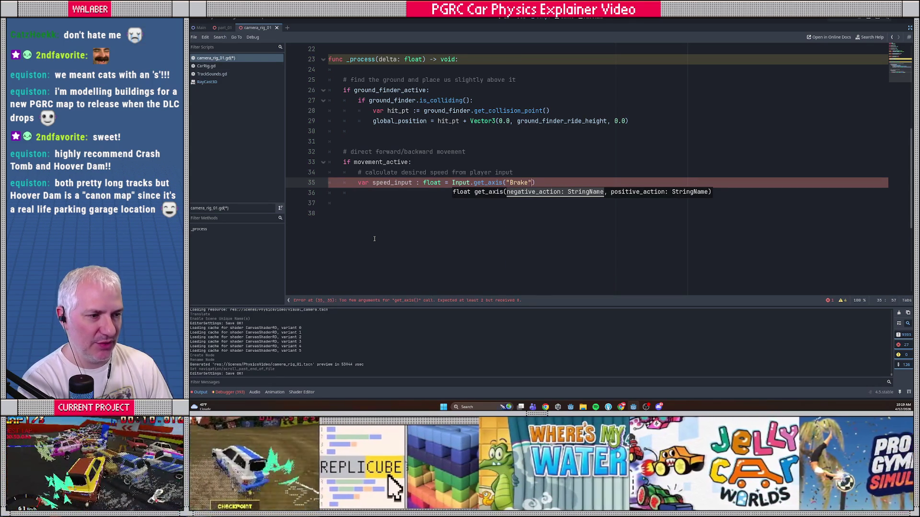
pyautogui.write(', Ac')
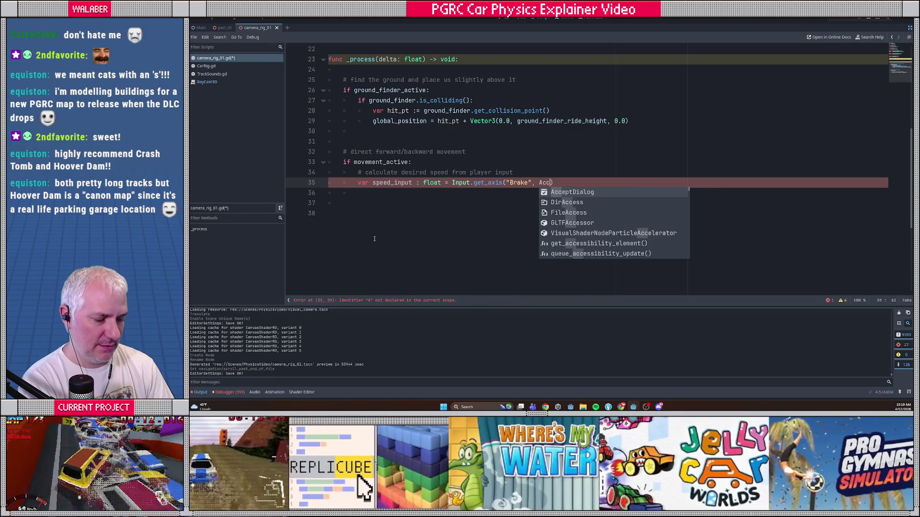
pyautogui.press('BackSpace')
pyautogui.press('BackSpace')
pyautogui.write('"')
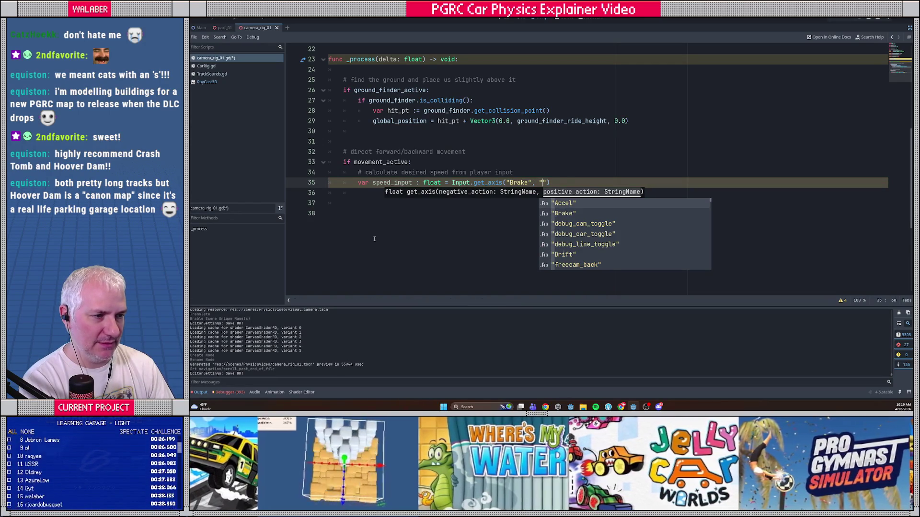
pyautogui.press('Return')
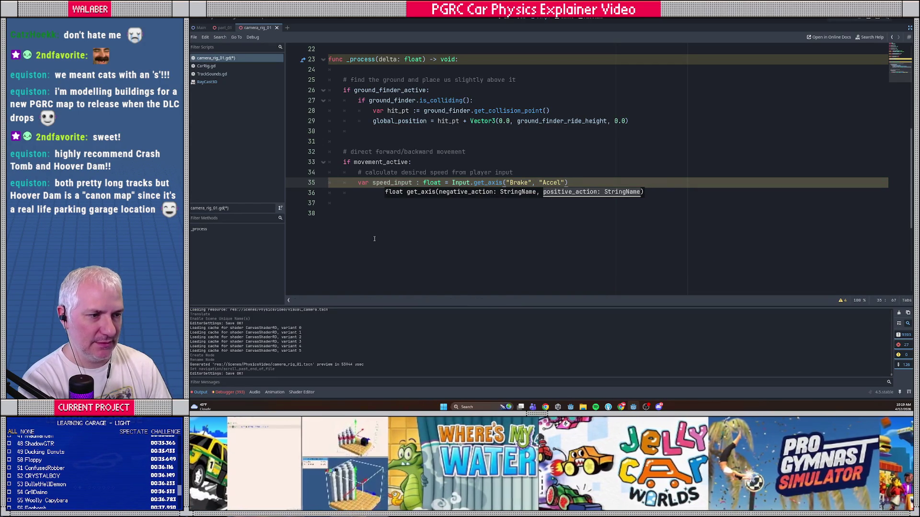
# Put the get_axis [-1, 1] range comment on the speed_input line and start desired_speed = speed_input * TOP_SPEED.
pyautogui.press('Up')
pyautogui.press('Return')
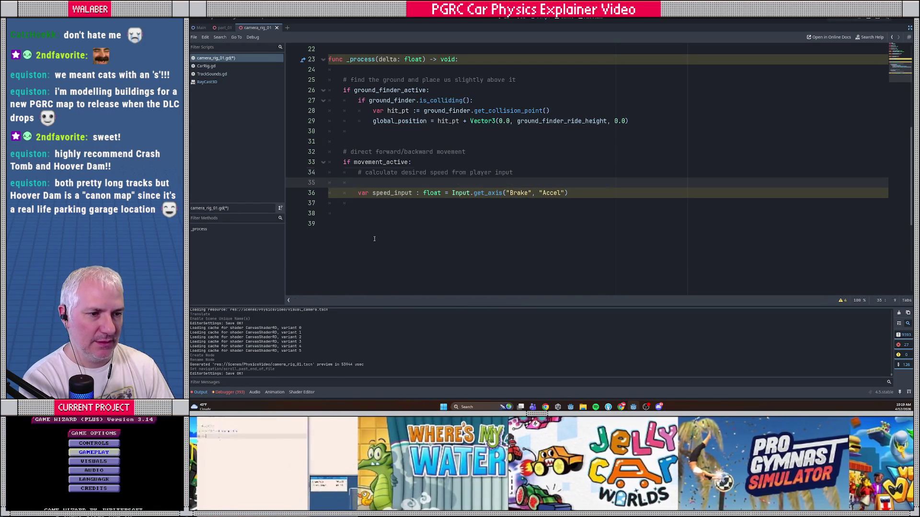
pyautogui.write('# get_axis returns a number ni th')
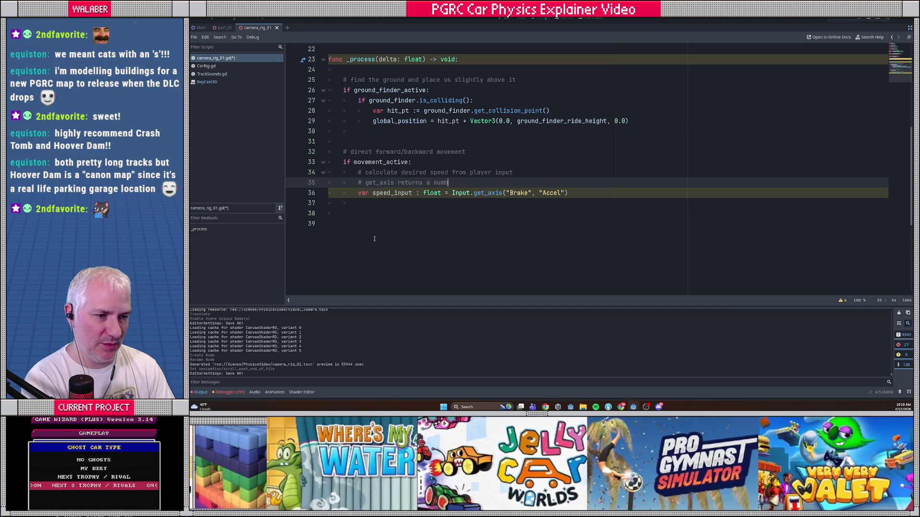
pyautogui.press('BackSpace')
pyautogui.press('BackSpace')
pyautogui.press('BackSpace')
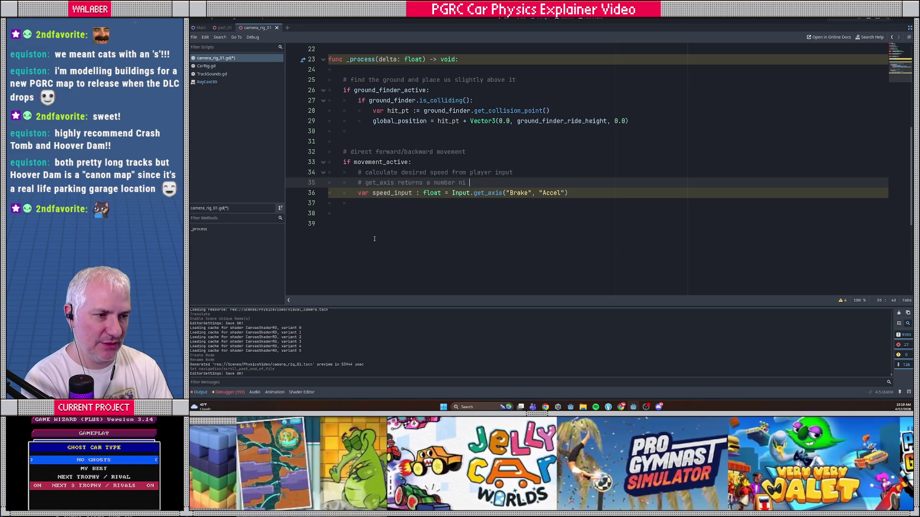
pyautogui.write('in the range [-1,')
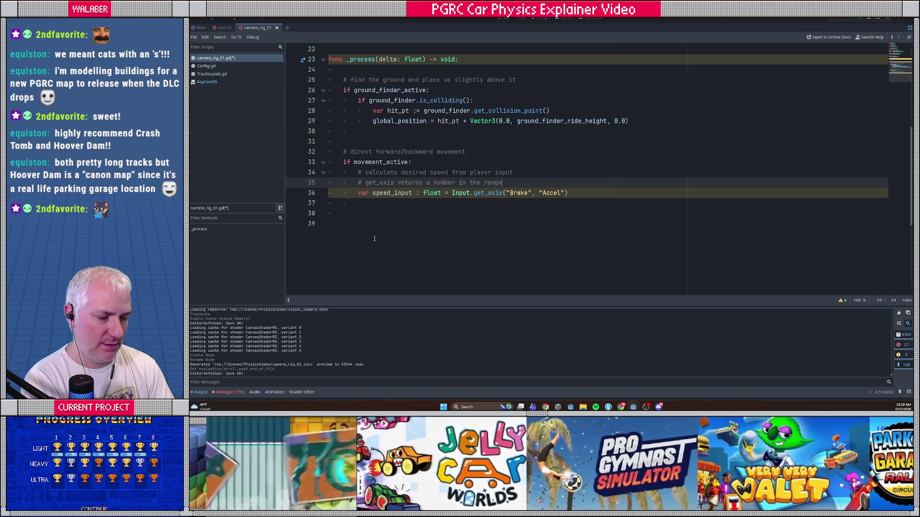
pyautogui.write(' 1')
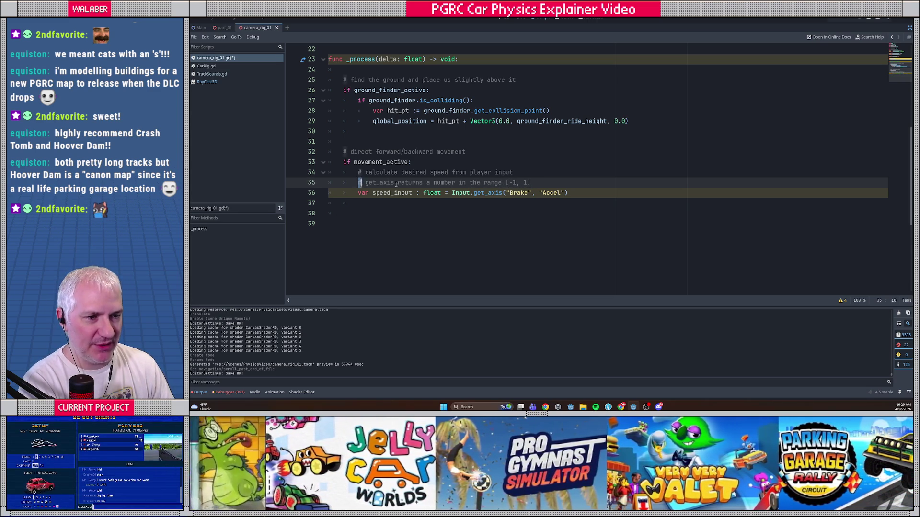
pyautogui.moveTo(358, 182); pyautogui.dragTo(558, 184)
pyautogui.hotkey('ctrl', 'c')
pyautogui.press('Delete')
pyautogui.press('Delete')
pyautogui.press('Delete')
pyautogui.press('Delete')
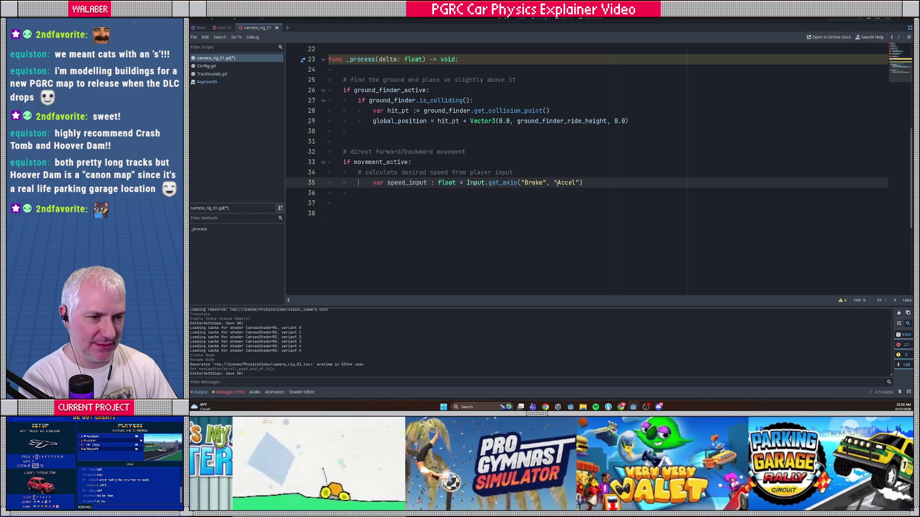
pyautogui.press('End')
pyautogui.hotkey('ctrl', 'v')
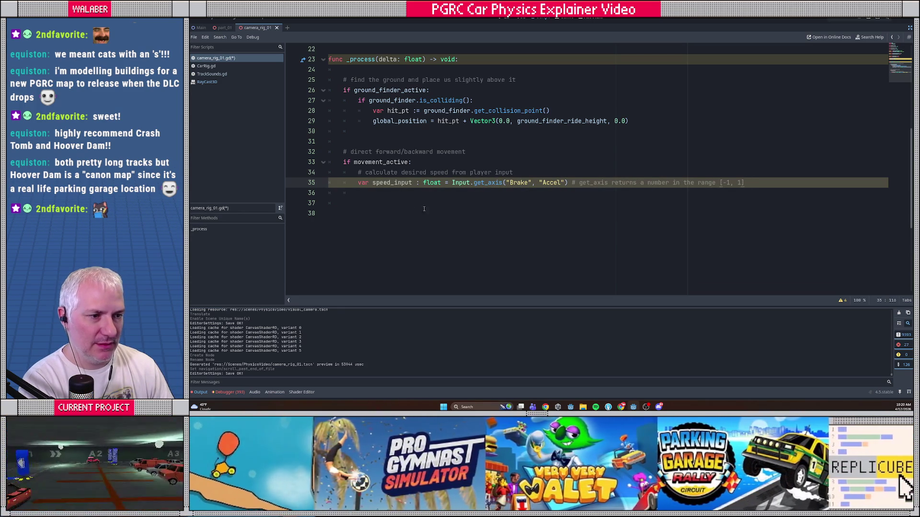
pyautogui.click(374, 194)
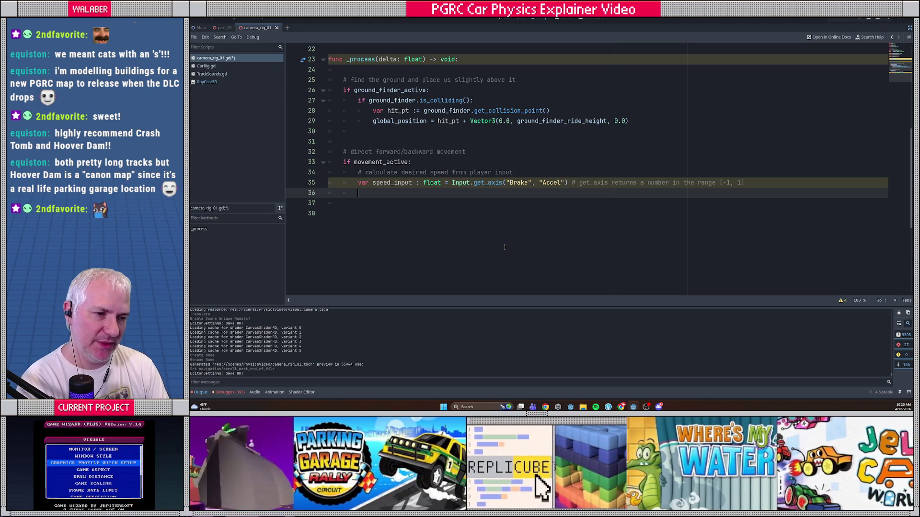
pyautogui.write('var de')
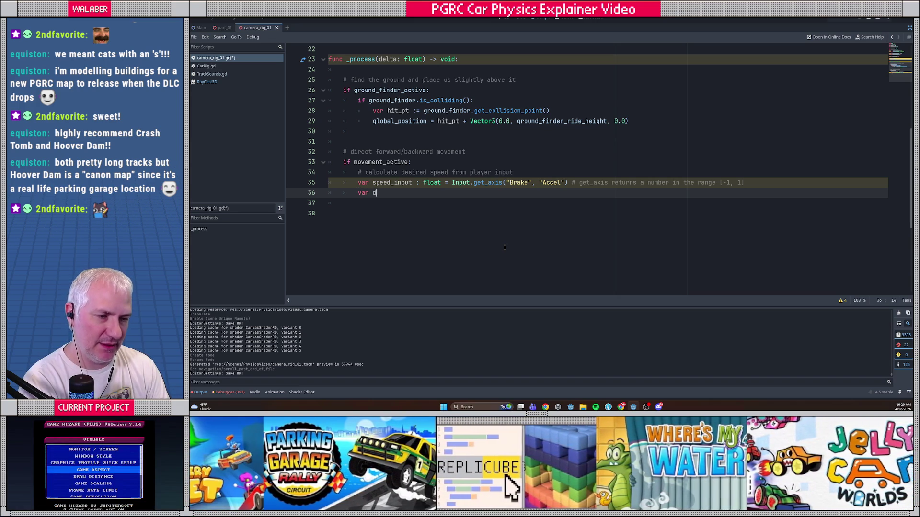
pyautogui.write('sired_speed :')
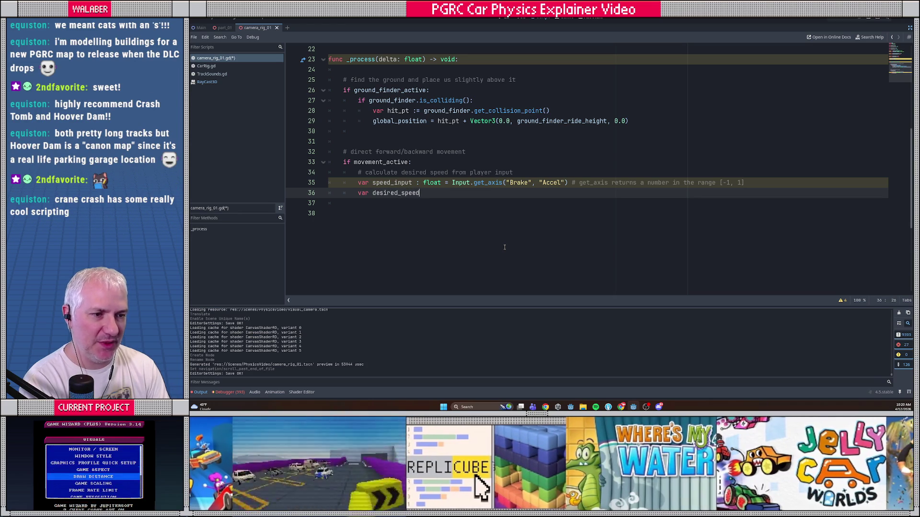
pyautogui.write(' float = ')
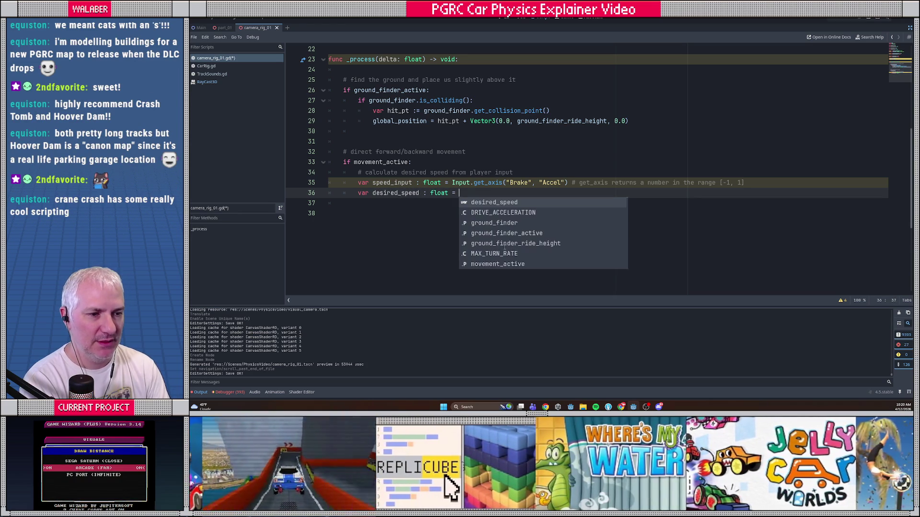
pyautogui.write('speed_input *')
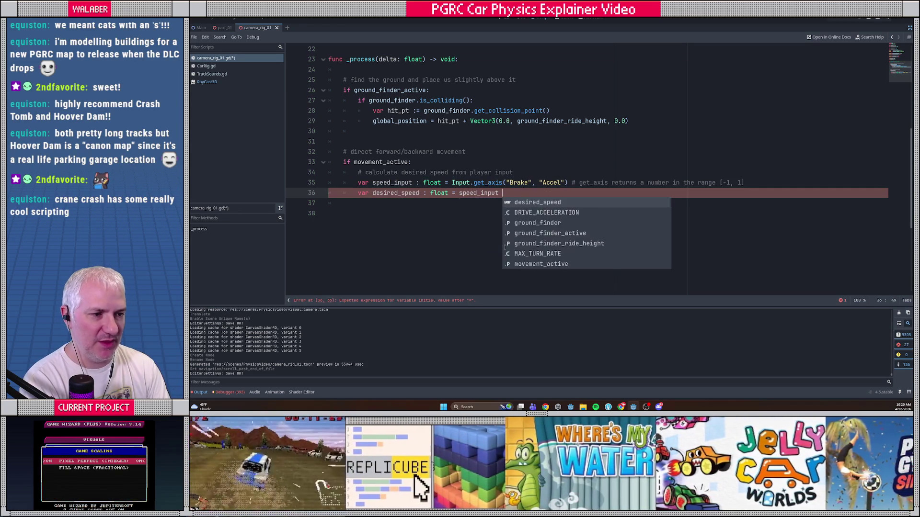
pyautogui.write(' TOP_SPEED')
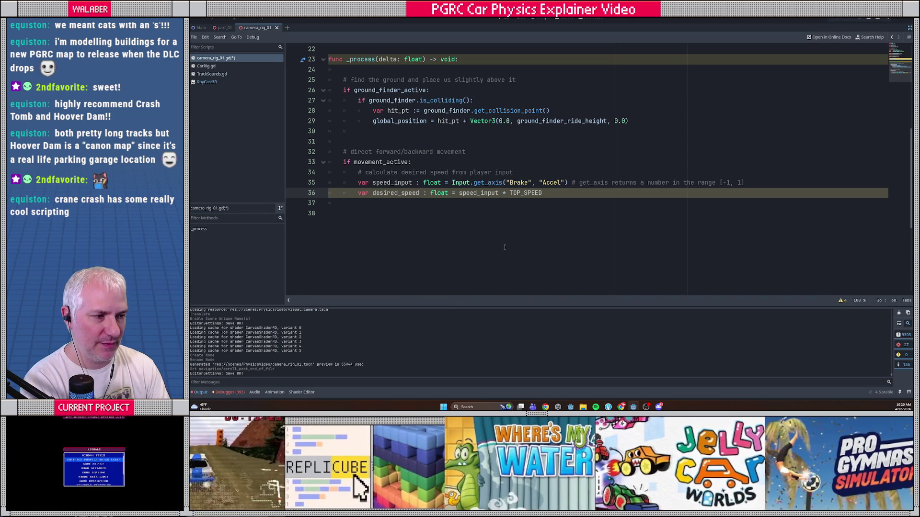
pyautogui.write(' # ')
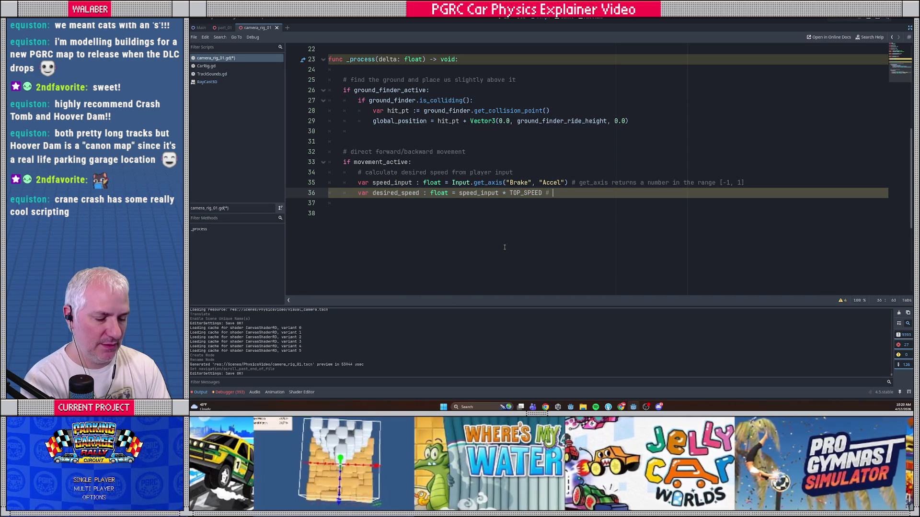
pyautogui.write('now in rang')
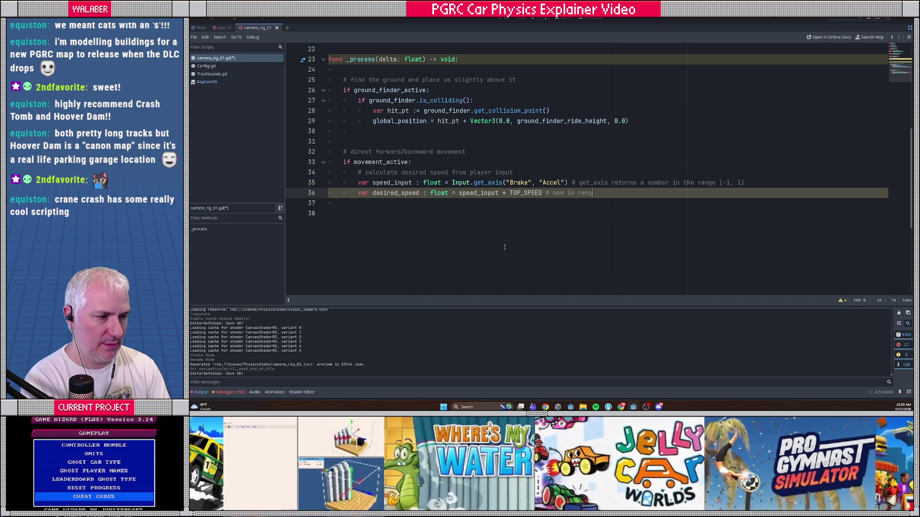
pyautogui.write('e [-TOP_')
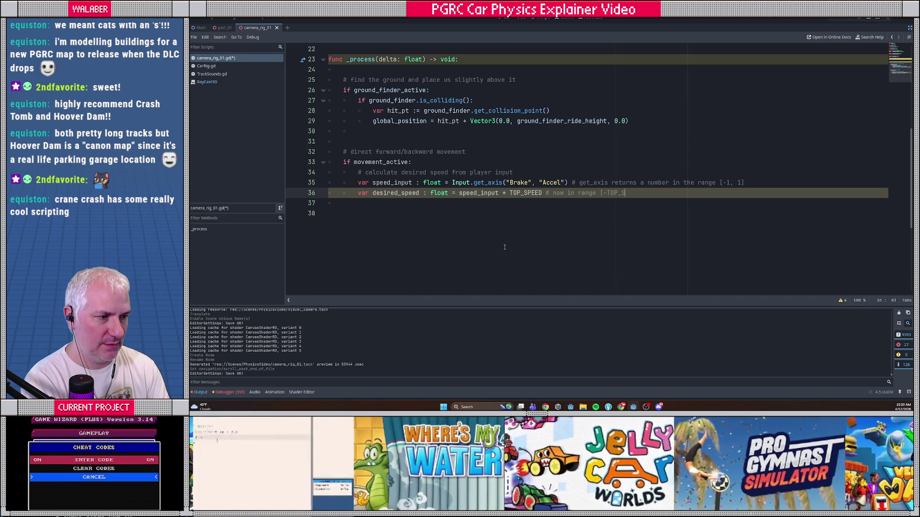
pyautogui.write('SPEED, TOP_SPEED]')
# Close the range comment and add a note that real games use a lower reverse top speed.
pyautogui.press('Left')
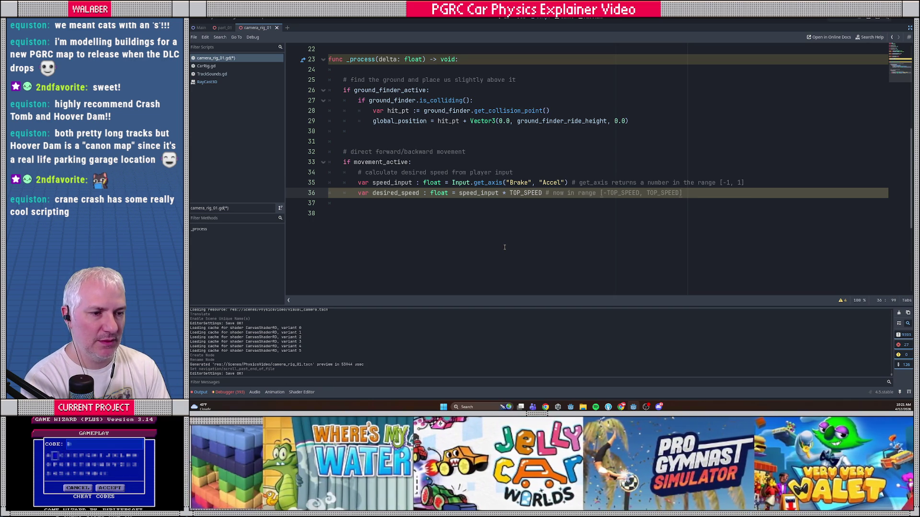
pyautogui.press('Return')
pyautogui.write('# a realy game would ')
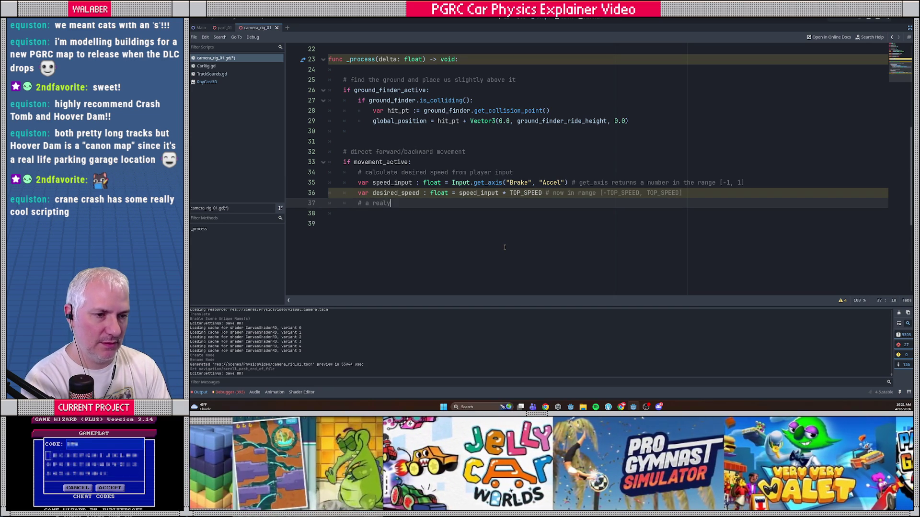
pyautogui.write('probably have a diff')
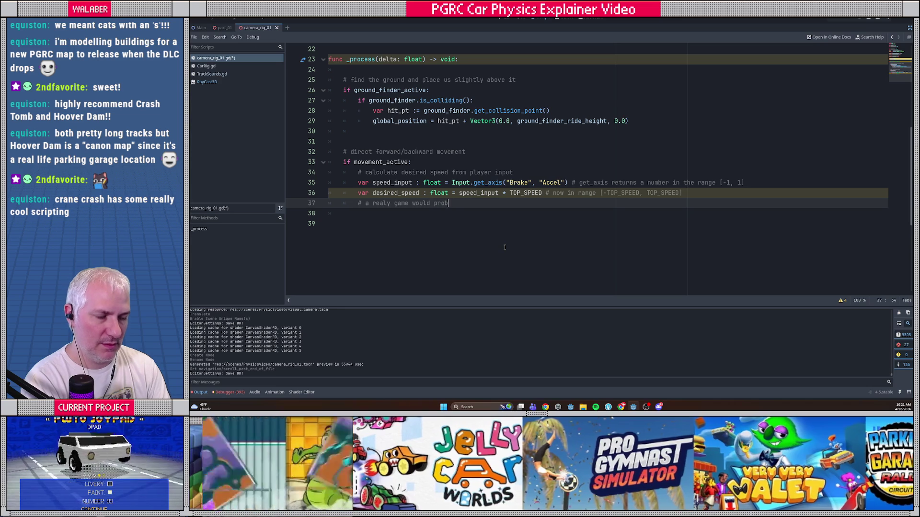
pyautogui.write('erent (lower')
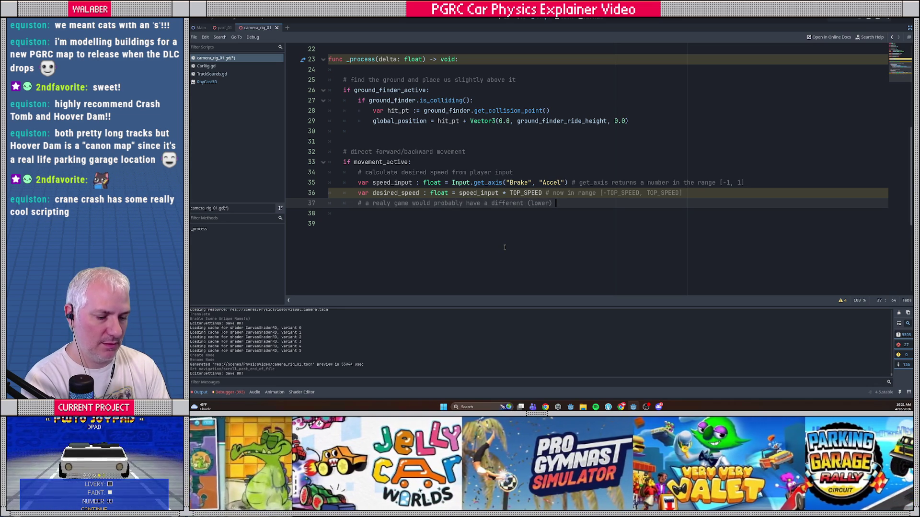
pyautogui.write(') top speed for')
pyautogui.write('driving in reverse')
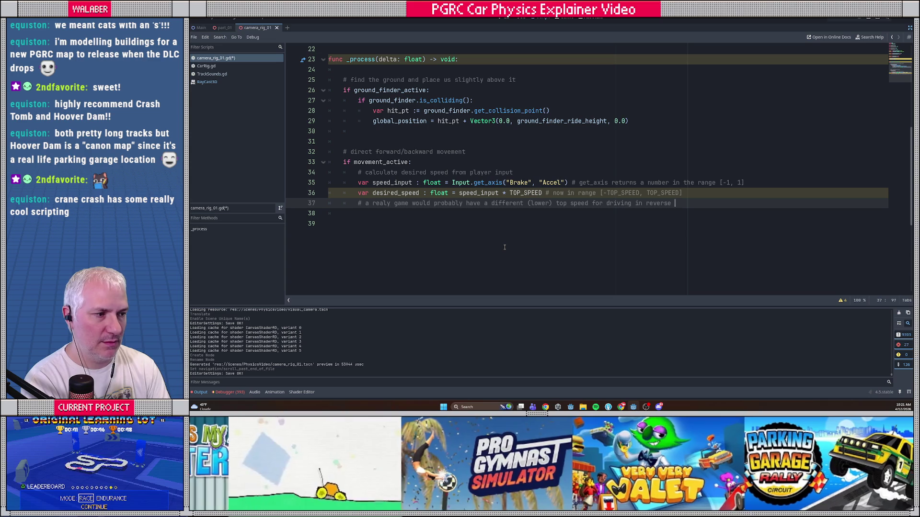
pyautogui.write(' :)')
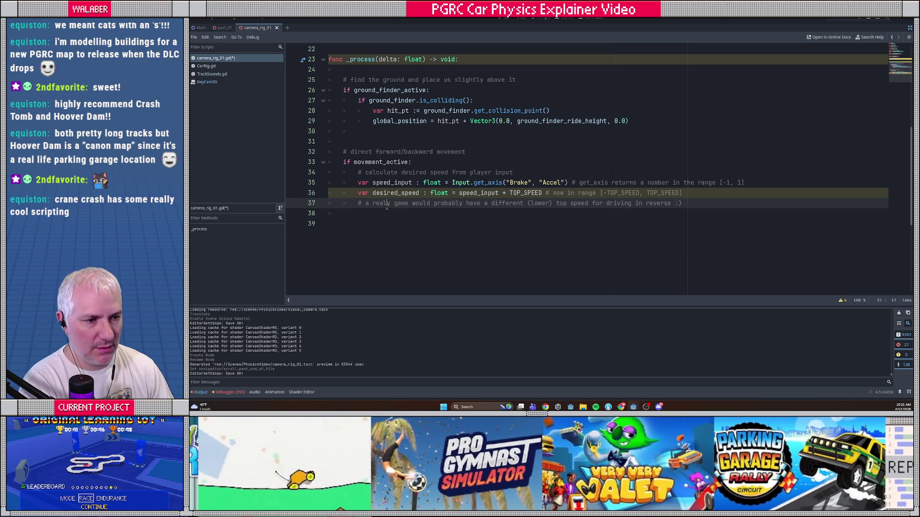
pyautogui.press('BackSpace')
pyautogui.press('End')
pyautogui.press('Return')
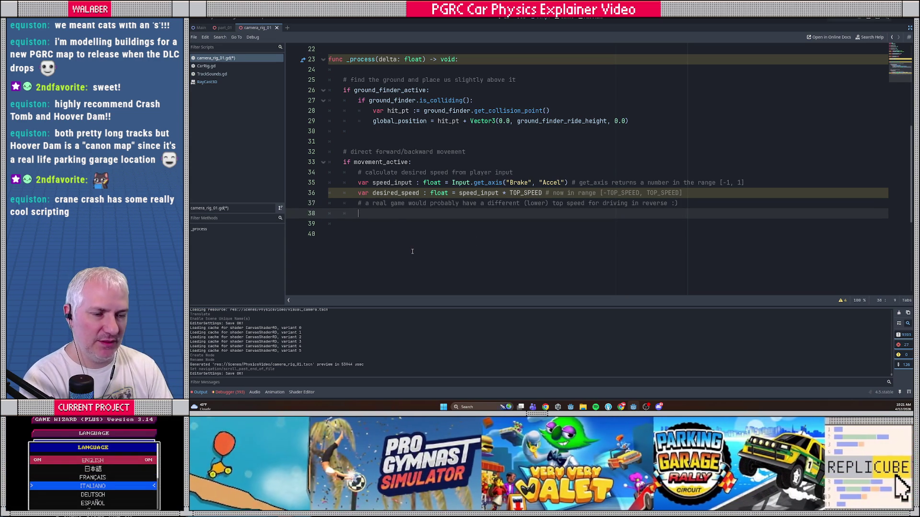
pyautogui.press('Return')
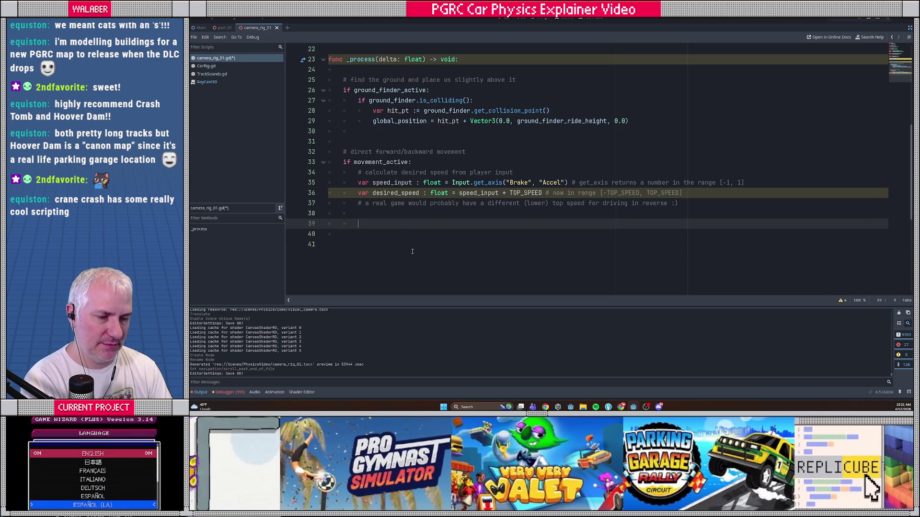
# Add a comment about slowly changing actual speed toward desired_speed, taking acceleration into account.
pyautogui.write('# not')
pyautogui.press('BackSpace')
pyautogui.press('BackSpace')
pyautogui.write('w slowly change our ac')
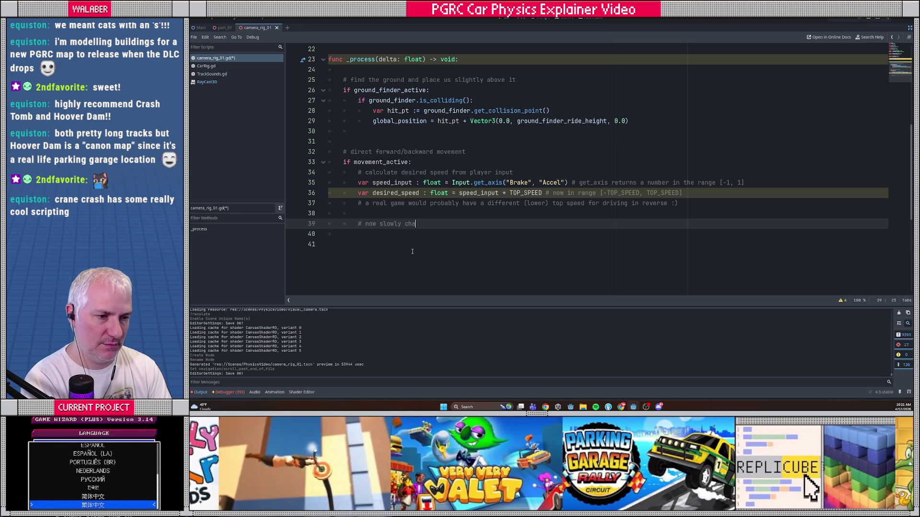
pyautogui.write('c')
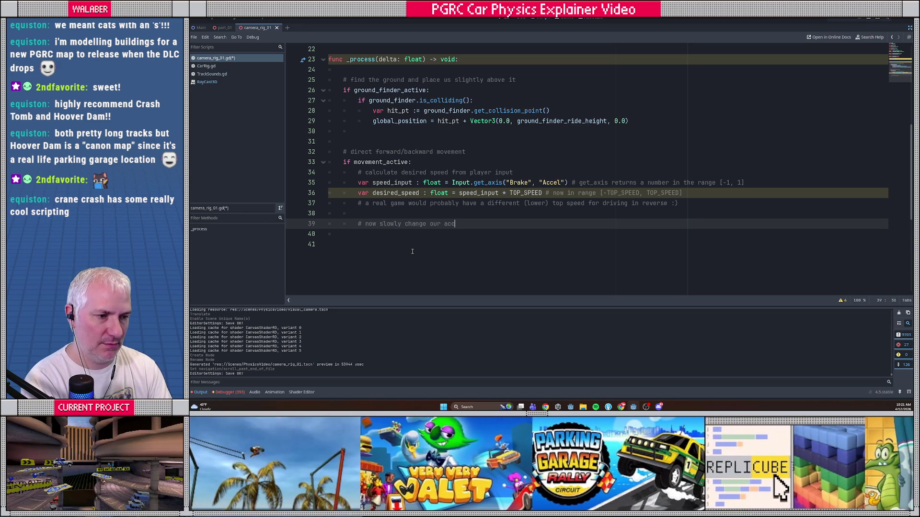
pyautogui.write('ual speed to appr')
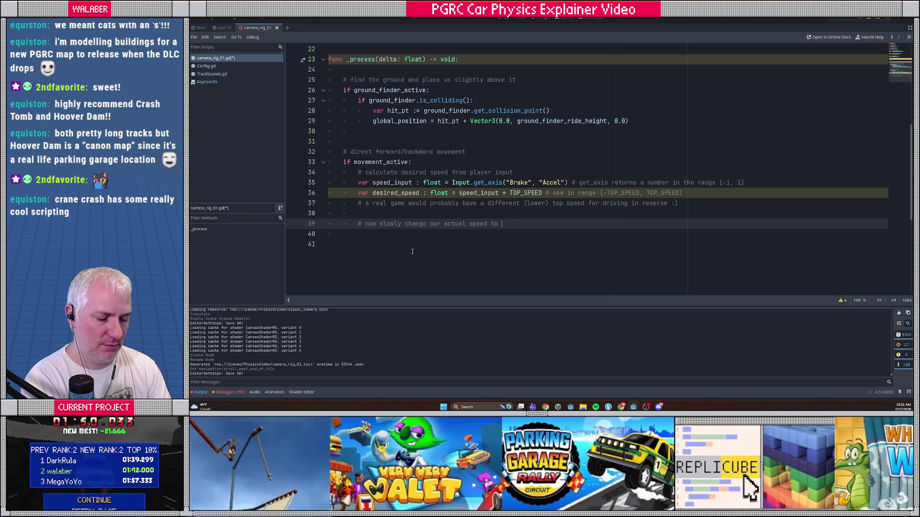
pyautogui.write('oach desired_speed, tak')
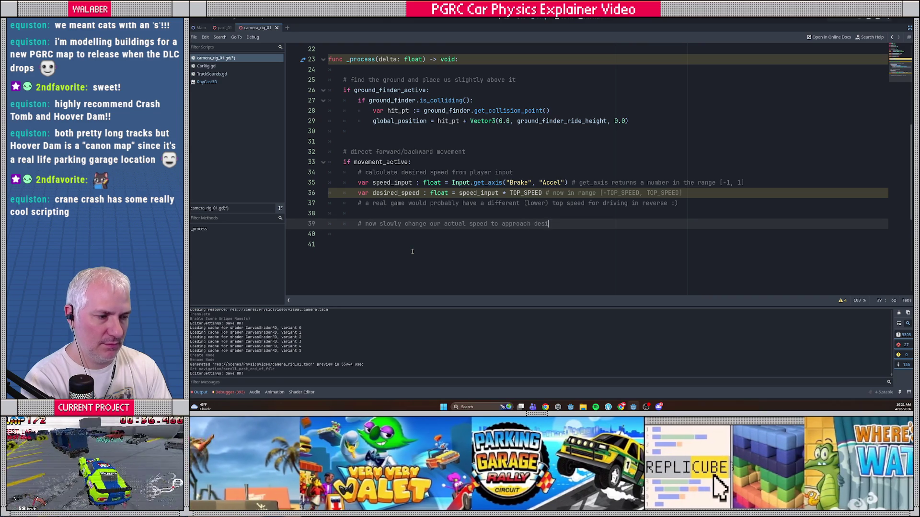
pyautogui.write('ing accel')
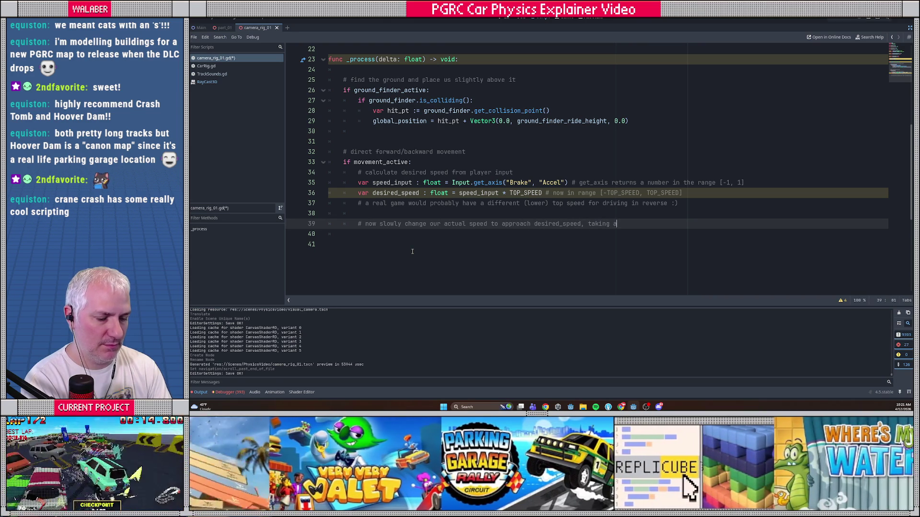
pyautogui.write('eration in')
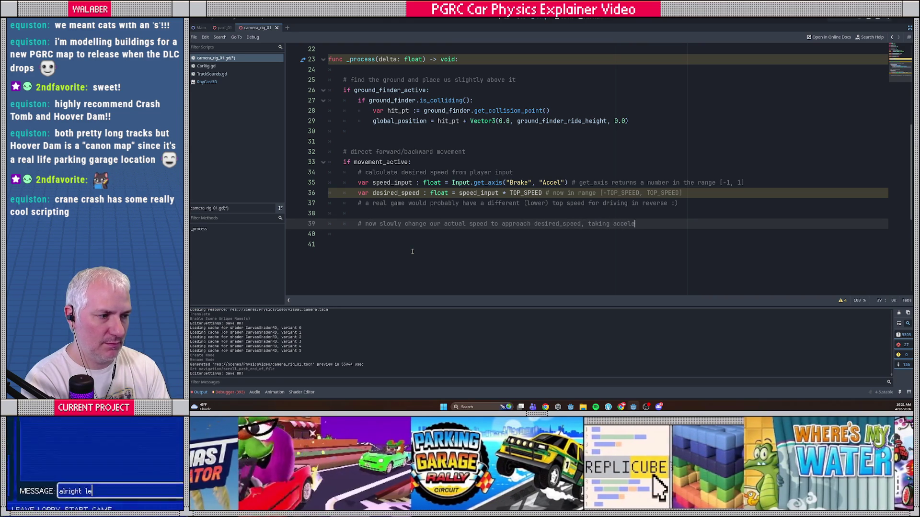
pyautogui.write('to account')
pyautogui.press('Return')
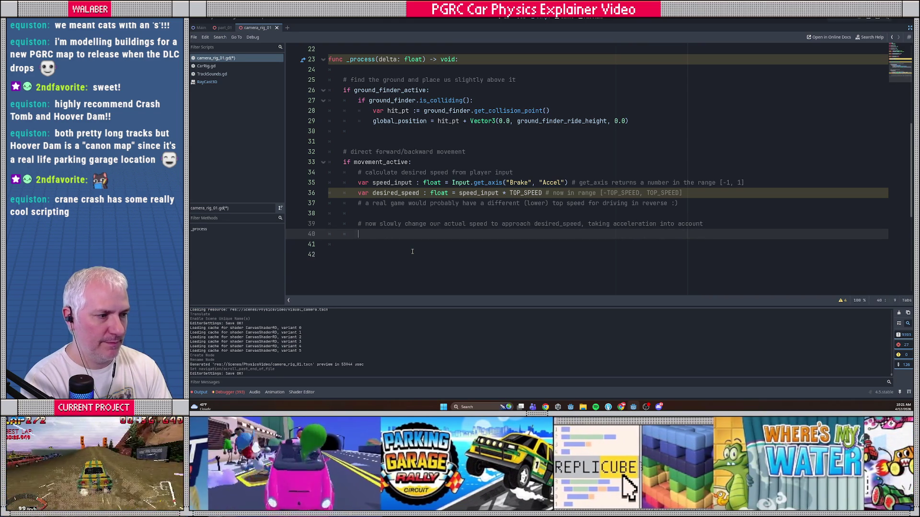
pyautogui.scroll(1, 412, 239)
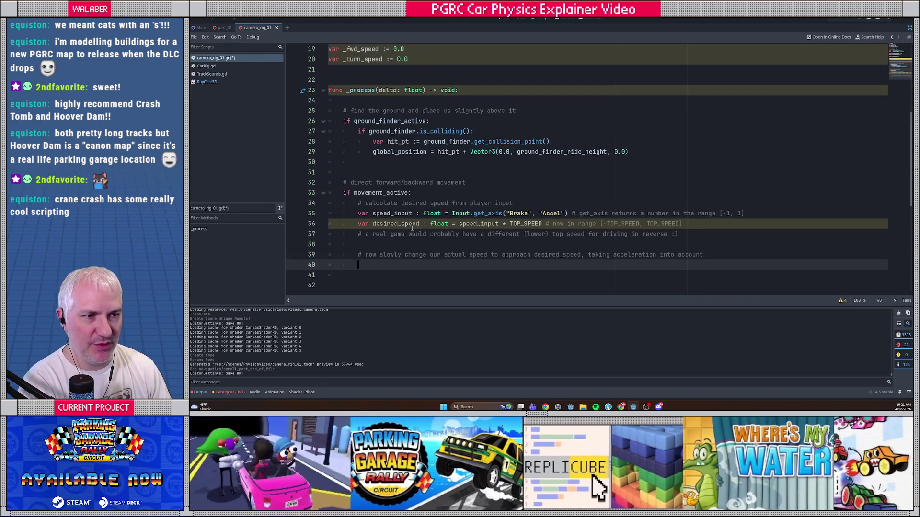
pyautogui.scroll(-1, 412, 228)
# Write '_fwd_speed = move_toward(_fwd_speed, desired_speed, DRIVE_ACCELERATION * delta)'.
pyautogui.write('_fwd_speed =')
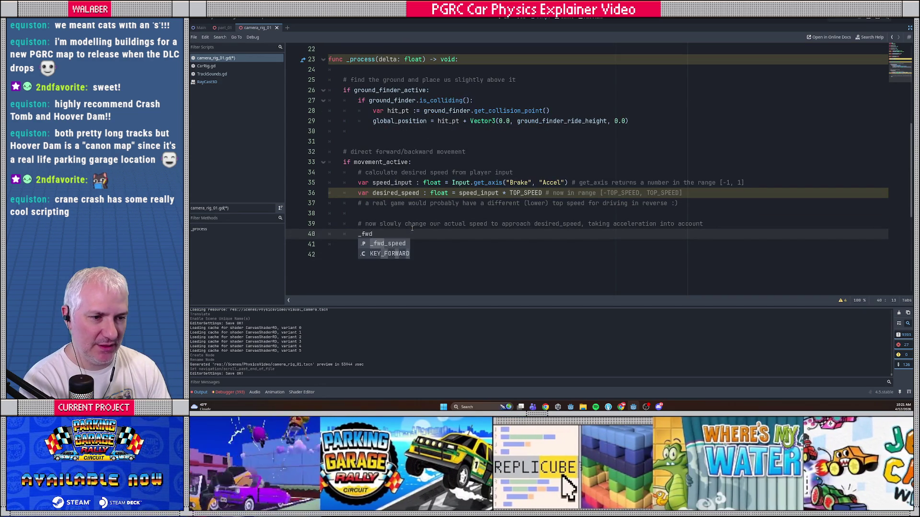
pyautogui.write(' move')
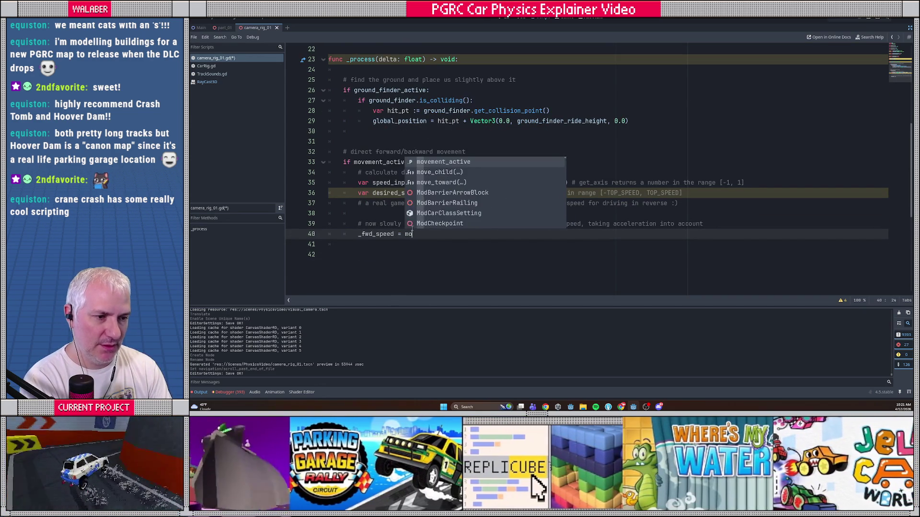
pyautogui.write('_t')
pyautogui.press('Return')
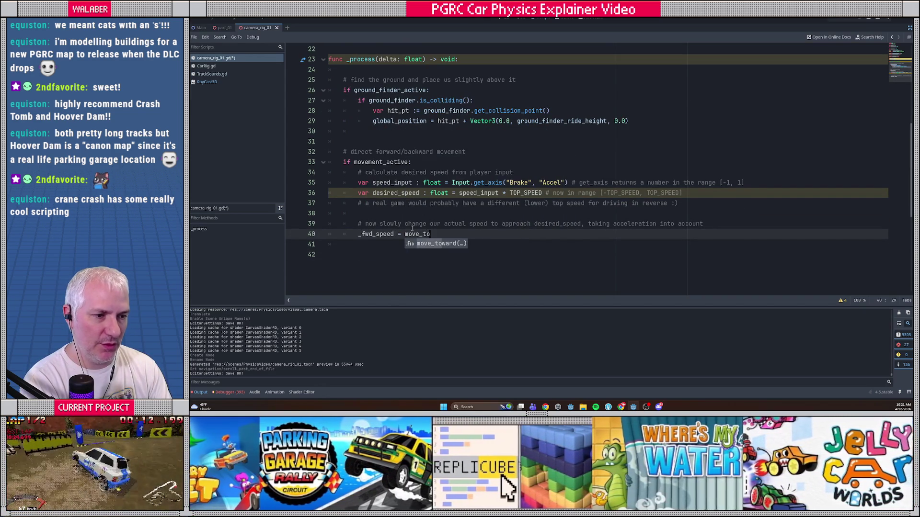
pyautogui.write('_fwd_s')
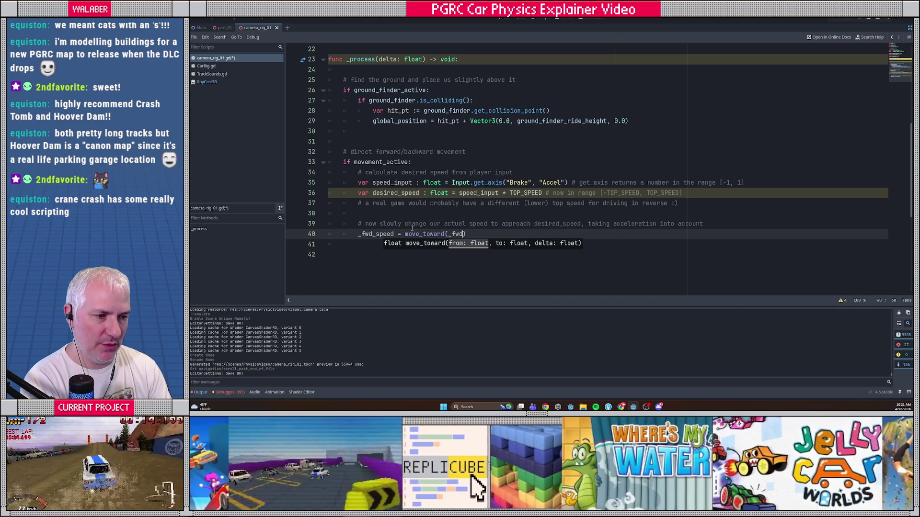
pyautogui.press('Return')
pyautogui.write(', dei')
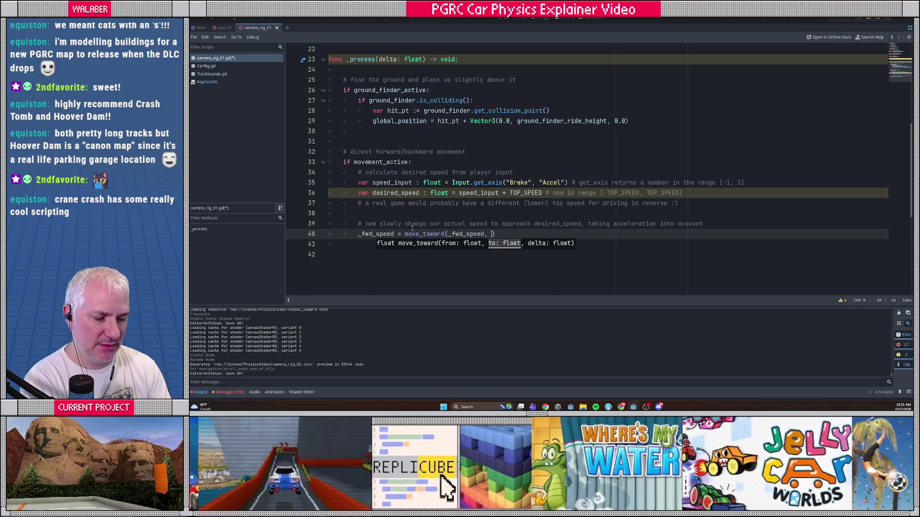
pyautogui.press('BackSpace')
pyautogui.write('s')
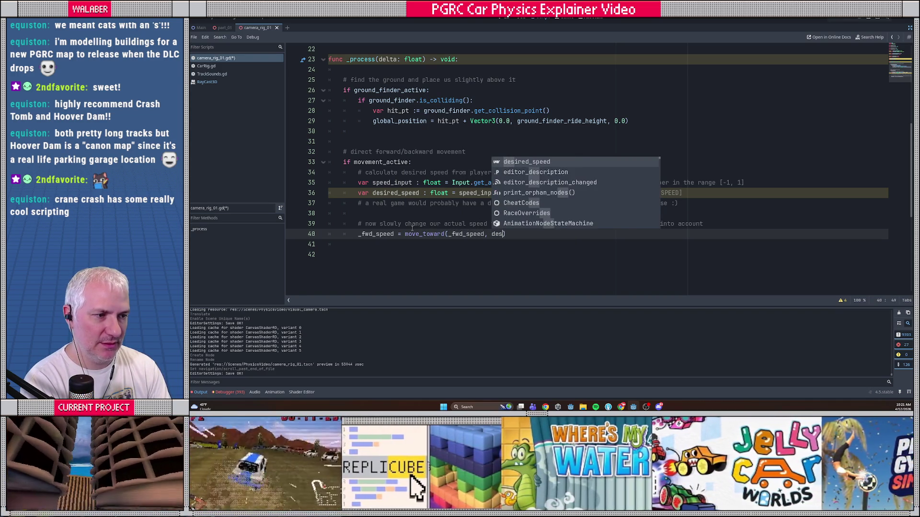
pyautogui.press('Return')
pyautogui.write(', A')
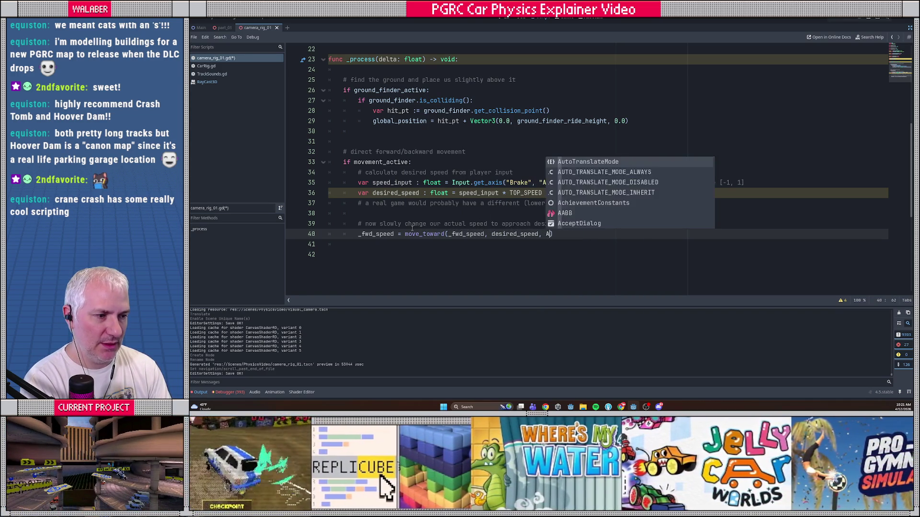
pyautogui.write(' DRIV')
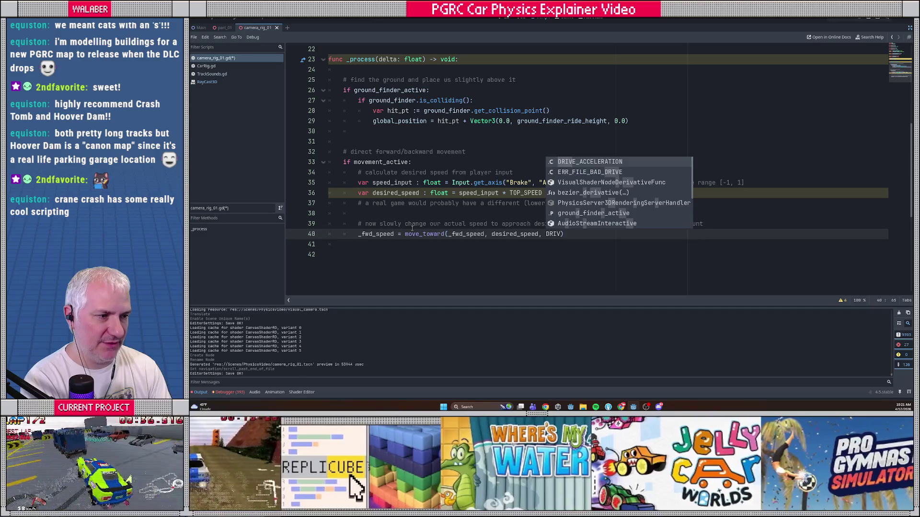
pyautogui.press('Return')
pyautogui.write('* delta)')
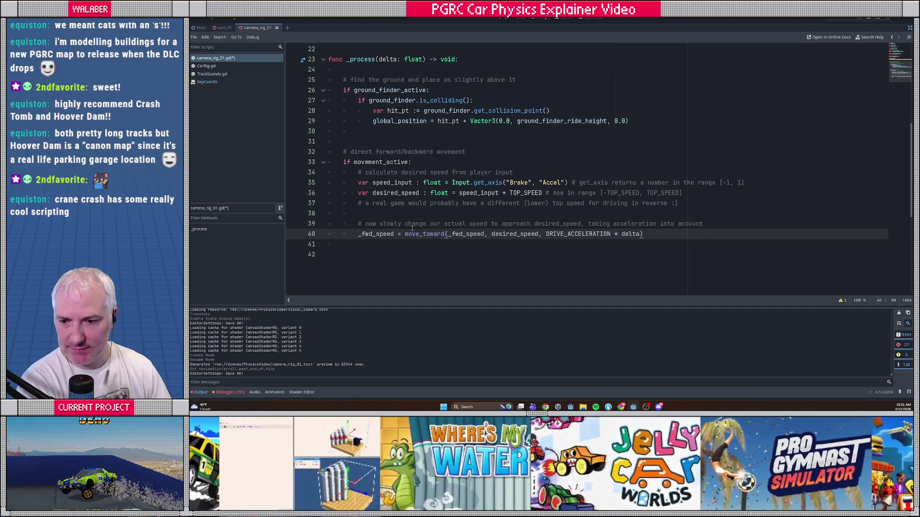
pyautogui.scroll(-1, 455, 229)
pyautogui.press('Return')
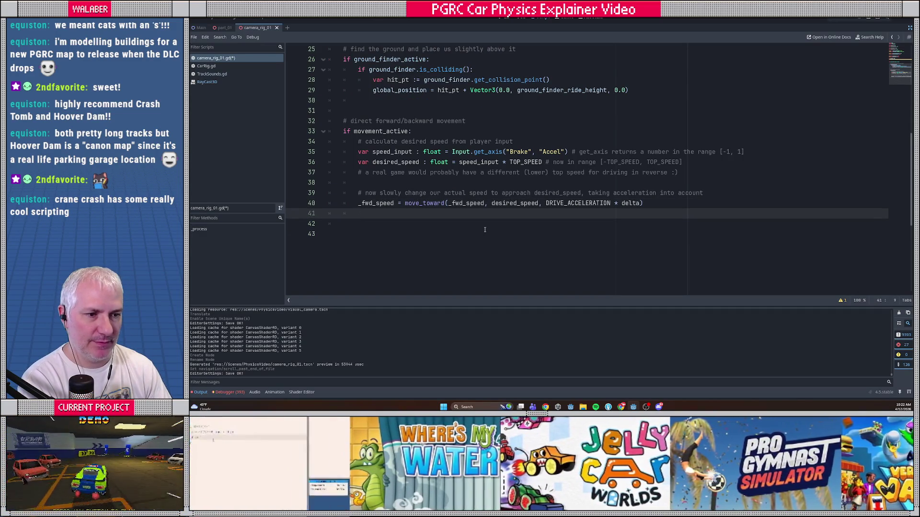
# Add a 'move forward/backward based on our current speed' comment and a translate() call, checking its documentation.
pyautogui.press('Return')
pyautogui.write('move forw')
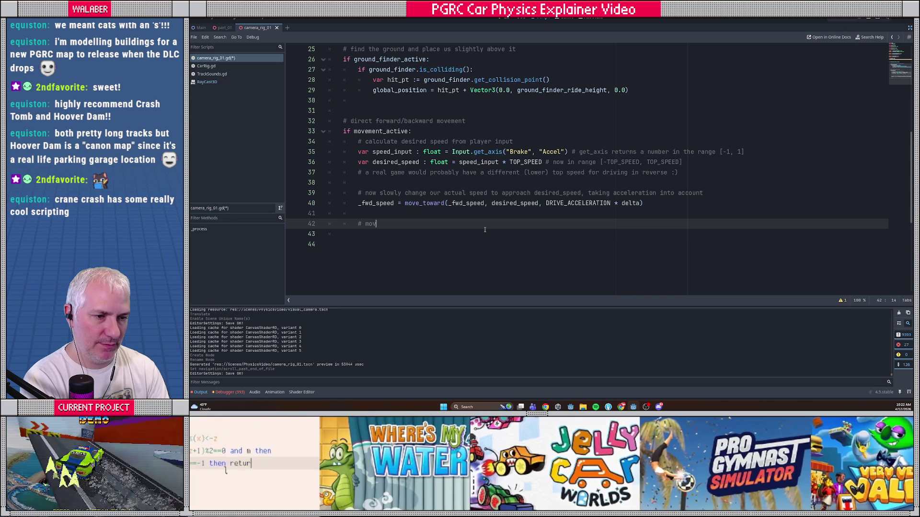
pyautogui.write('ard/backward based on our current')
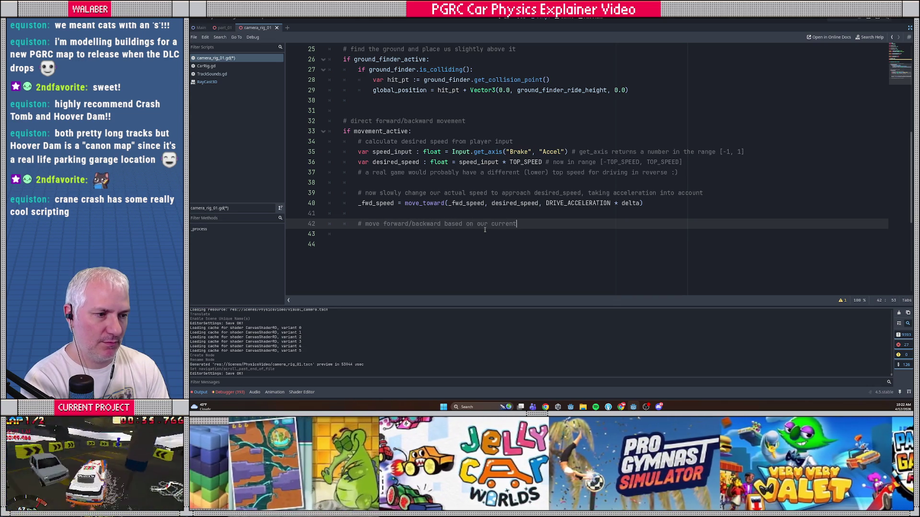
pyautogui.write(' speed')
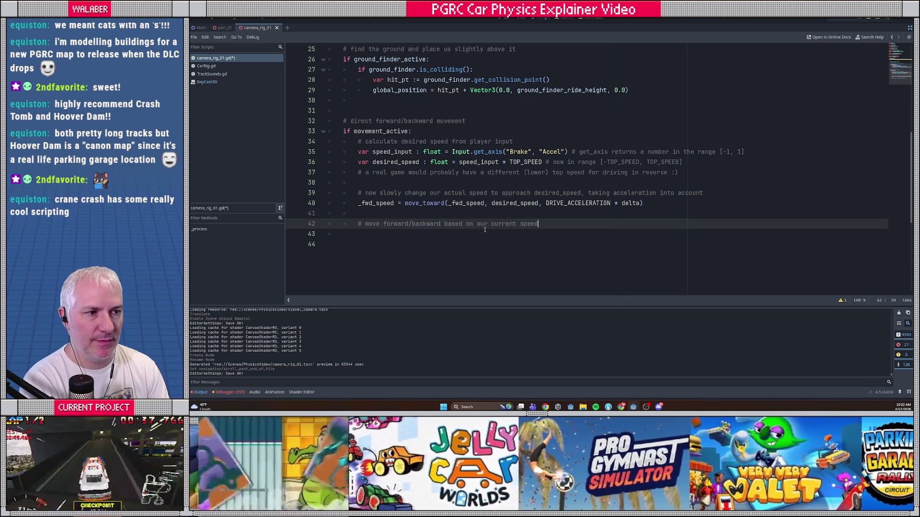
pyautogui.press('Return')
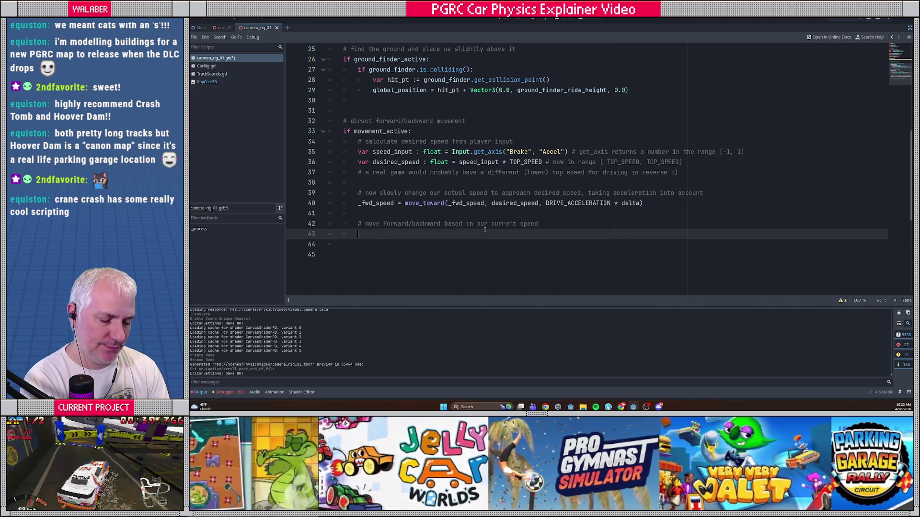
pyautogui.write('tran')
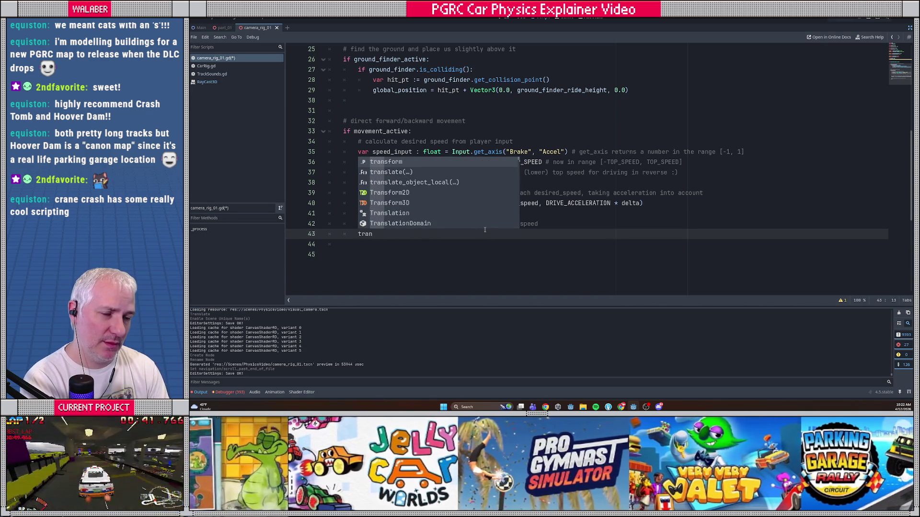
pyautogui.press('Down')
pyautogui.press('Return')
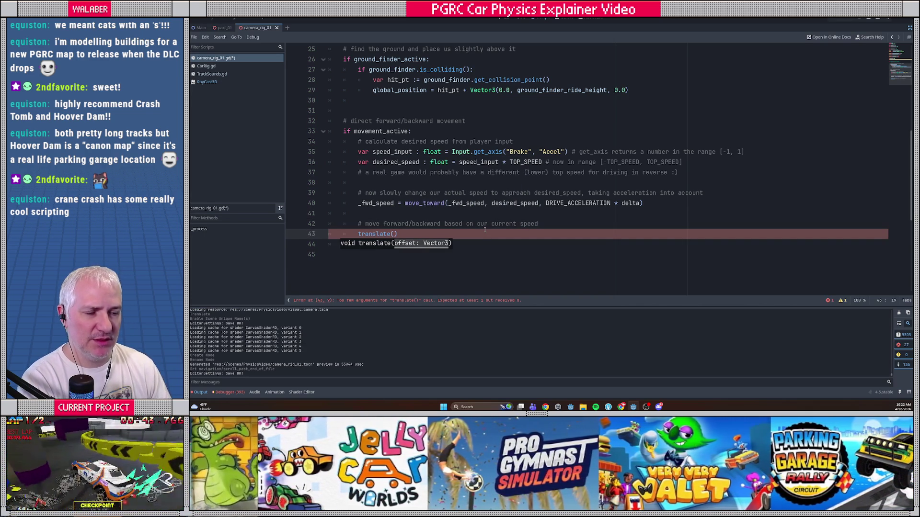
pyautogui.keyDown('ctrl'); pyautogui.click(381, 233); pyautogui.keyUp('ctrl')
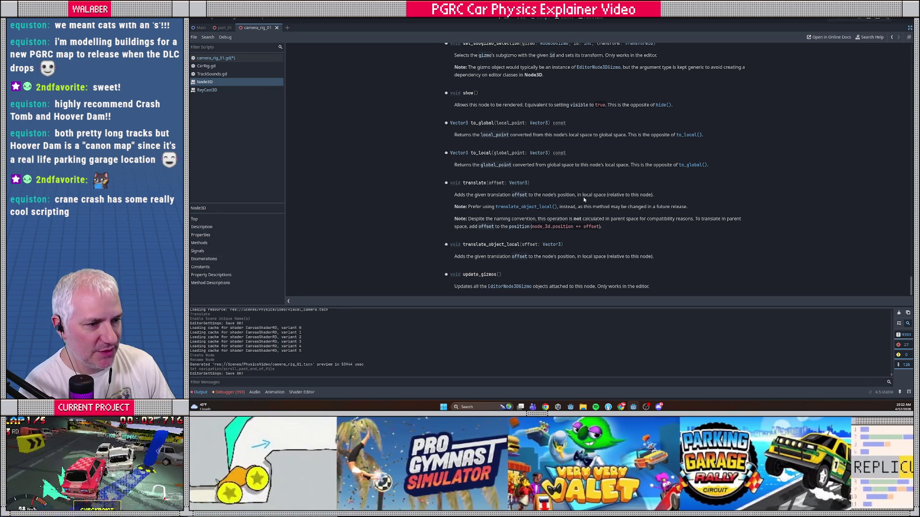
pyautogui.hotkey('alt', 'Left')
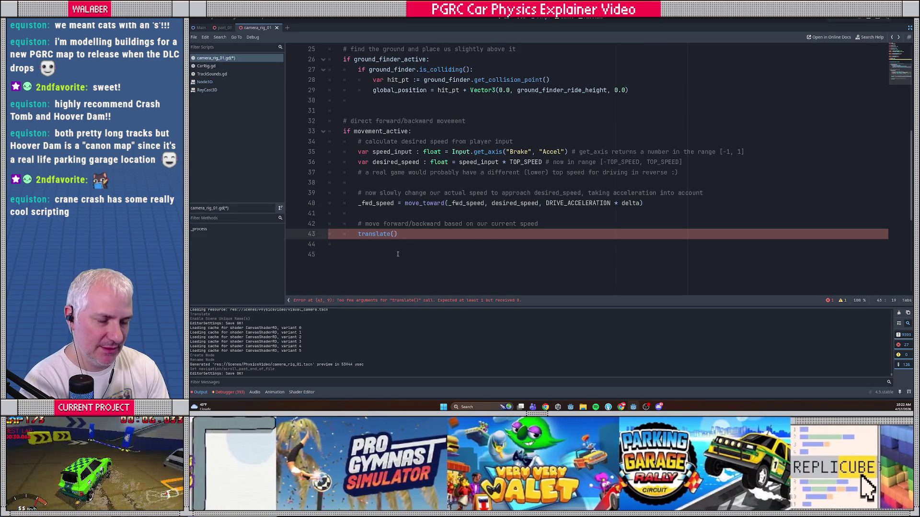
# Complete the call as translate(Vector3(0.0, 0.0, _fwd_speed * delta)) and save the script.
pyautogui.write('Vector3(0.0, 0.0, _fw')
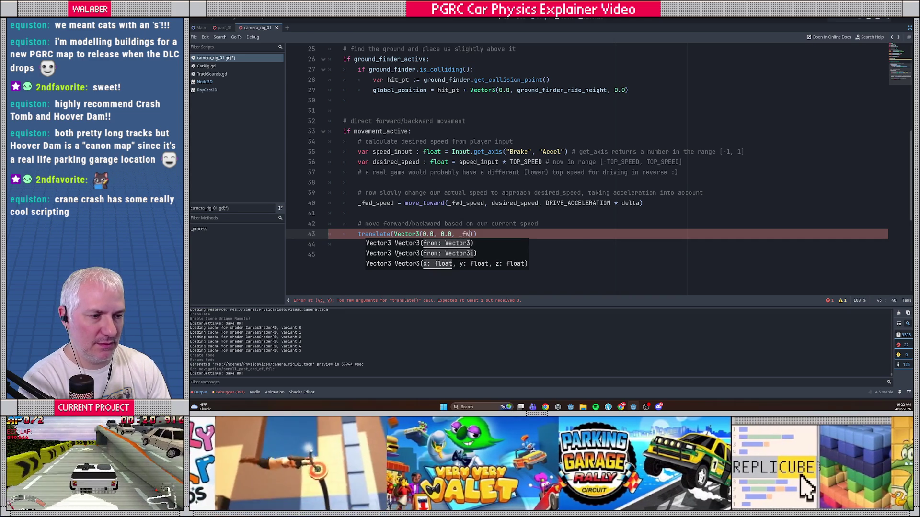
pyautogui.press('Return')
pyautogui.write('* delta')
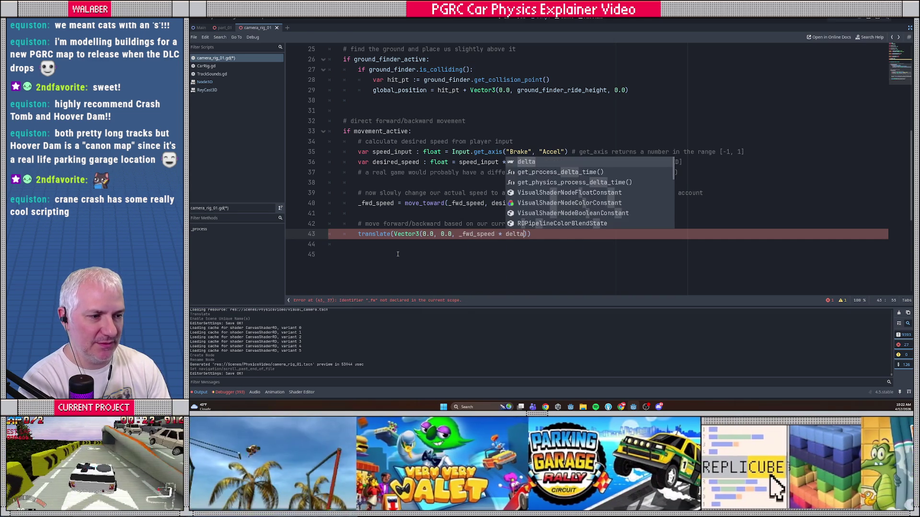
pyautogui.write('))')
pyautogui.hotkey('ctrl', 's')
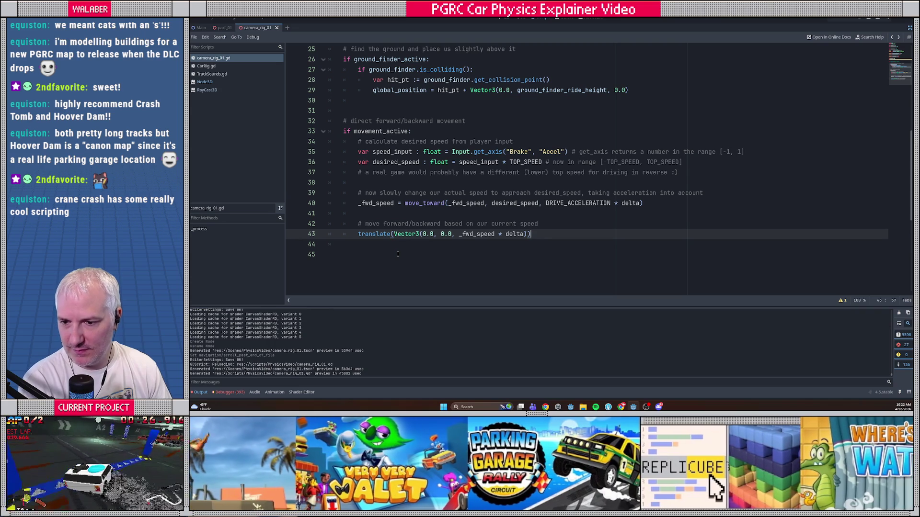
pyautogui.press('Return')
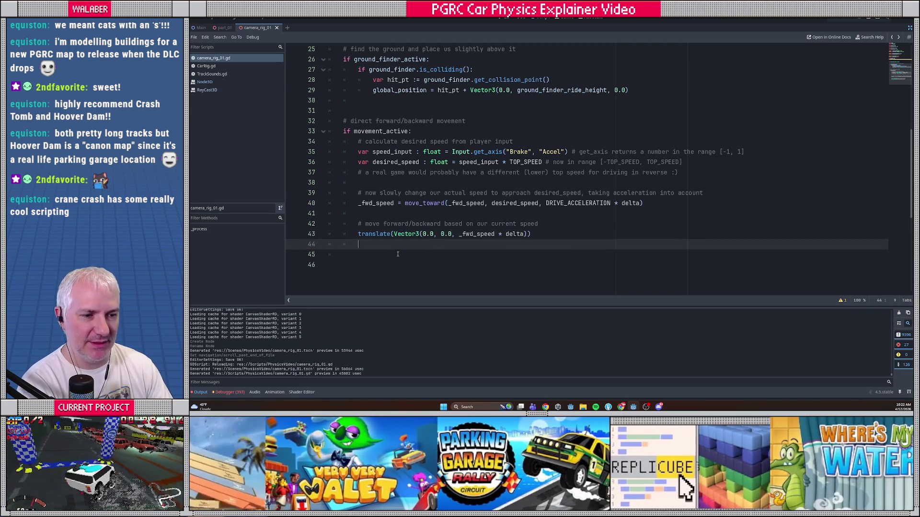
# Start a '# steering' section with an 'if steering_active:' block.
pyautogui.press('Return')
pyautogui.press('BackSpace')
pyautogui.press('Return')
pyautogui.press('BackSpace')
pyautogui.write('# steering')
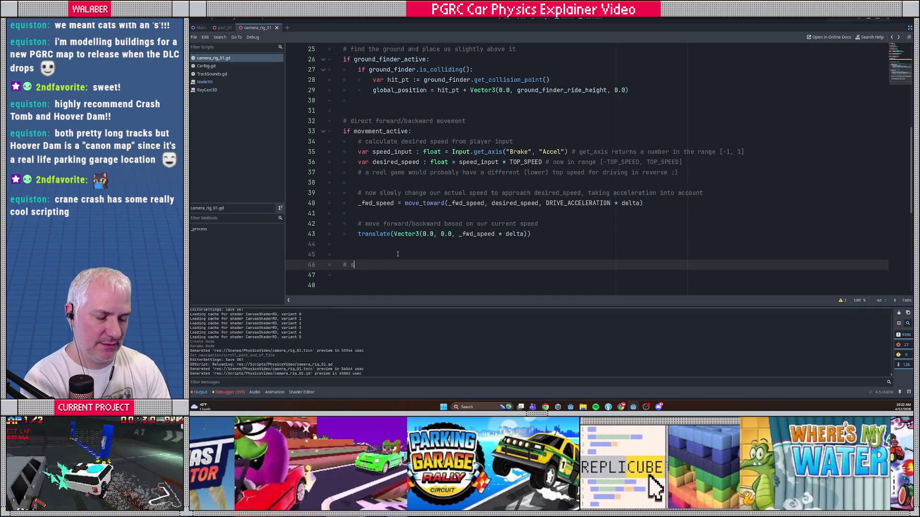
pyautogui.press('Return')
pyautogui.write('if steering_active')
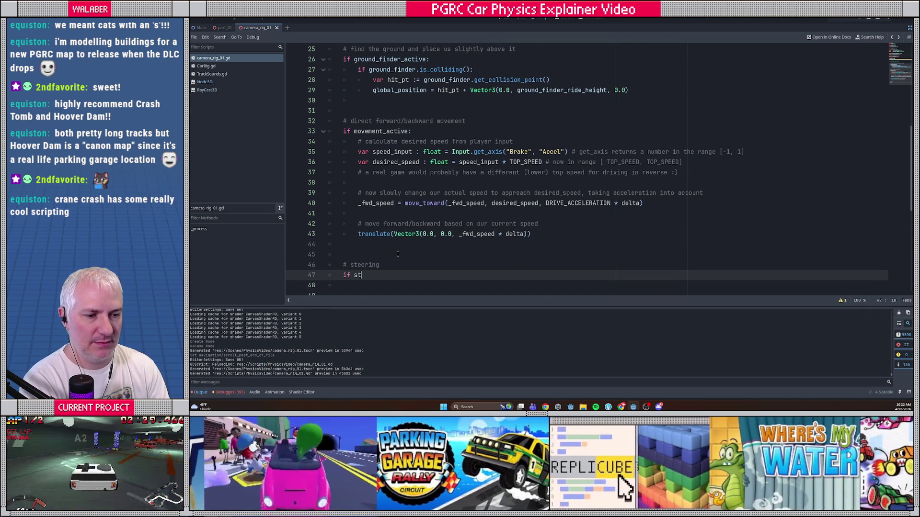
pyautogui.write(':')
pyautogui.press('Return')
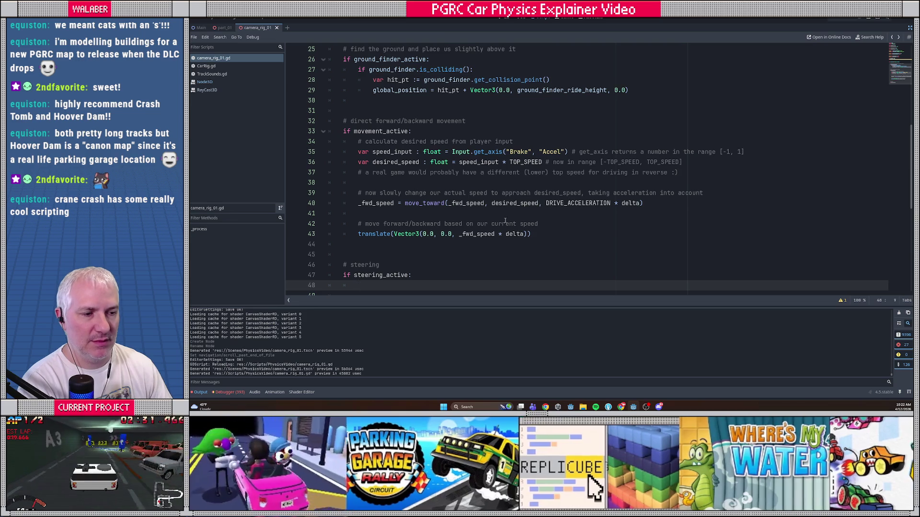
# Declare steer_input as a float from Input.get_axis with the "Left" action.
pyautogui.scroll(-2, 475, 235)
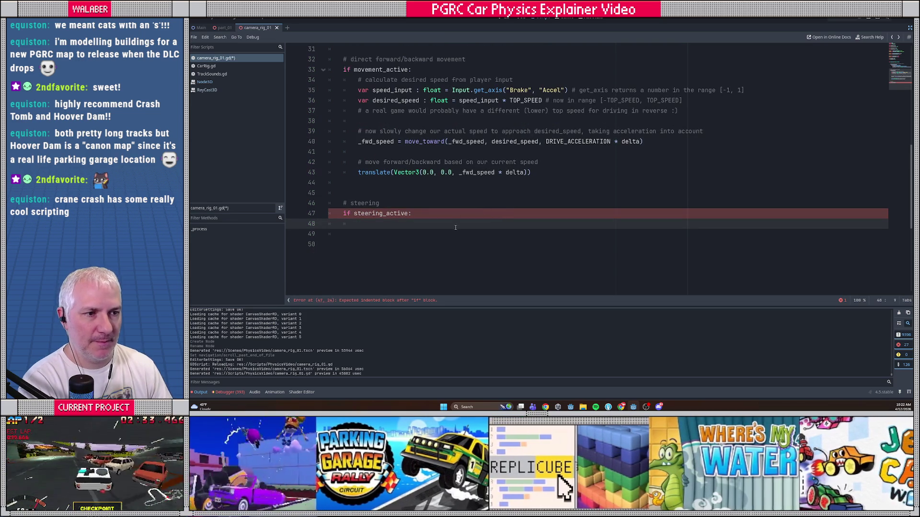
pyautogui.write('var ')
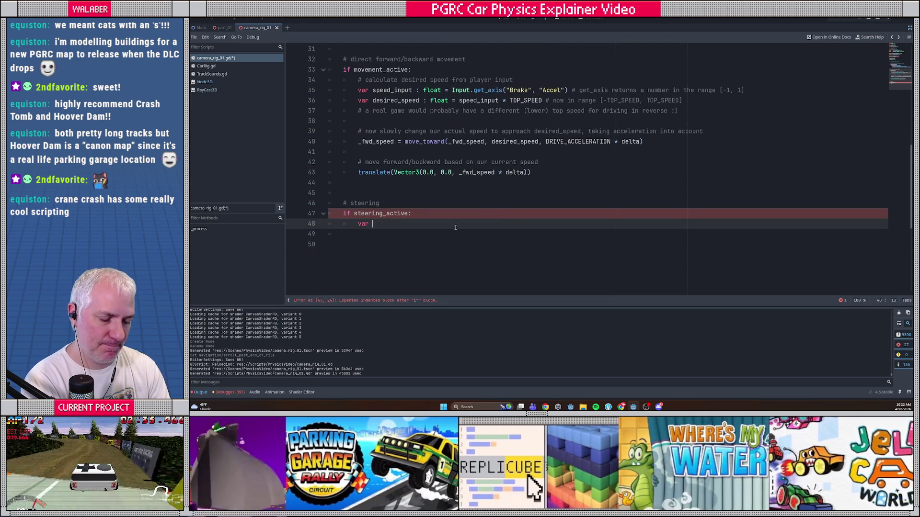
pyautogui.write('steer_')
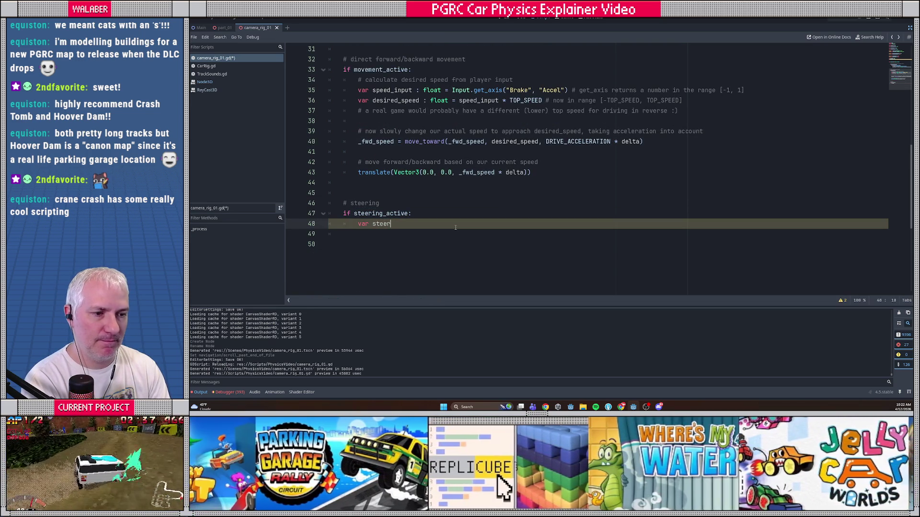
pyautogui.write('input L:')
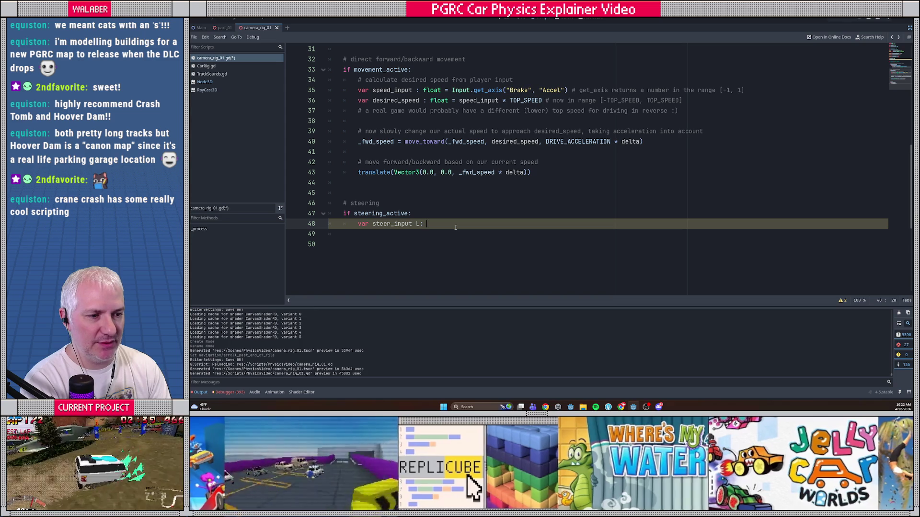
pyautogui.press('BackSpace')
pyautogui.press('BackSpace')
pyautogui.write('float = Input.get')
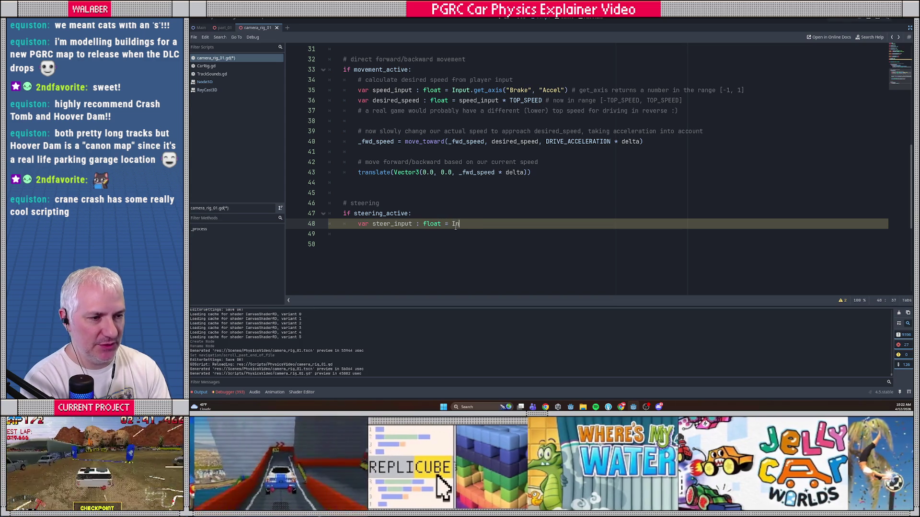
pyautogui.write('_ax')
pyautogui.press('Return')
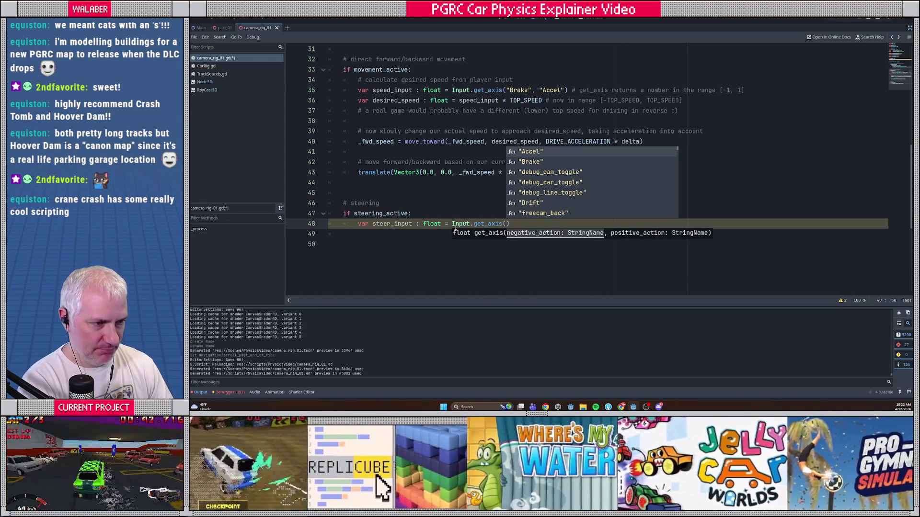
pyautogui.press('Down')
pyautogui.press('Down')
pyautogui.press('Down')
pyautogui.press('Down')
pyautogui.press('Down')
pyautogui.press('Down')
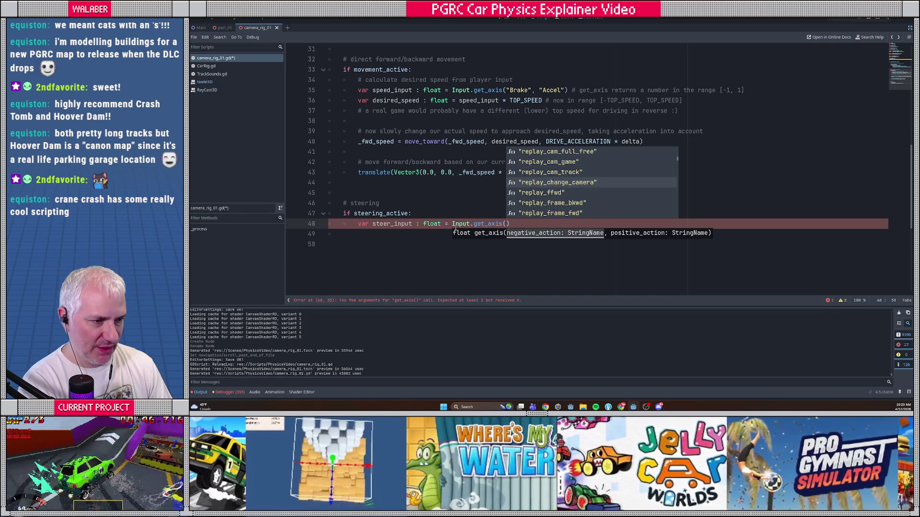
pyautogui.press('Down')
pyautogui.press('Down')
pyautogui.press('Down')
pyautogui.press('Down')
pyautogui.press('Down')
pyautogui.press('Down')
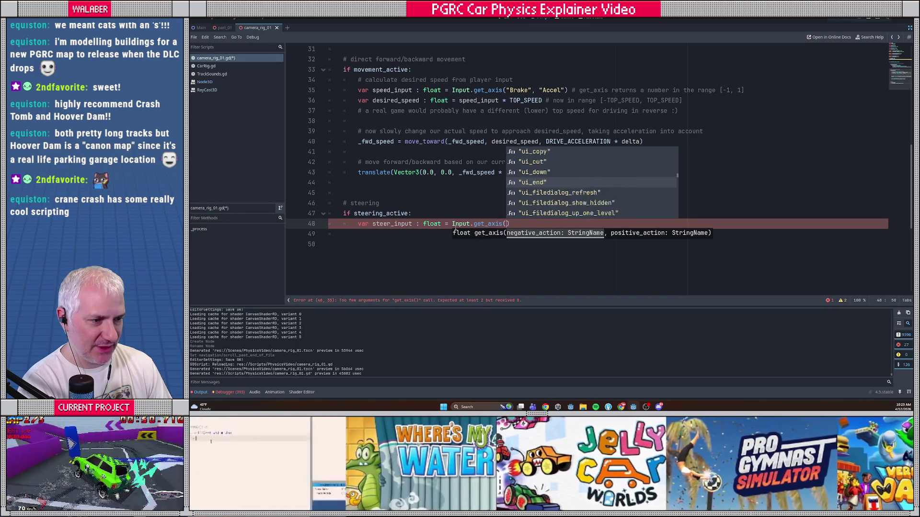
pyautogui.press('Down')
pyautogui.press('Down')
pyautogui.press('Down')
pyautogui.write('lef')
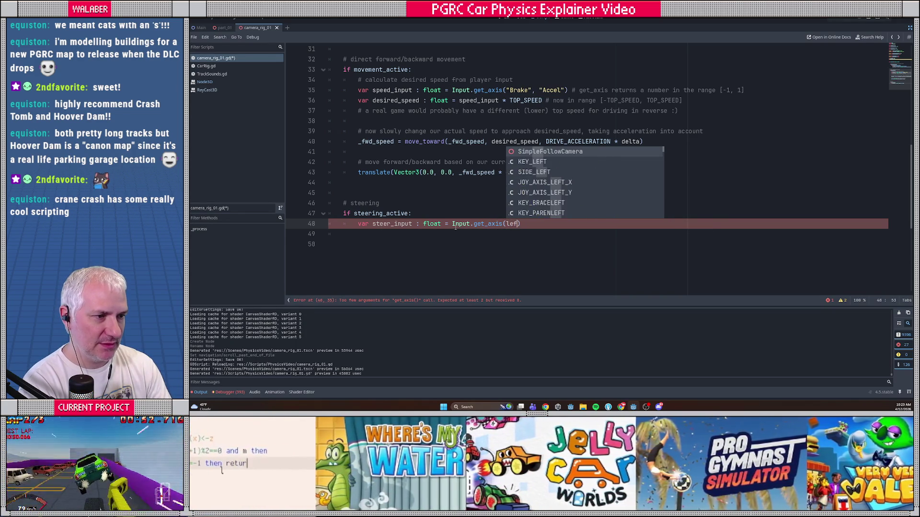
pyautogui.press('BackSpace')
pyautogui.press('BackSpace')
pyautogui.press('BackSpace')
pyautogui.write('"l')
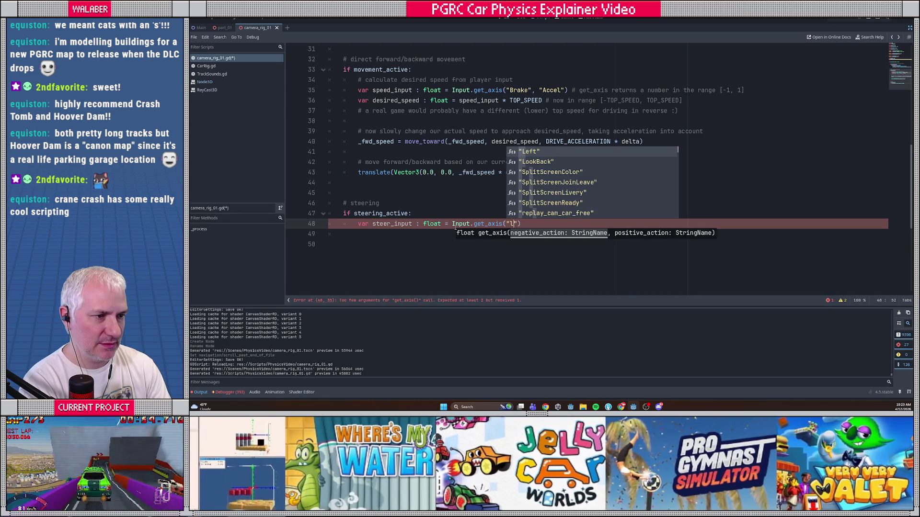
pyautogui.write('ef')
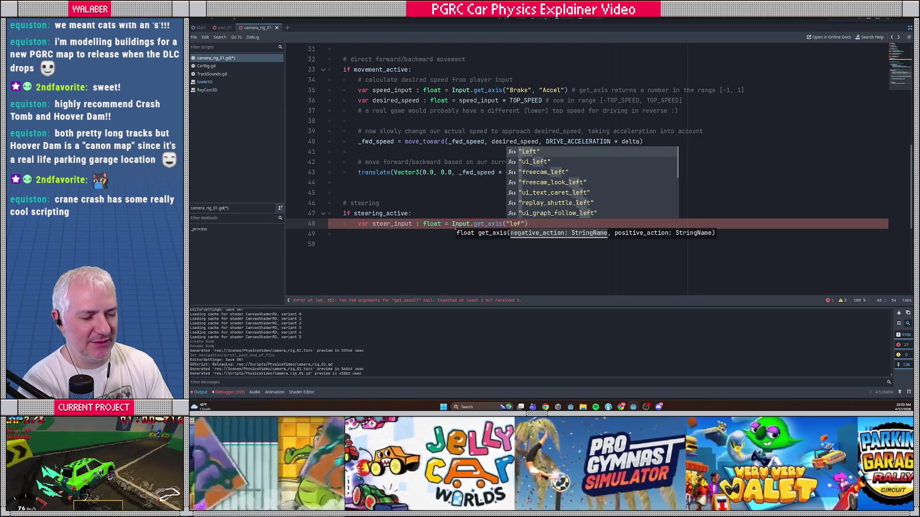
pyautogui.press('Return')
# Add the "Right" action and a comment noting get_axis returns a value in [-1, 1].
pyautogui.write(', "Rig')
pyautogui.press('Return')
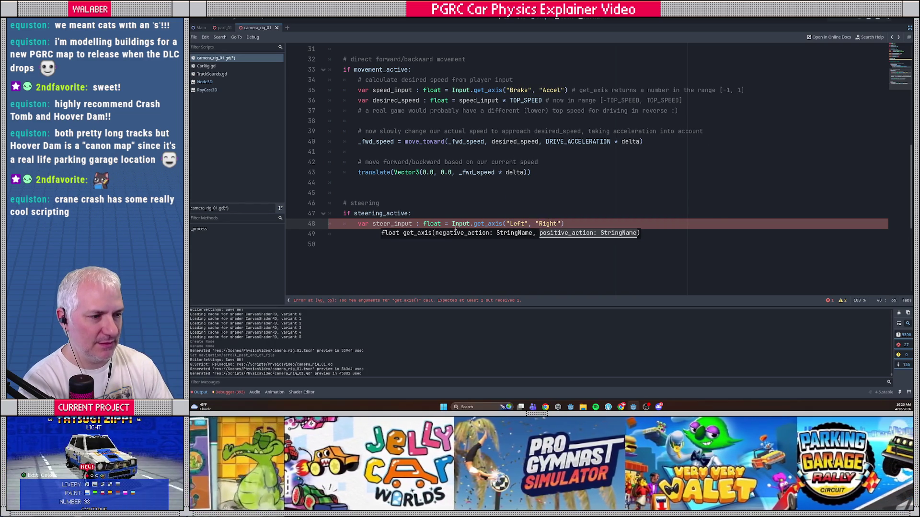
pyautogui.press('End')
pyautogui.write('# get_acis retu')
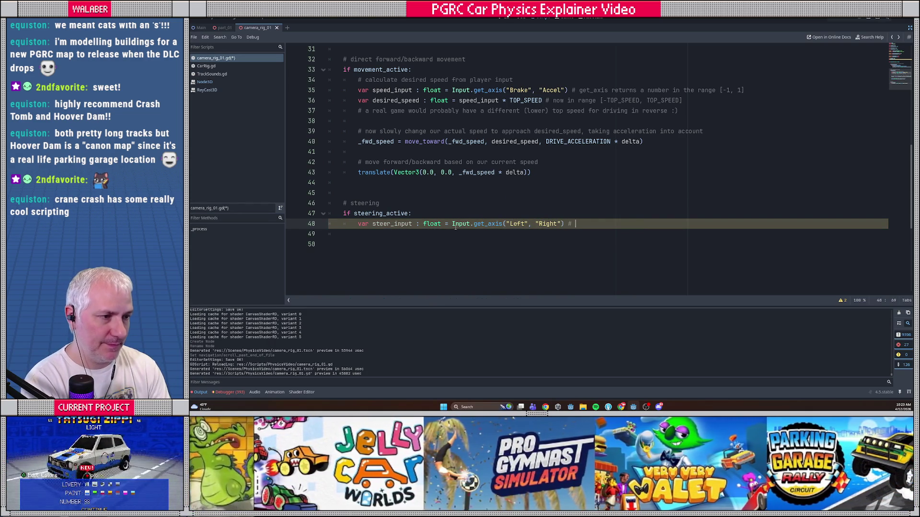
pyautogui.write('rns a number in ')
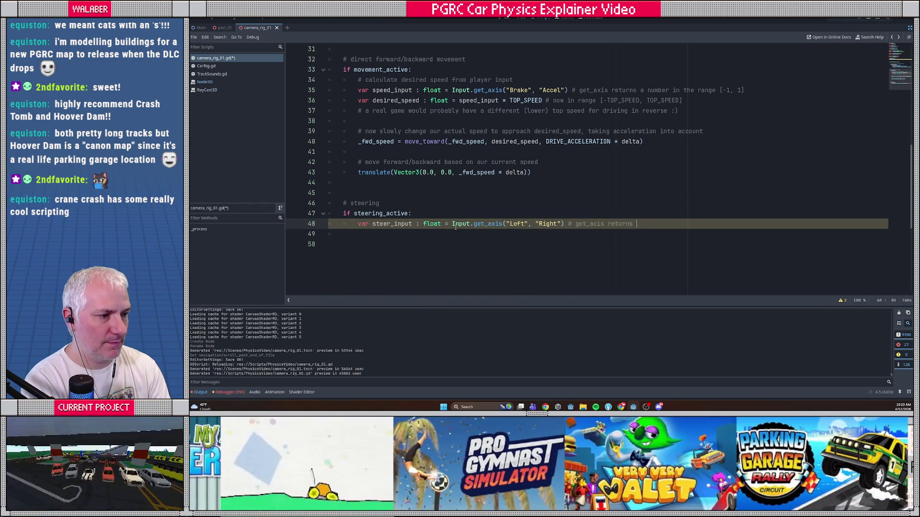
pyautogui.write('the range [')
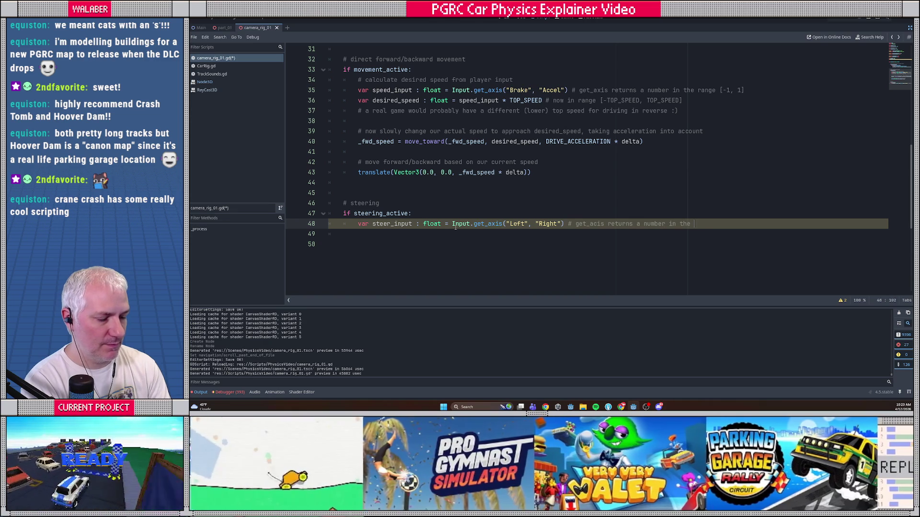
pyautogui.write('-1, 1]')
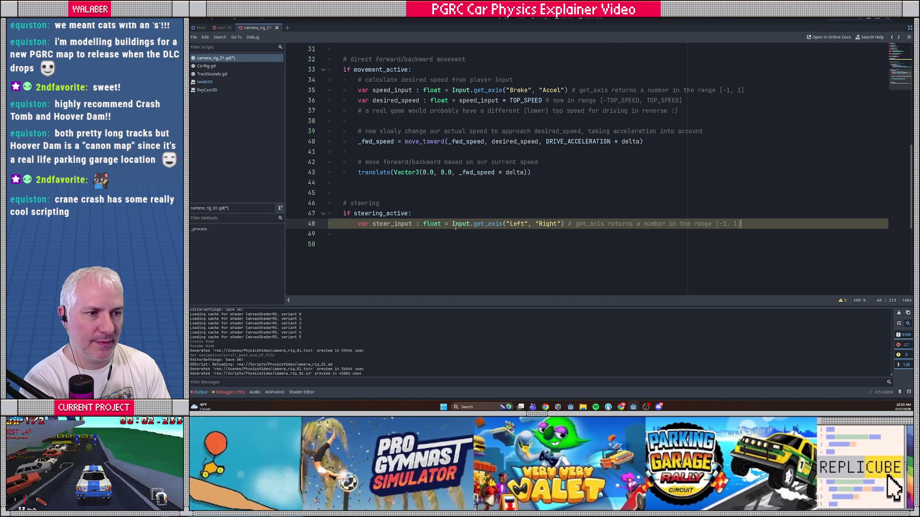
pyautogui.press('Return')
# Declare var desired_turn_rate : float = steer_input * MAX_TURN_RATE on line 49.
pyautogui.write('var desired_t')
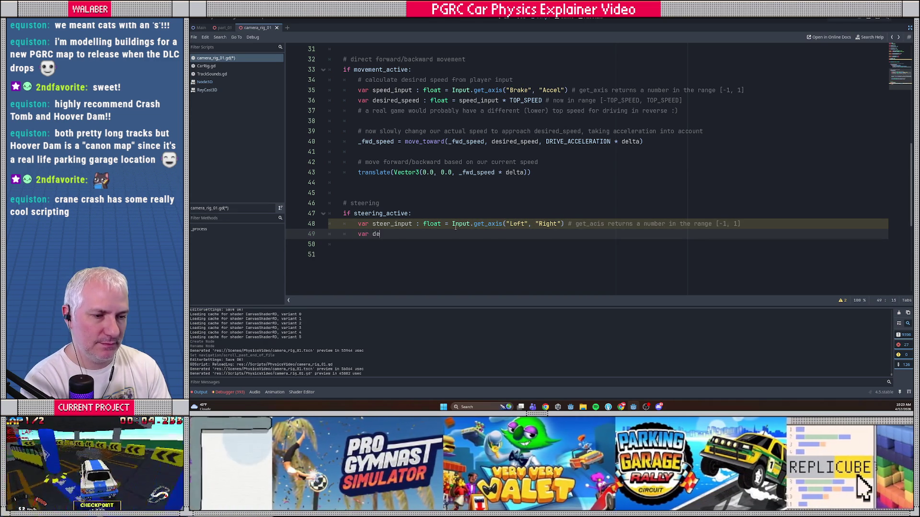
pyautogui.write('urn_rate : ')
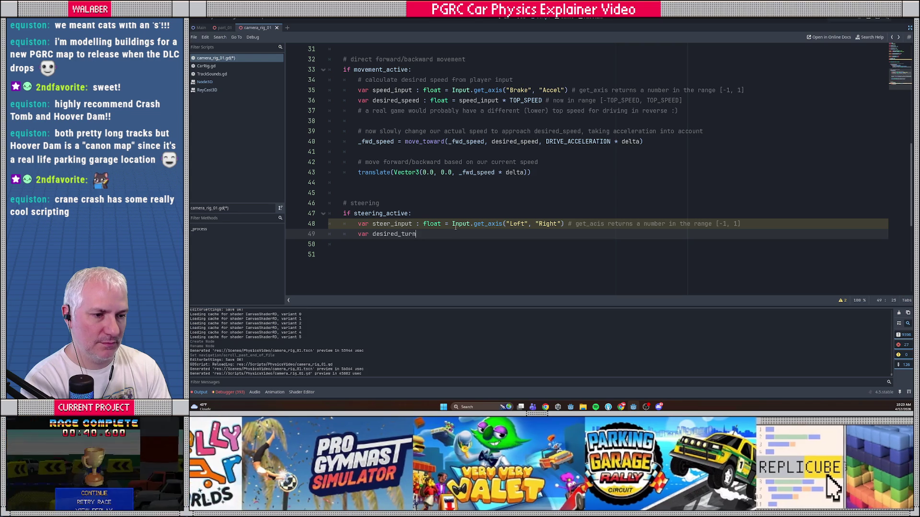
pyautogui.write('float = ')
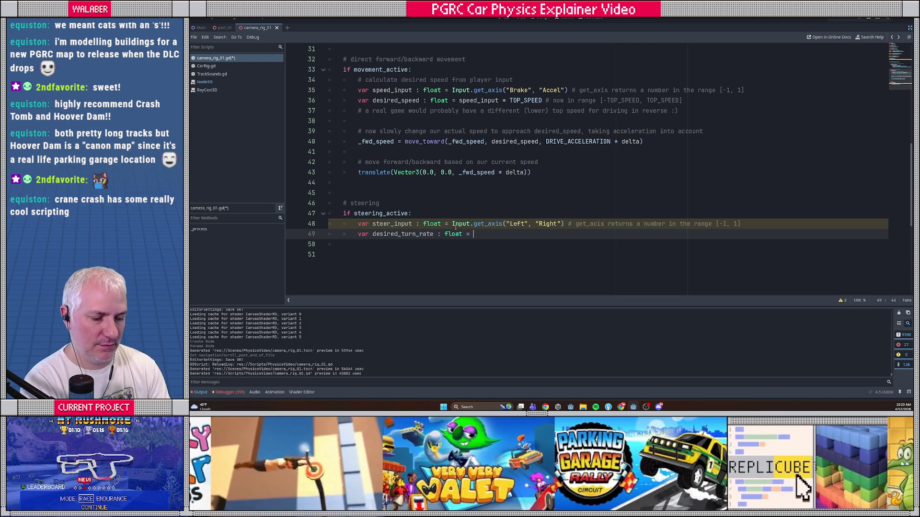
pyautogui.write('steer')
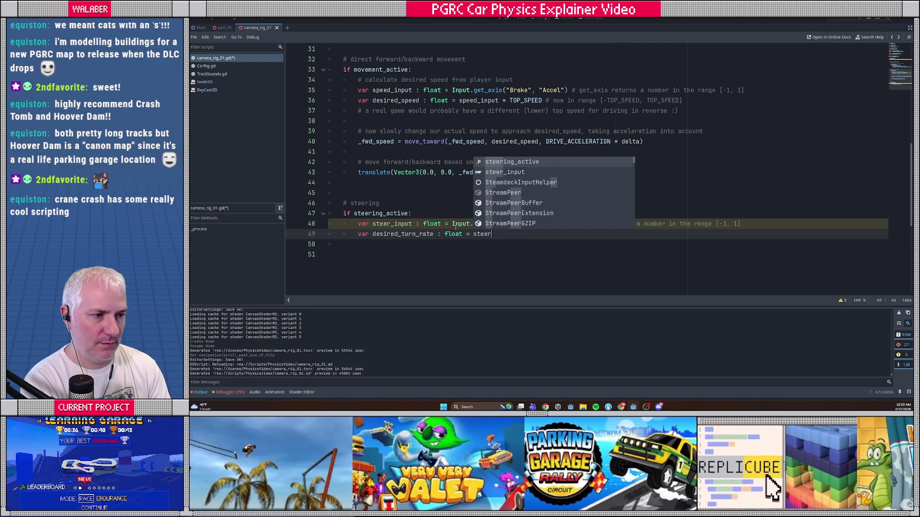
pyautogui.write('_input * ')
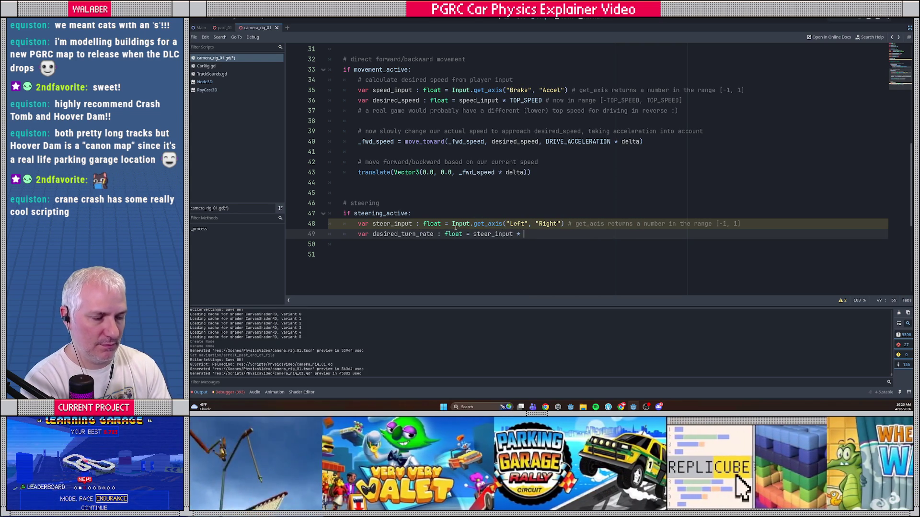
pyautogui.write('TU')
pyautogui.press('BackSpace')
pyautogui.press('BackSpace')
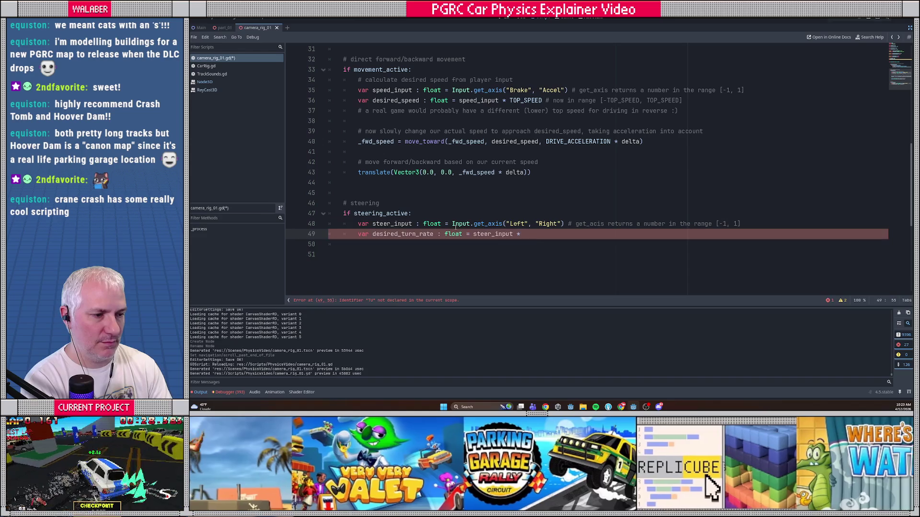
pyautogui.write('ST')
pyautogui.press('BackSpace')
pyautogui.press('BackSpace')
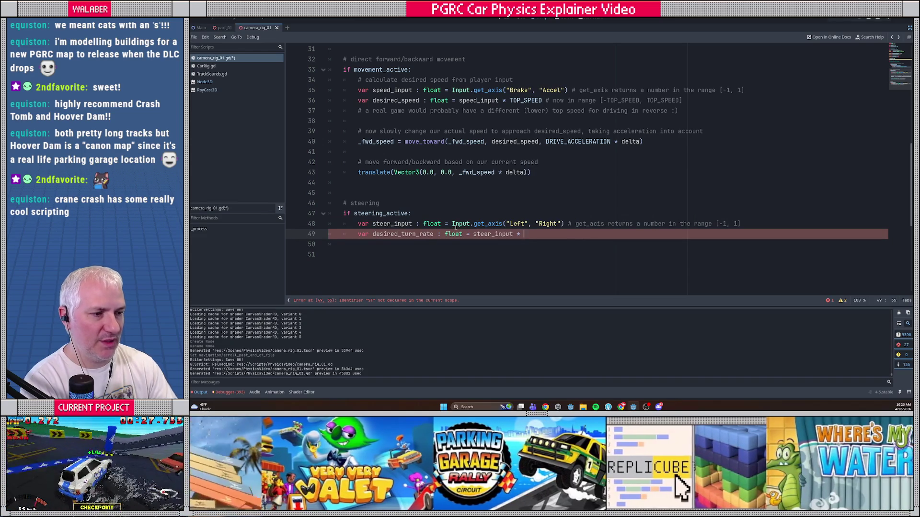
pyautogui.scroll(10, 453, 226)
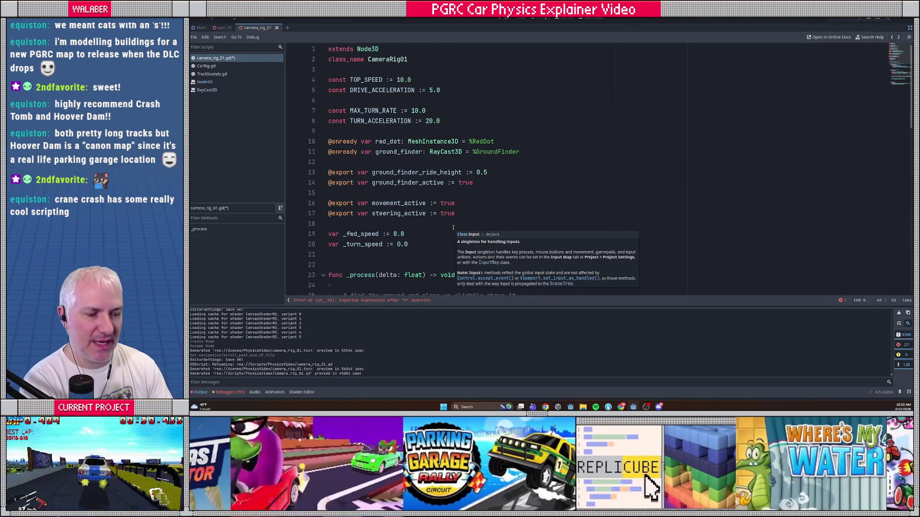
pyautogui.write('MAX_TU')
pyautogui.press('Return')
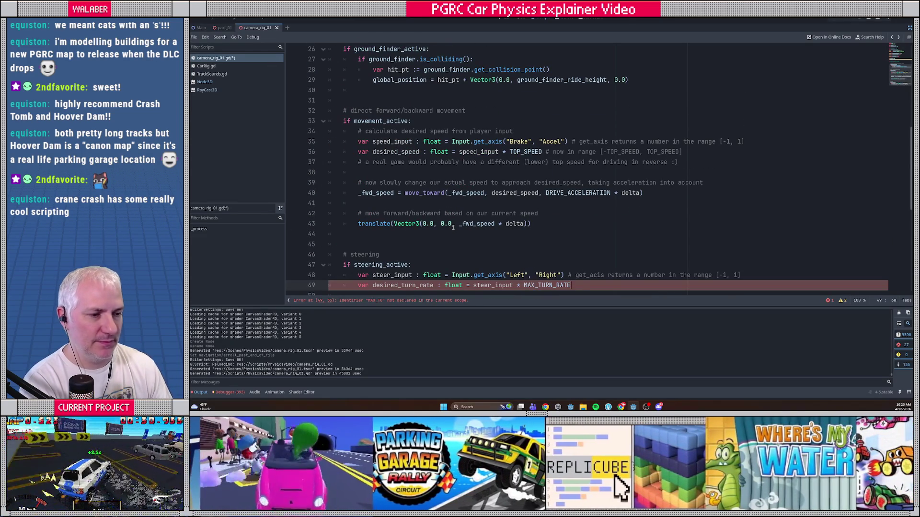
pyautogui.scroll(-2, 453, 227)
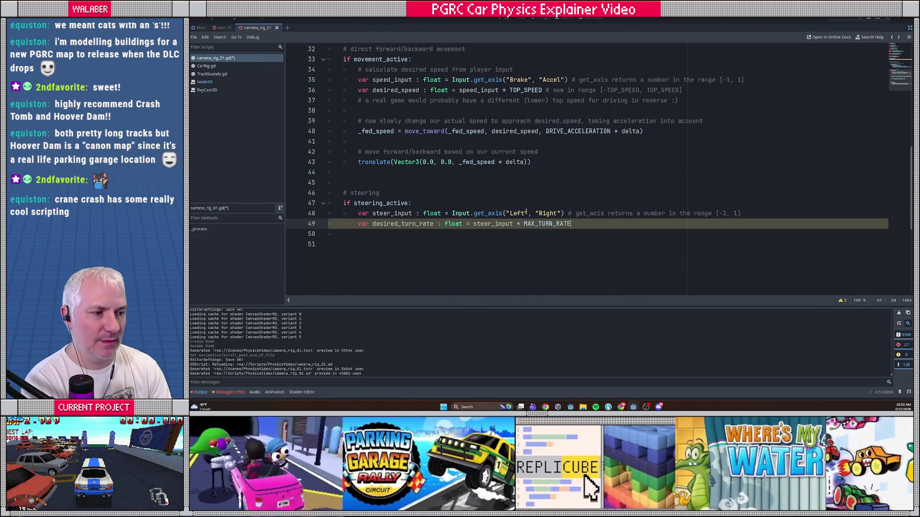
pyautogui.press('Return')
pyautogui.press('Return')
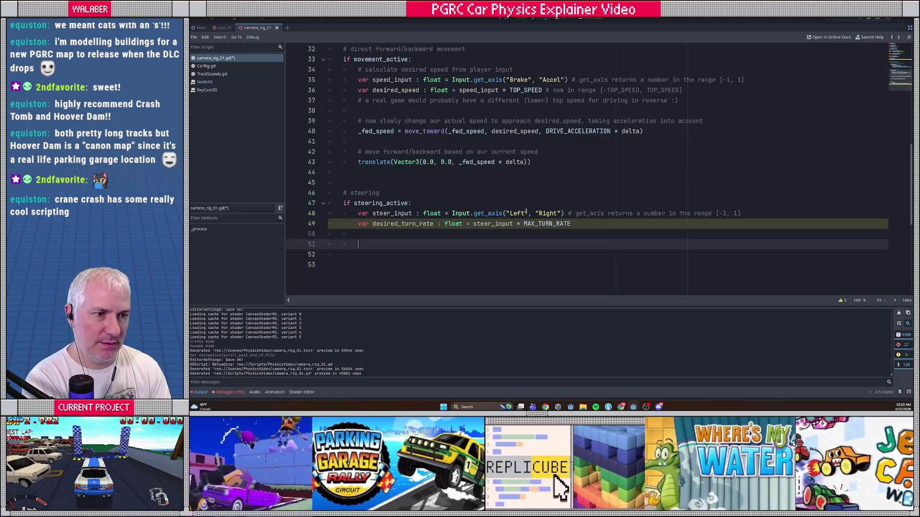
pyautogui.press('BackSpace')
pyautogui.press('BackSpace')
# Add a comment that a real game would limit turning to only when you're actually moving.
pyautogui.write('# a real game would limit ')
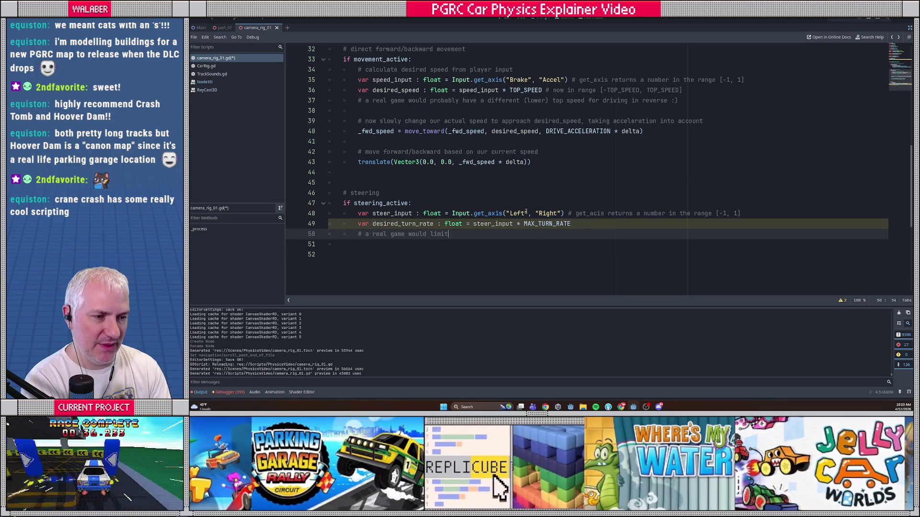
pyautogui.write('turning to only whe')
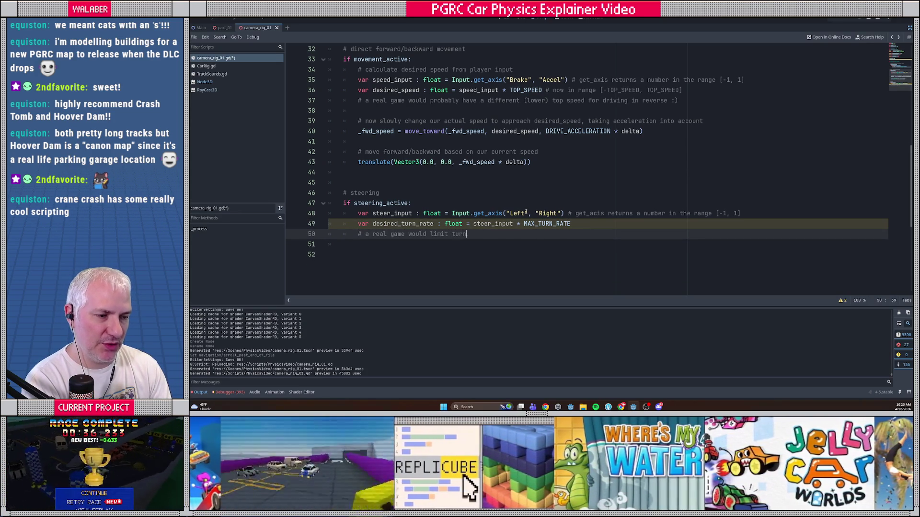
pyautogui.write("n you're actually ")
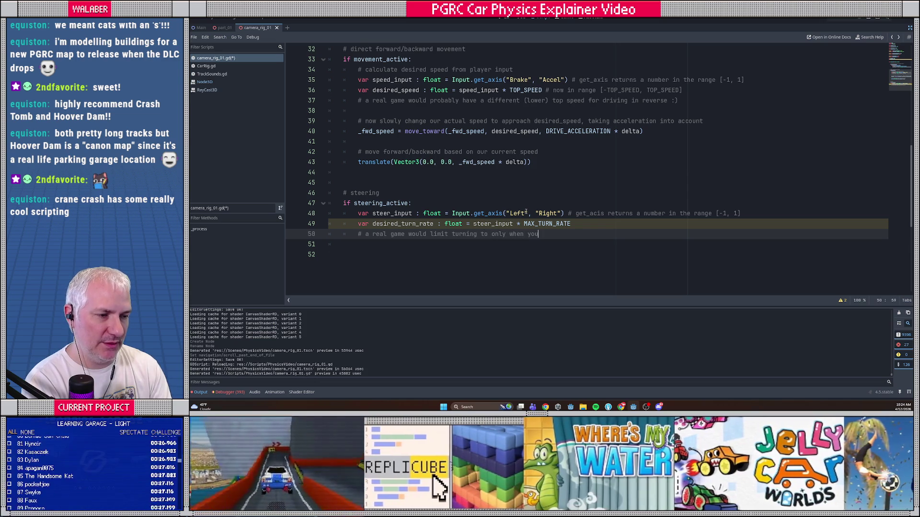
pyautogui.write('moving (')
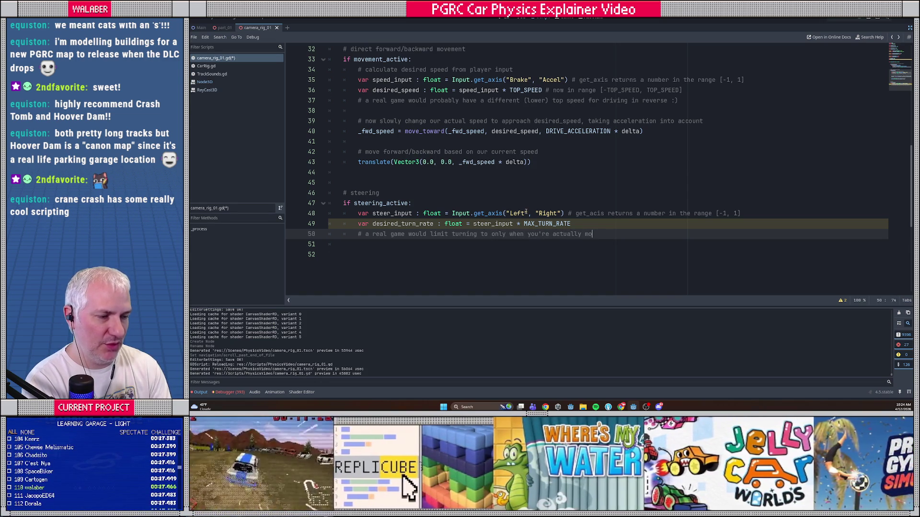
pyautogui.write("car's ")
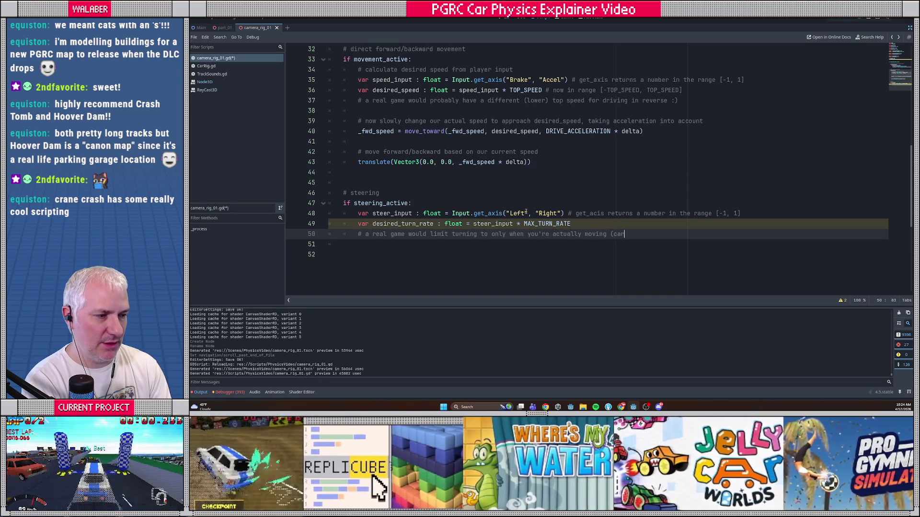
pyautogui.write('can turn in')
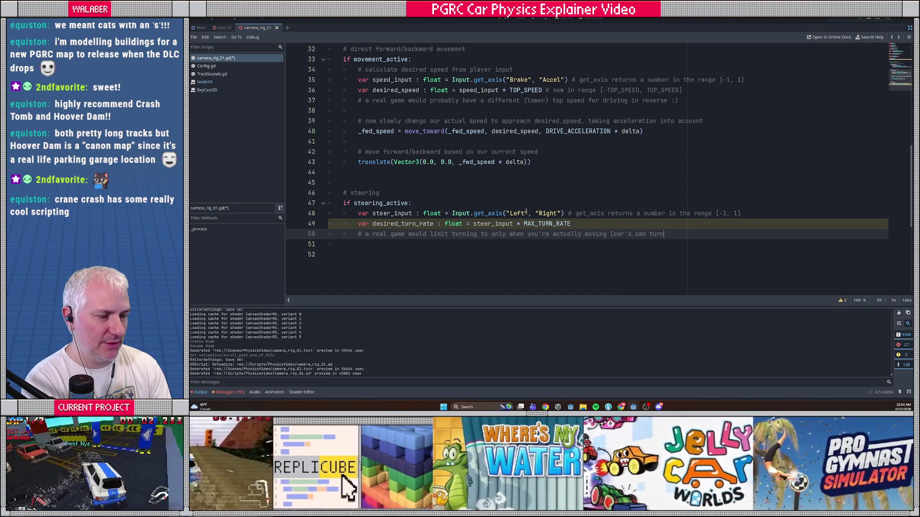
pyautogui.write('-place), etc. ')
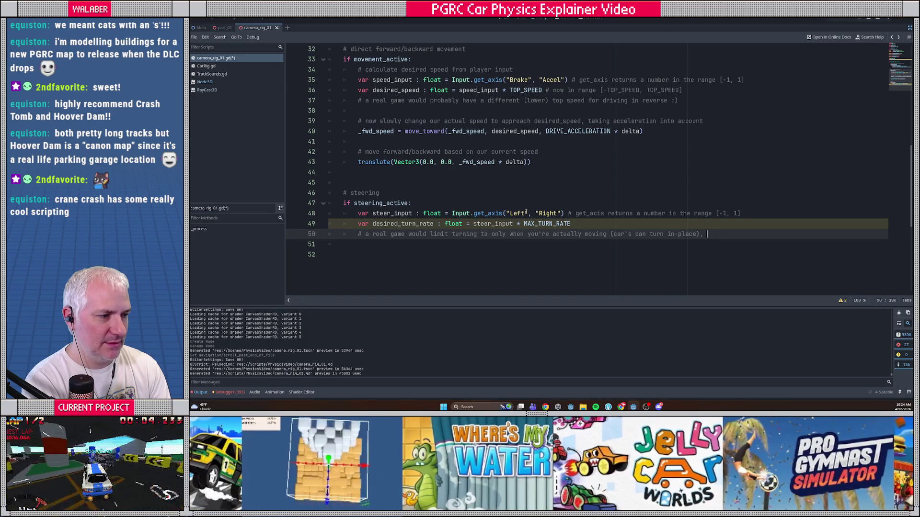
pyautogui.write(':)')
pyautogui.press('Return')
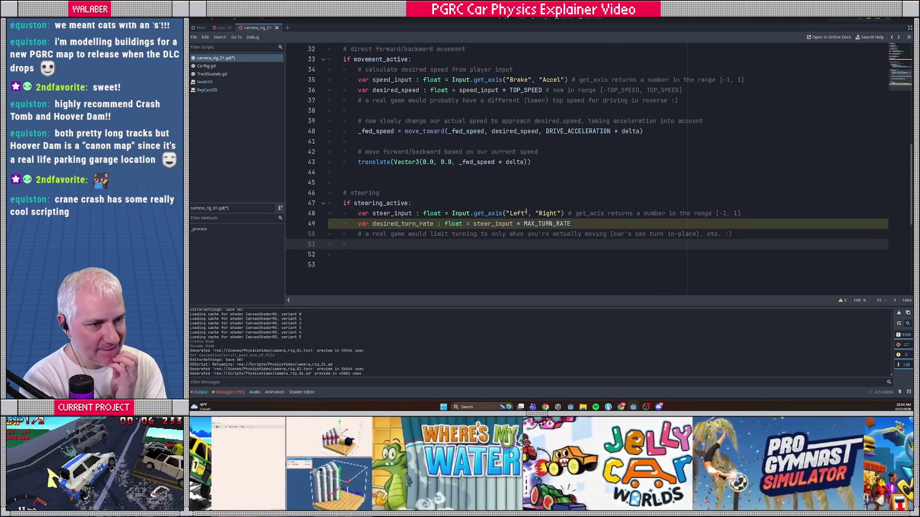
pyautogui.press('Return')
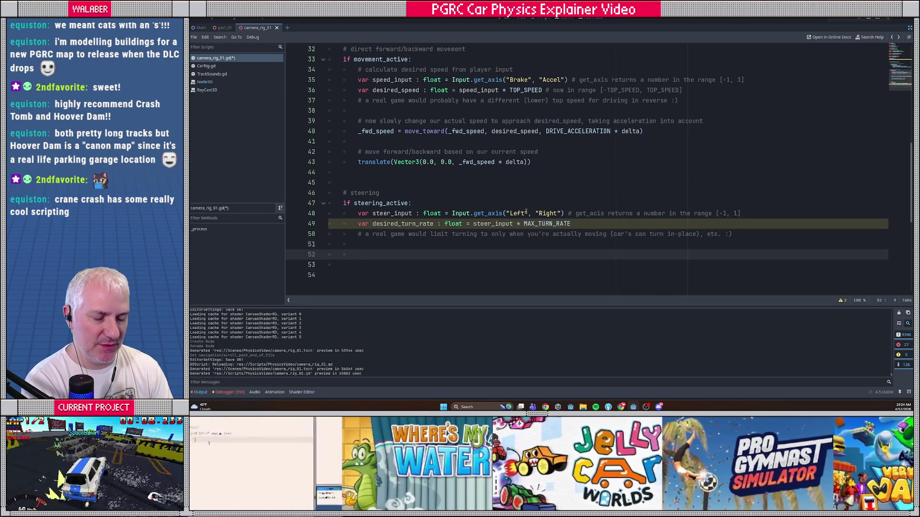
# Ease _turn_speed with move_toward(_turn_speed, desired_turn_rate, TURN_ACCELERATION * delta).
pyautogui.write('_tu')
pyautogui.press('Return')
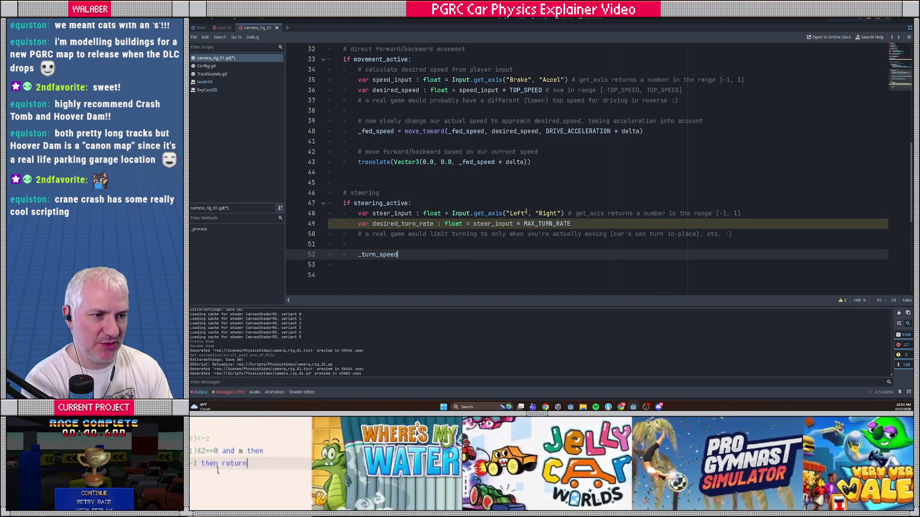
pyautogui.write('move_toward(_turn_S')
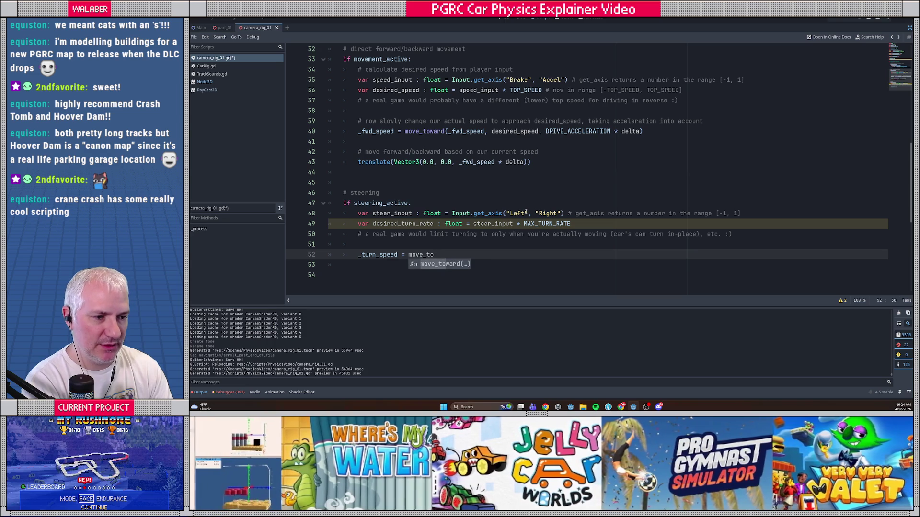
pyautogui.press('Return')
pyautogui.write('_turn_s')
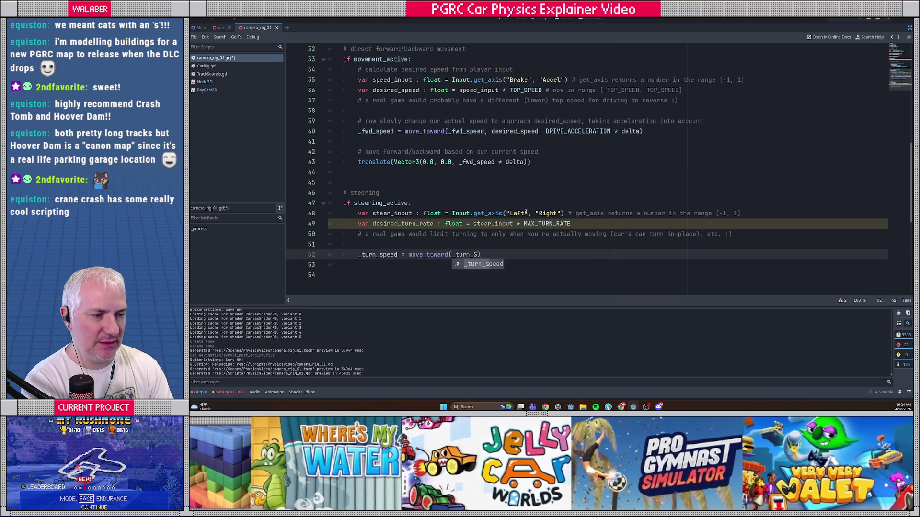
pyautogui.press('Return')
pyautogui.write(', desi')
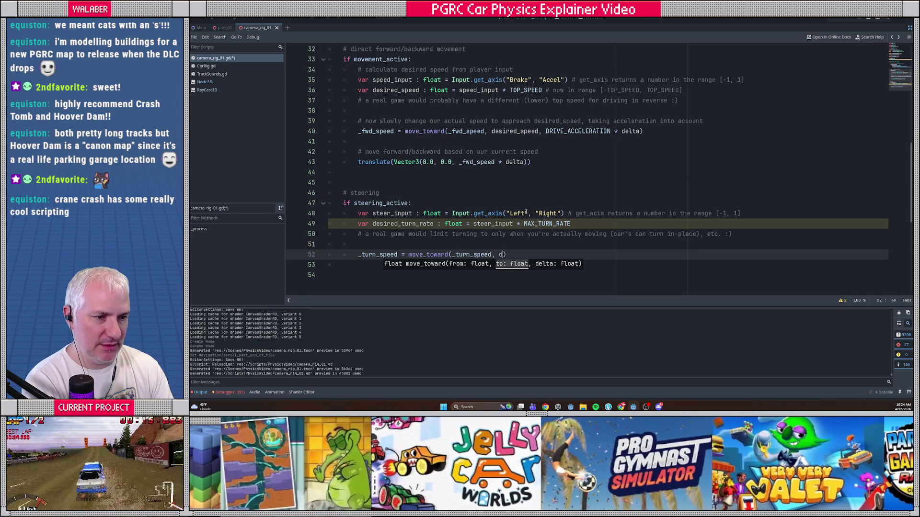
pyautogui.press('Return')
pyautogui.write(',')
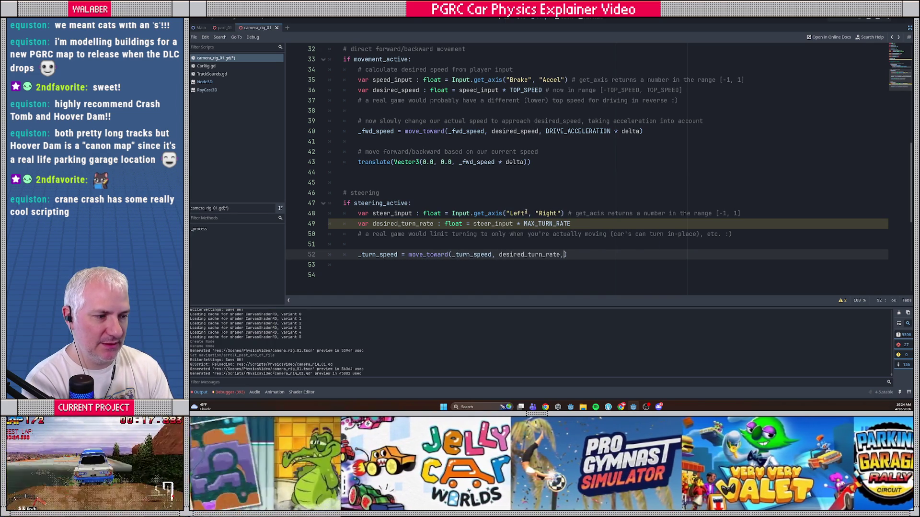
pyautogui.write(' TURN_A')
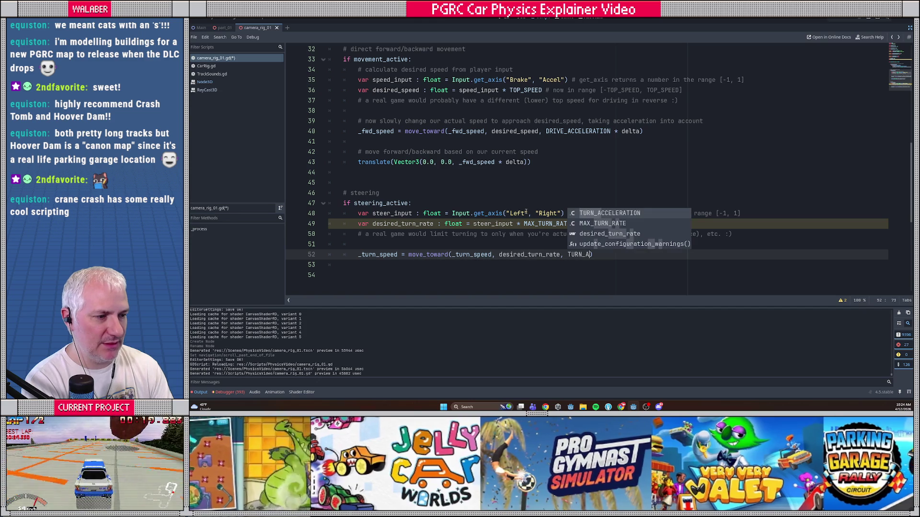
pyautogui.press('Return')
pyautogui.write('* delta)')
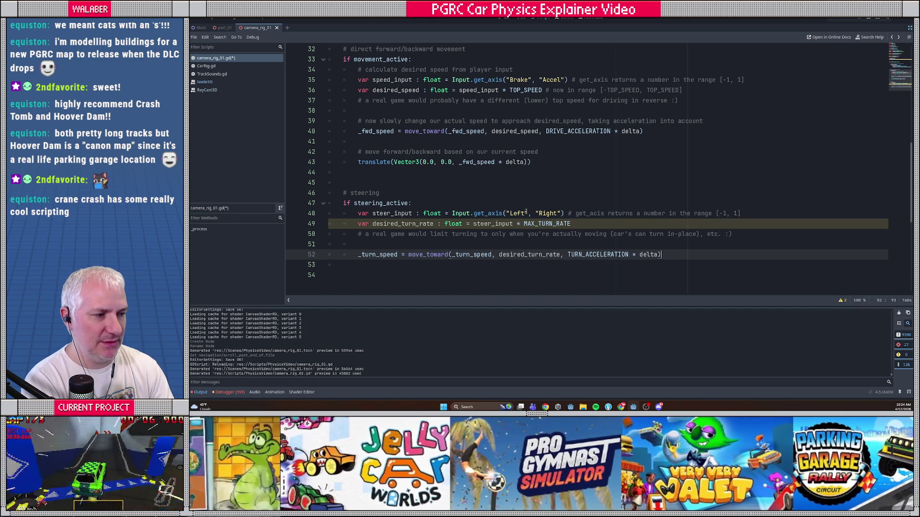
pyautogui.press('Return')
pyautogui.press('Return')
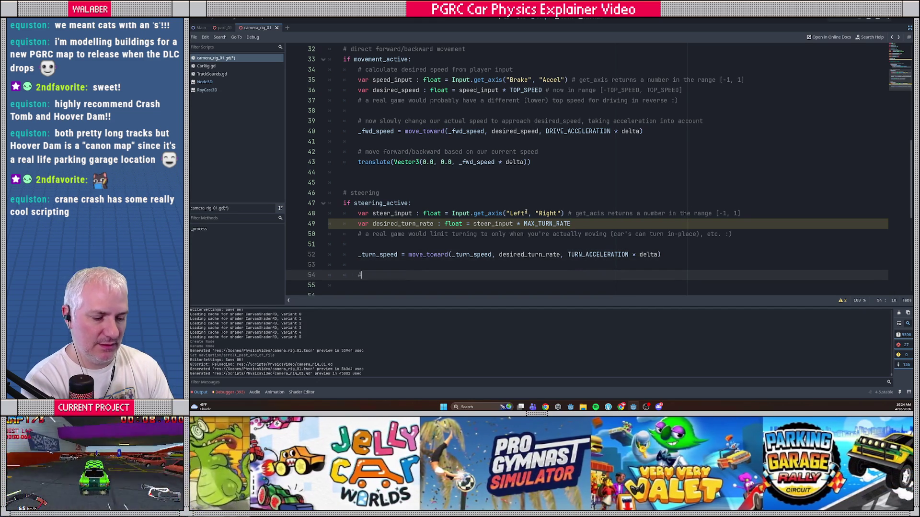
# Add a '# turn' comment and a rotate() call, checking the Node3D rotation documentation.
pyautogui.write('# turn!')
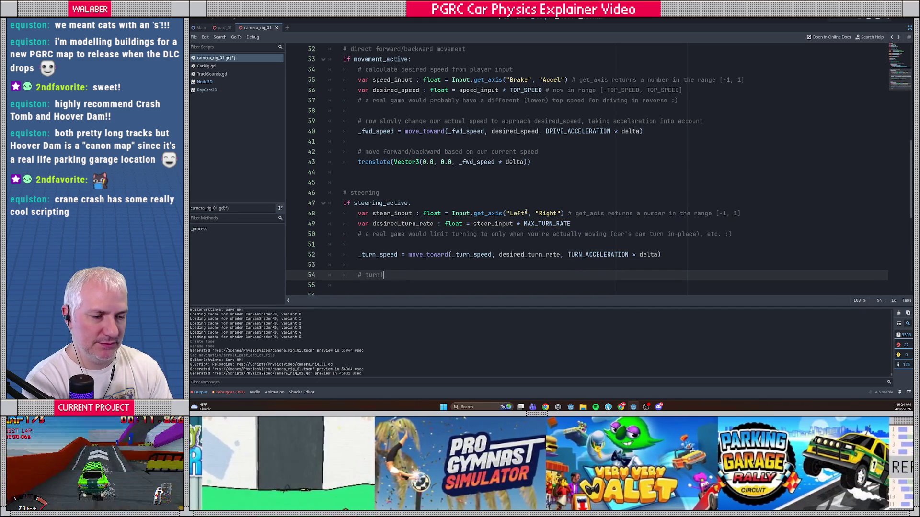
pyautogui.press('Return')
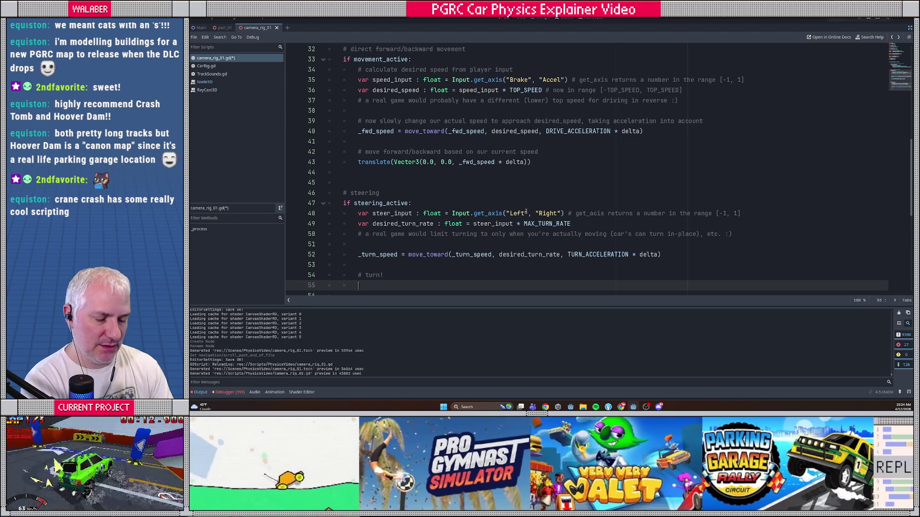
pyautogui.write('rotate(')
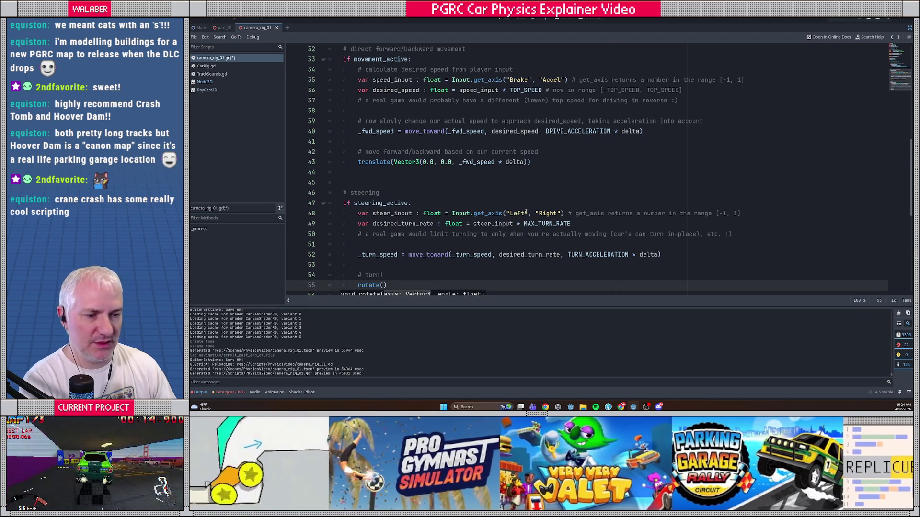
pyautogui.scroll(-2, 479, 218)
pyautogui.keyDown('ctrl'); pyautogui.click(373, 224); pyautogui.keyUp('ctrl')
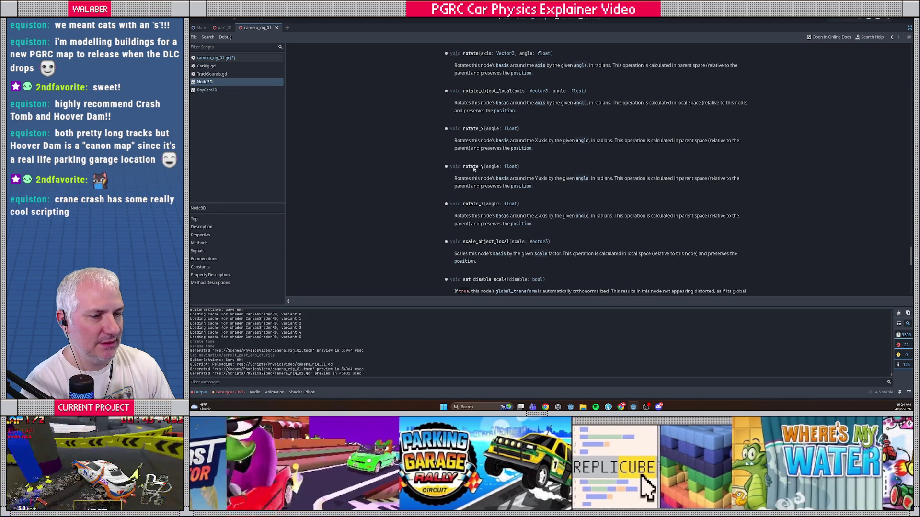
pyautogui.hotkey('alt', 'Left')
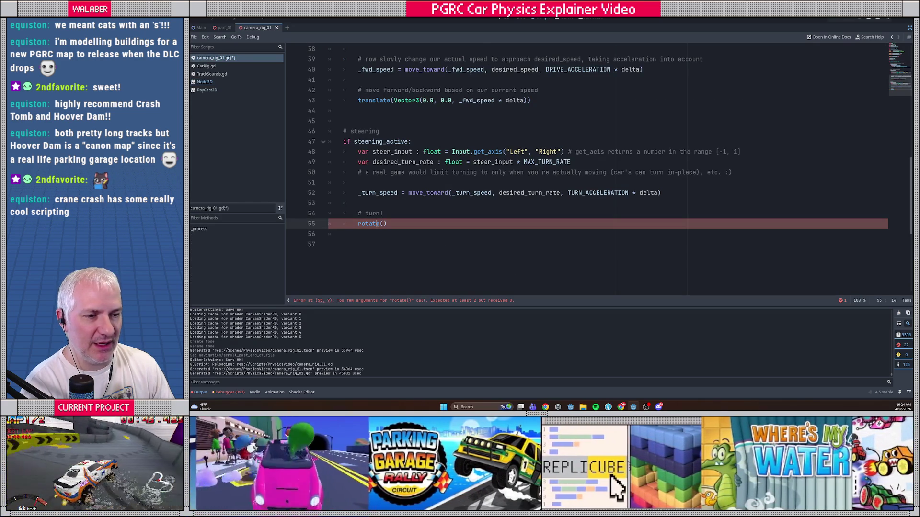
# Make the call rotate_y(_turn_speed * delta) and save the script.
pyautogui.write('_y')
pyautogui.press('Return')
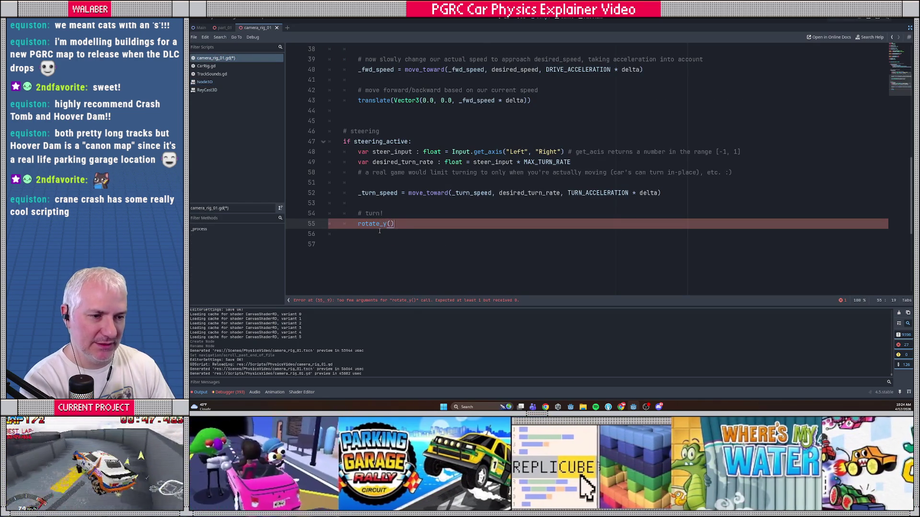
pyautogui.press('Left')
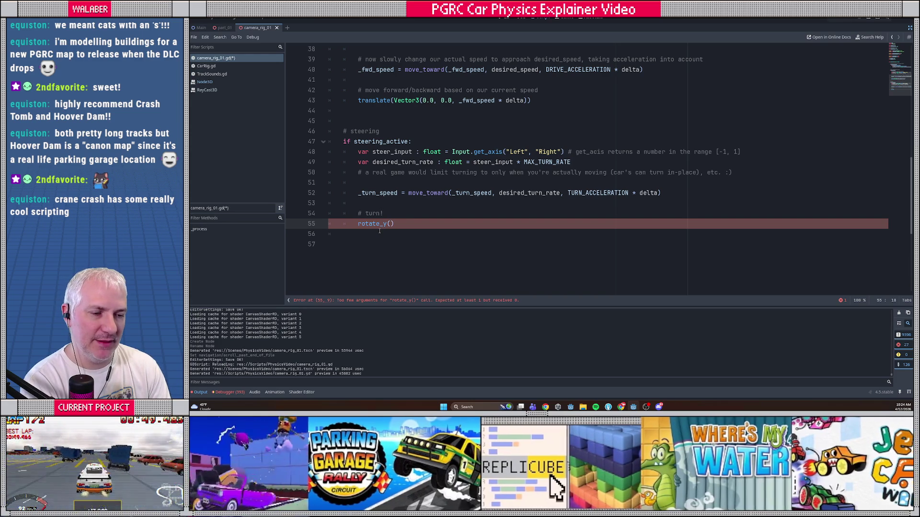
pyautogui.write('_tur')
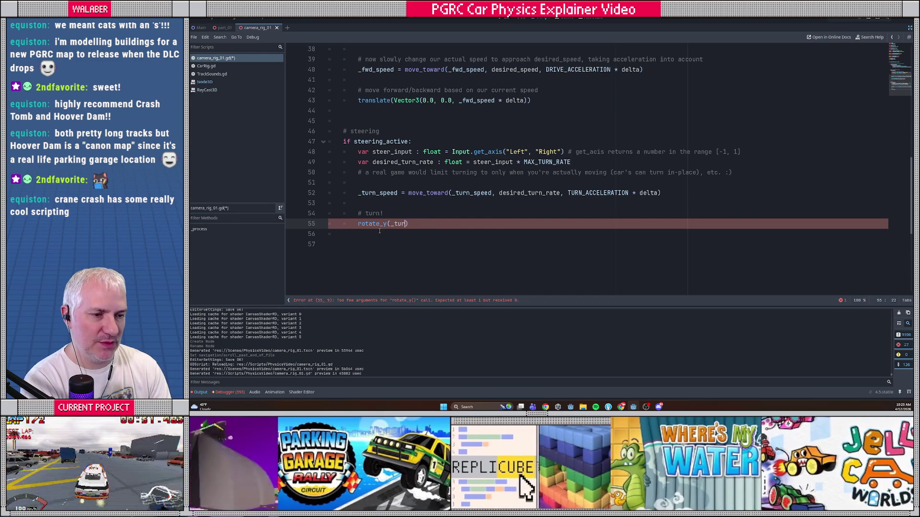
pyautogui.press('Return')
pyautogui.write('* delta')
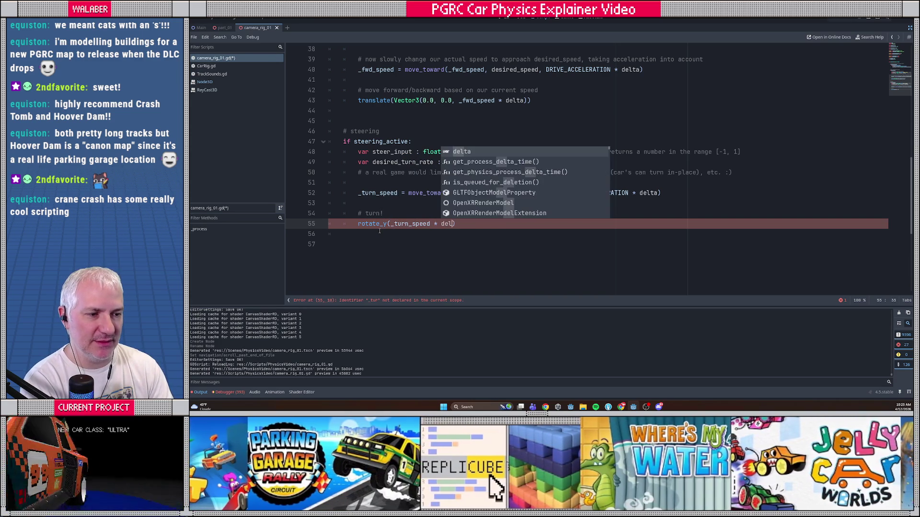
pyautogui.hotkey('ctrl', 's')
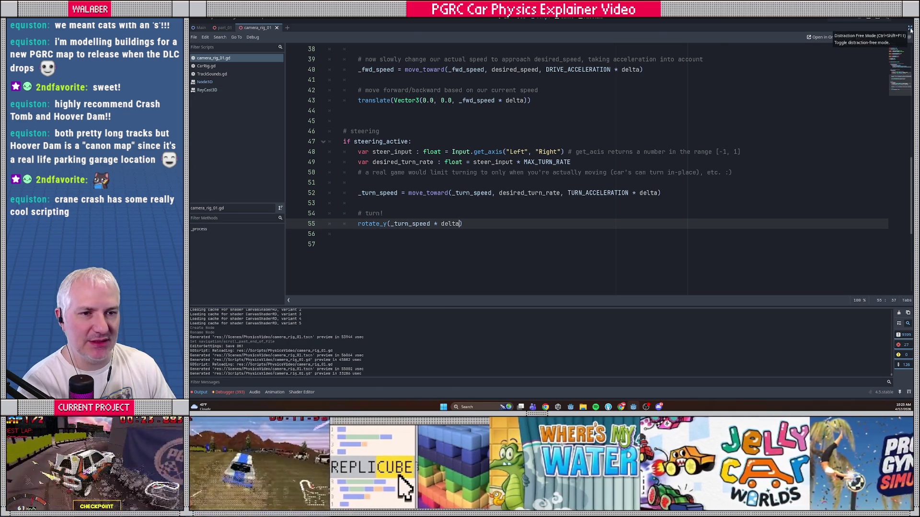
pyautogui.click(910, 29)
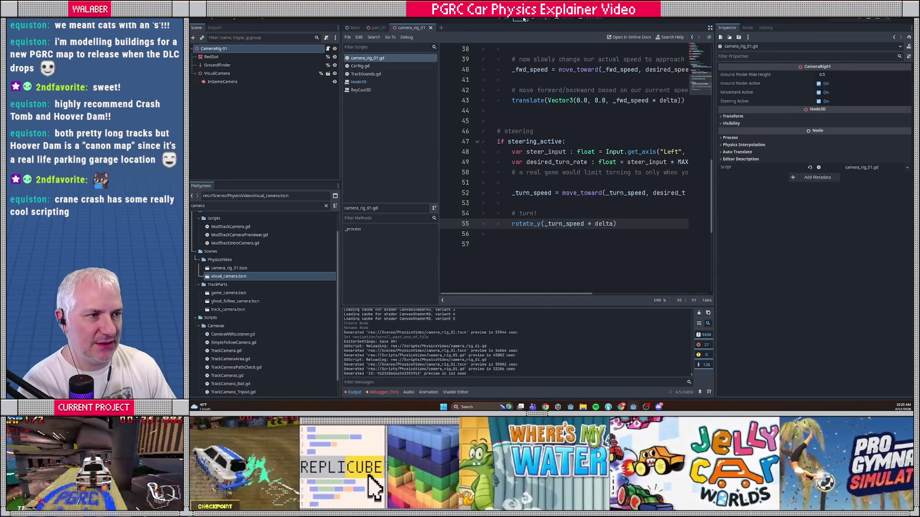
# Switch to the 3D workspace, select InGameCamera and save the camera rig scene.
pyautogui.click(525, 18)
pyautogui.scroll(-3, 487, 153)
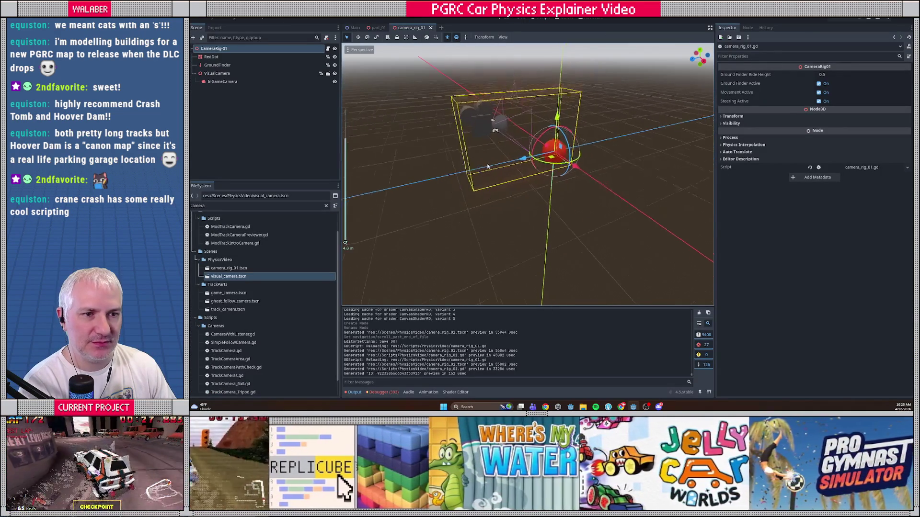
pyautogui.click(223, 82)
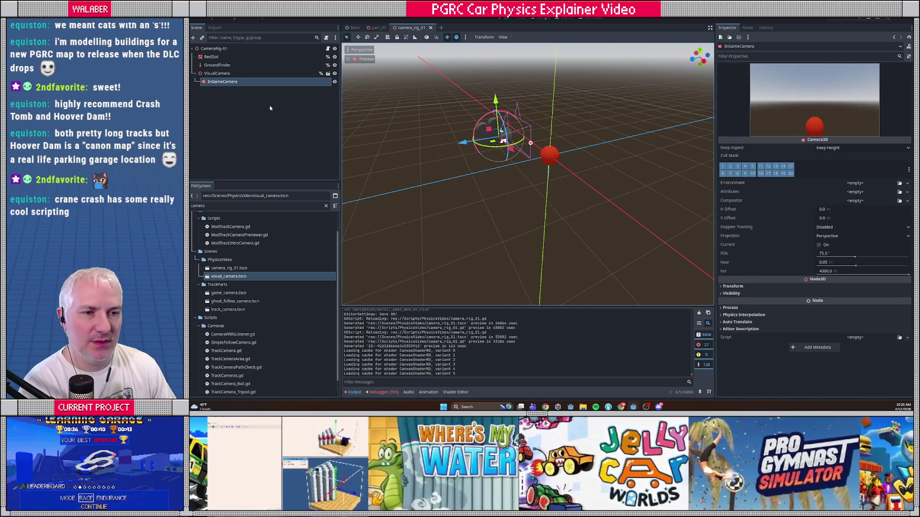
pyautogui.hotkey('ctrl', 's')
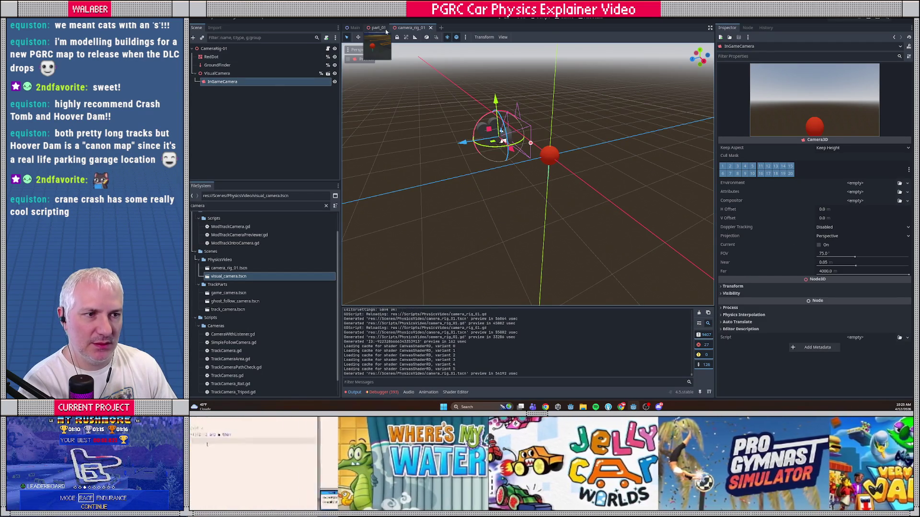
# Open the part_01 garage scene and orbit the view around the camera rig.
pyautogui.click(381, 28)
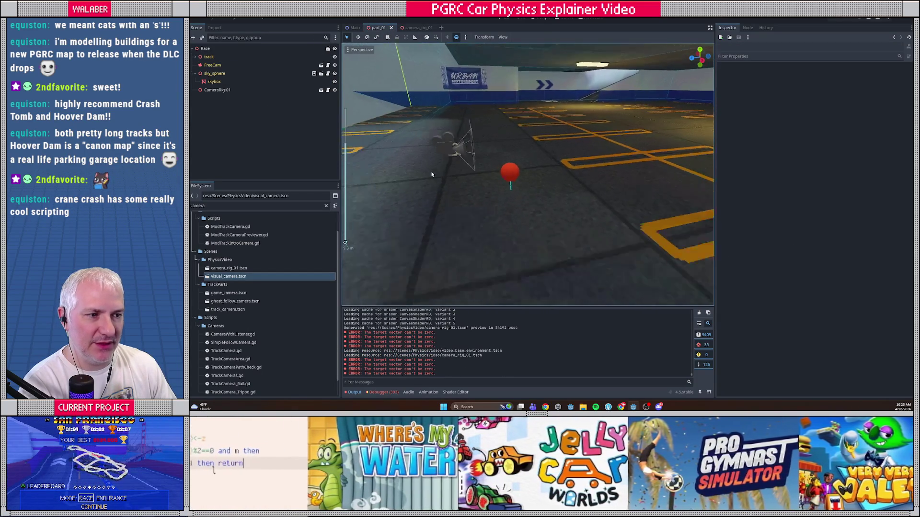
pyautogui.moveTo(430, 165)
pyautogui.mouseDown()
pyautogui.moveTo(458, 156)
pyautogui.moveTo(472, 165)
pyautogui.mouseUp()
pyautogui.scroll(3, 488, 174)
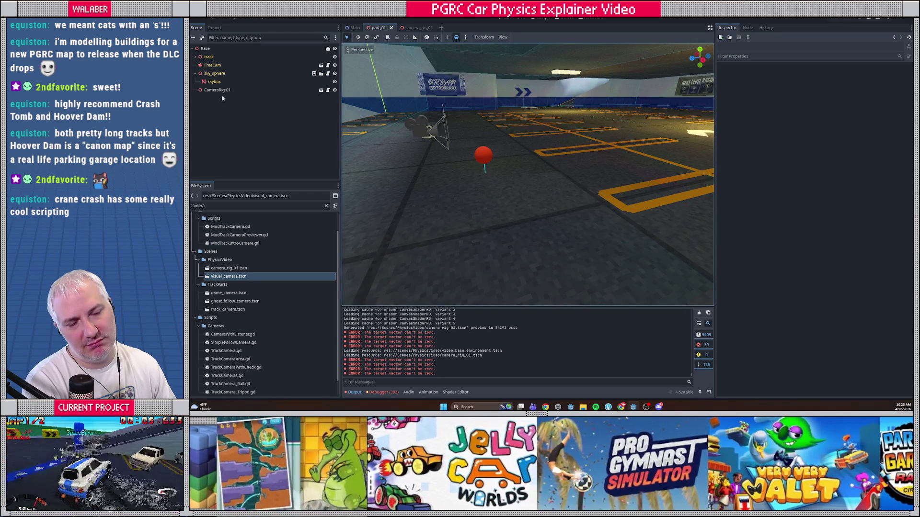
# Add a Camera3D child under Race named SceneCamera and make it the current camera.
pyautogui.click(215, 48)
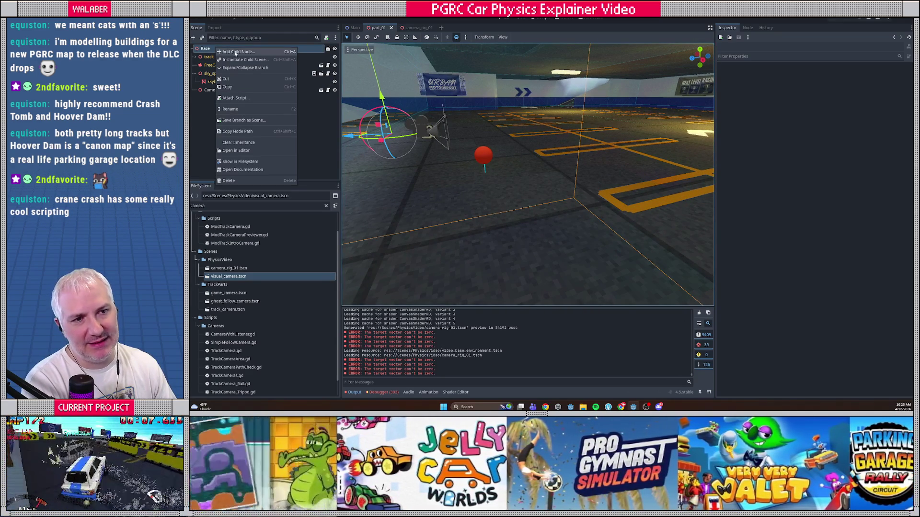
pyautogui.hotkey('ctrl', 'a')
pyautogui.press('Return')
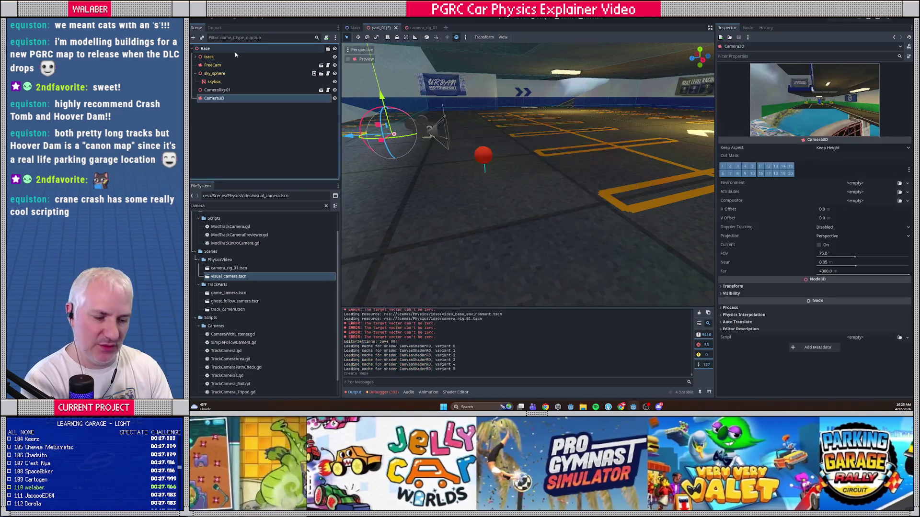
pyautogui.press('F2')
pyautogui.write('SceneCamera')
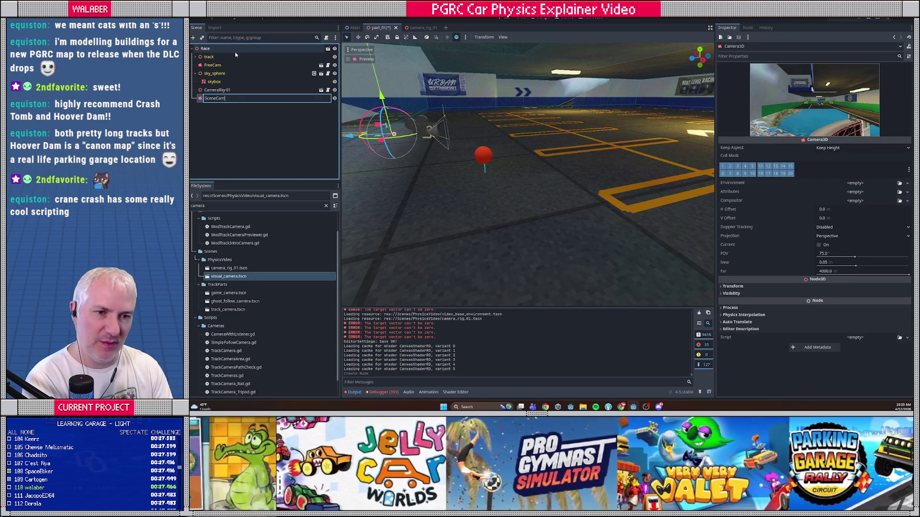
pyautogui.press('Return')
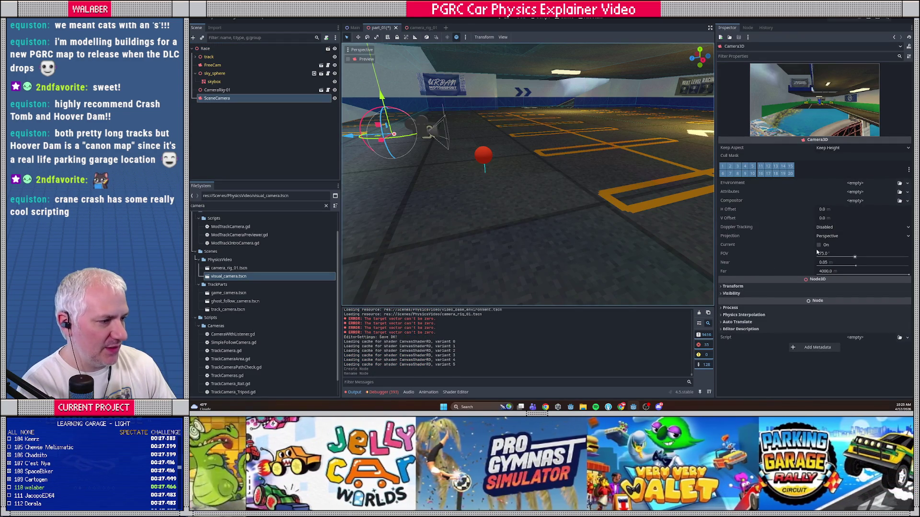
pyautogui.click(818, 245)
# Frame the parking area and align SceneCamera's transform with the viewport view.
pyautogui.scroll(5, 491, 192)
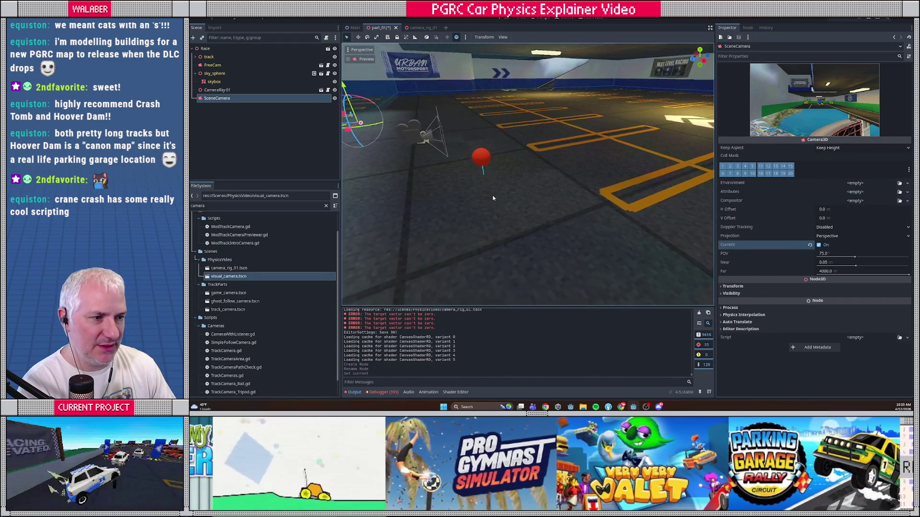
pyautogui.moveTo(490, 190); pyautogui.dragTo(424, 132)
pyautogui.click(360, 50)
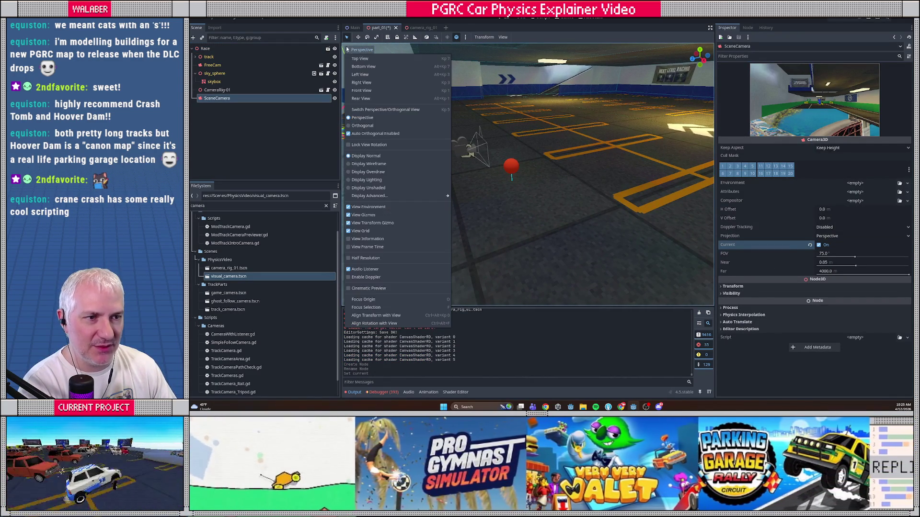
pyautogui.click(363, 315)
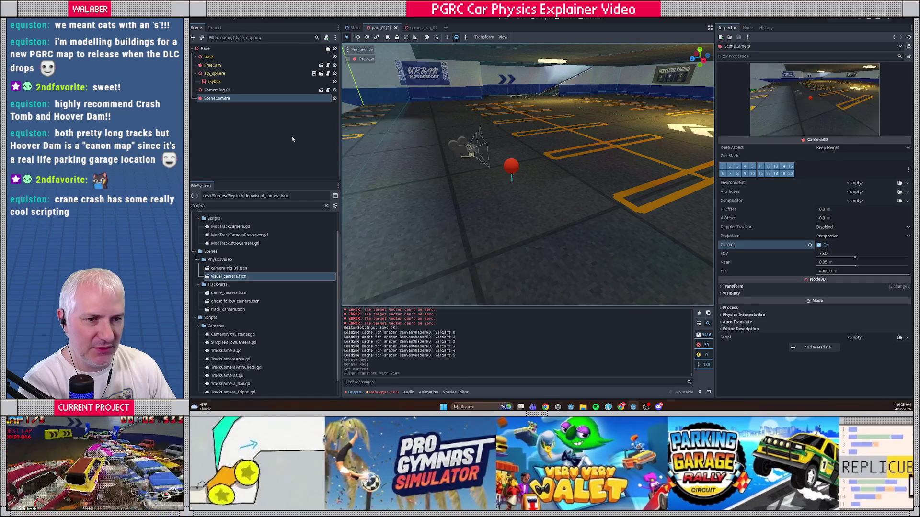
pyautogui.click(265, 128)
# Save the garage scene, then stop the running game with F8.
pyautogui.hotkey('ctrl', 's')
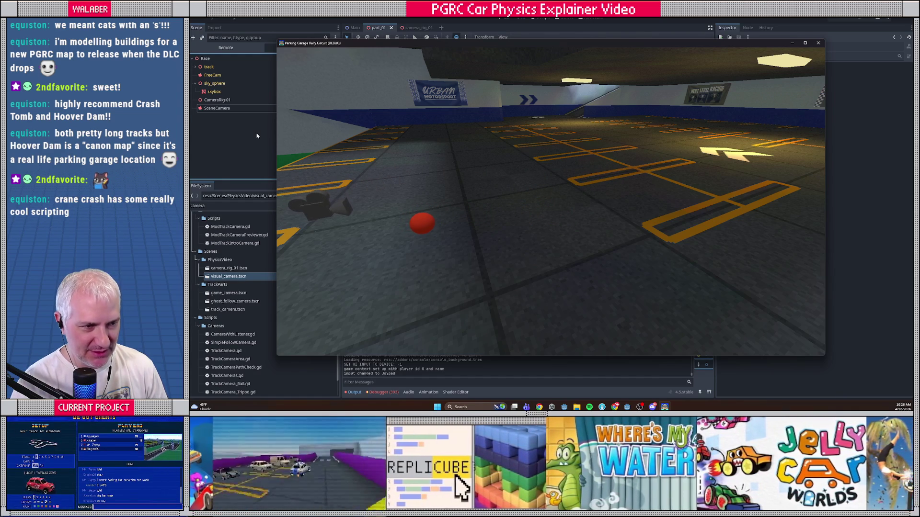
pyautogui.press('F8')
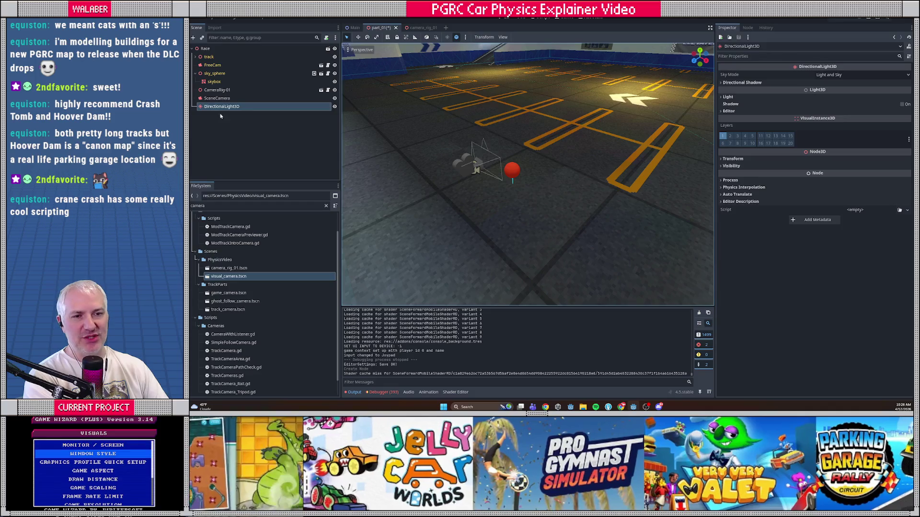
# Enable shadows on DirectionalLight3D, then move it and tilt it about -60 degrees.
pyautogui.click(223, 108)
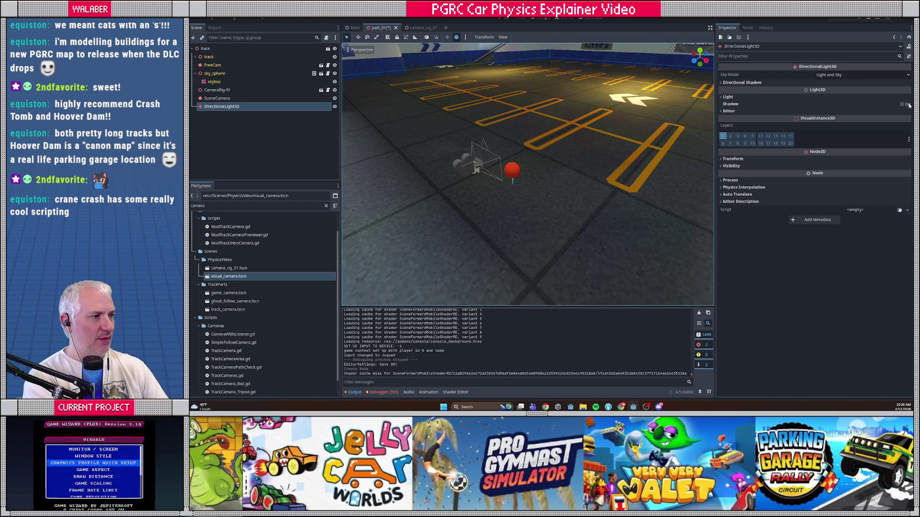
pyautogui.click(908, 104)
pyautogui.scroll(-10, 458, 179)
pyautogui.moveTo(439, 163); pyautogui.dragTo(454, 207)
pyautogui.press('f')
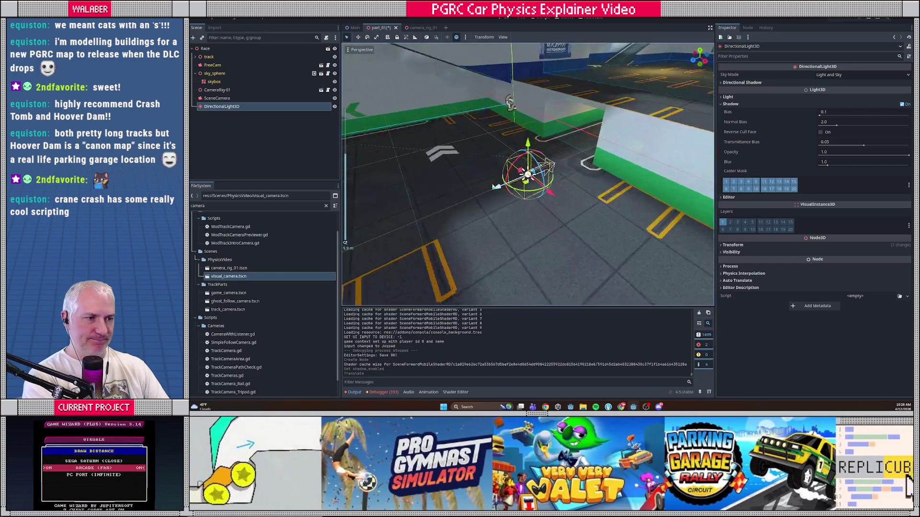
pyautogui.moveTo(556, 162)
pyautogui.mouseDown()
pyautogui.moveTo(551, 138)
pyautogui.moveTo(585, 128)
pyautogui.mouseUp()
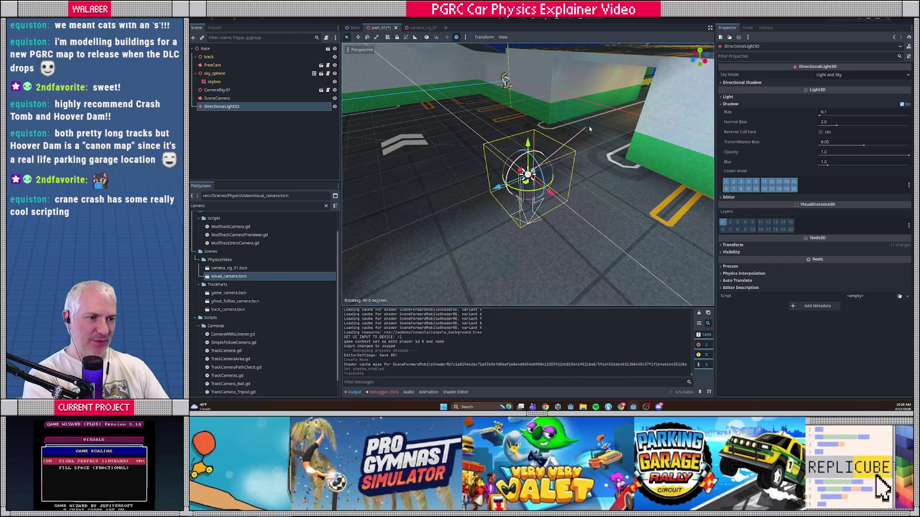
pyautogui.scroll(-3, 525, 197)
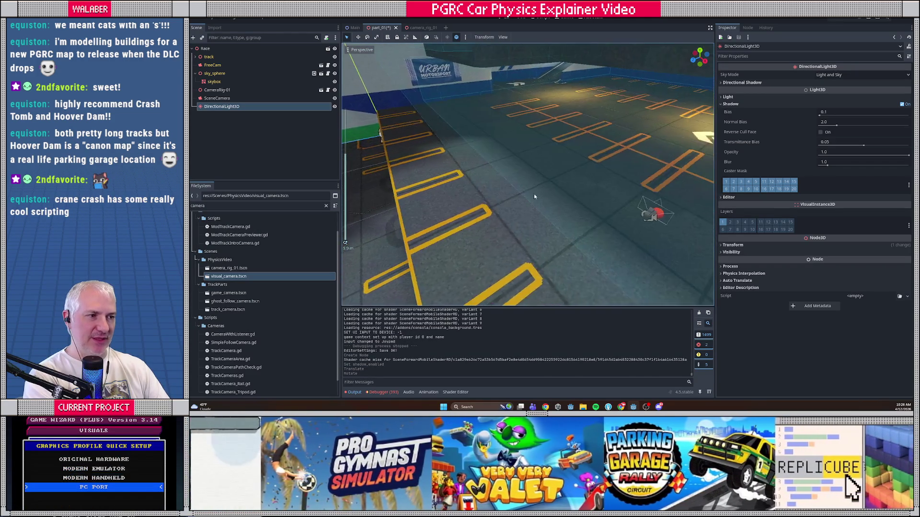
pyautogui.scroll(5, 486, 219)
pyautogui.moveTo(486, 219); pyautogui.dragTo(517, 167)
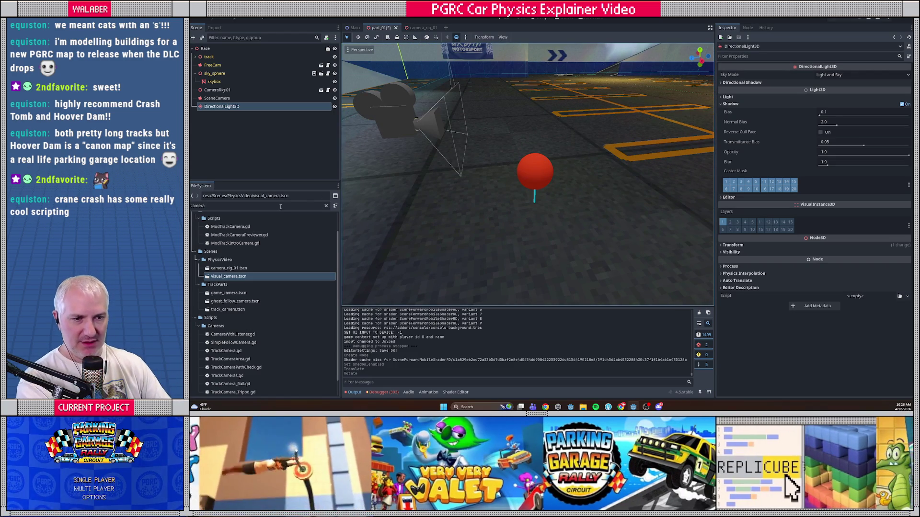
# Filter the FileSystem for 'cement', inspect cement.tres and enlarge the Output panel.
pyautogui.doubleClick(280, 207)
pyautogui.write('cement')
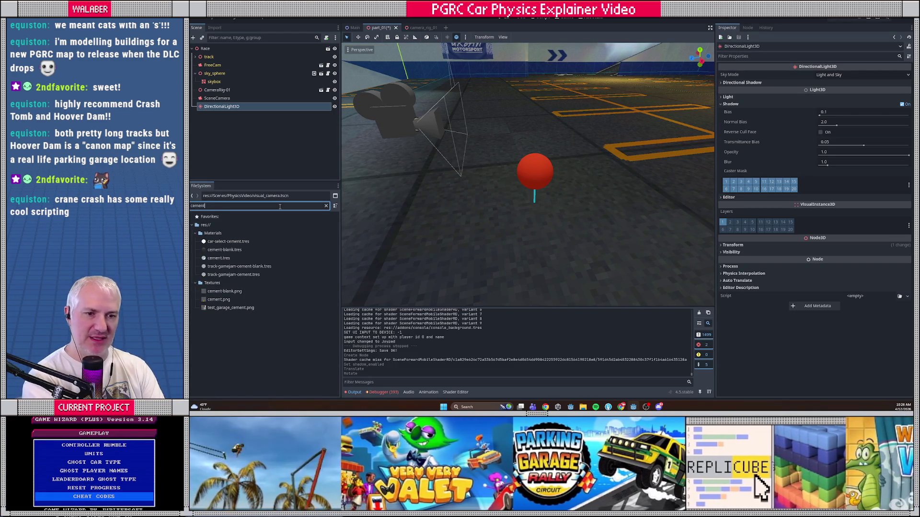
pyautogui.click(218, 258)
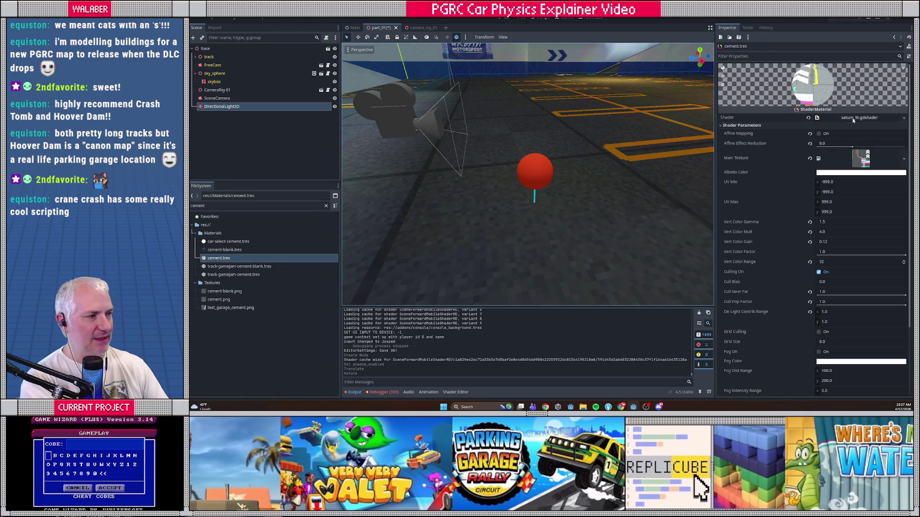
pyautogui.click(904, 118)
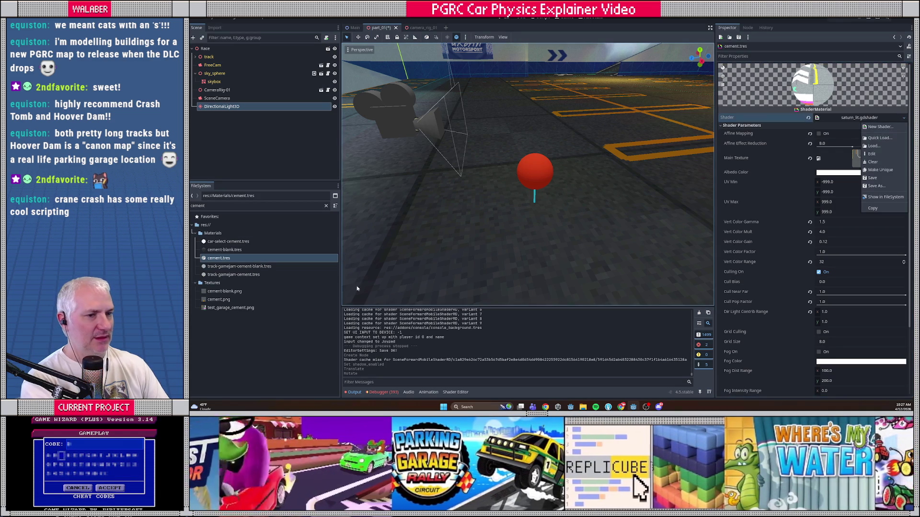
pyautogui.press('Escape')
pyautogui.moveTo(520, 307); pyautogui.dragTo(520, 250)
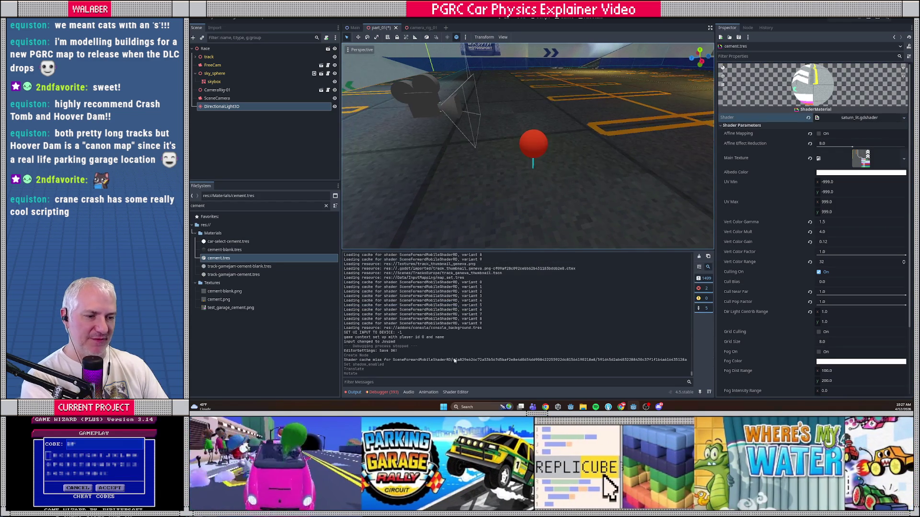
# Clear the filter and move Scenes/PhysicsVideo to the project root res://.
pyautogui.click(326, 206)
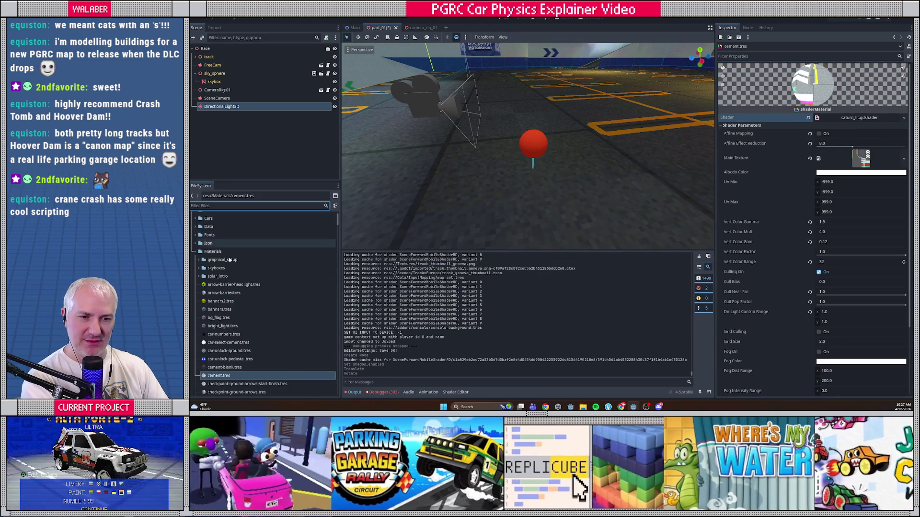
pyautogui.click(195, 252)
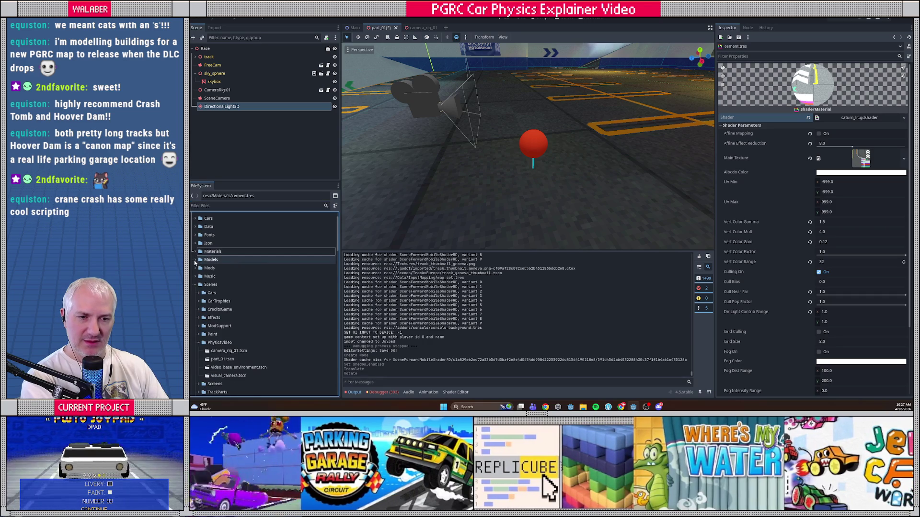
pyautogui.click(195, 285)
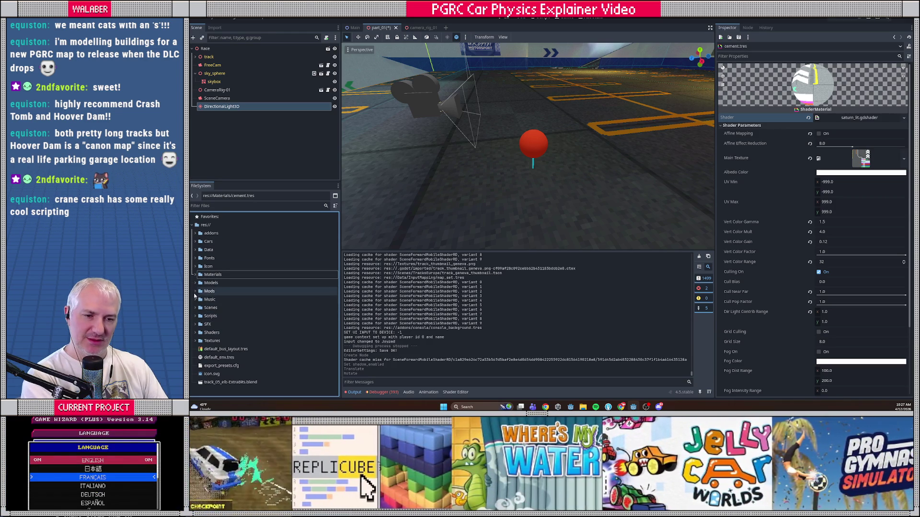
pyautogui.click(196, 309)
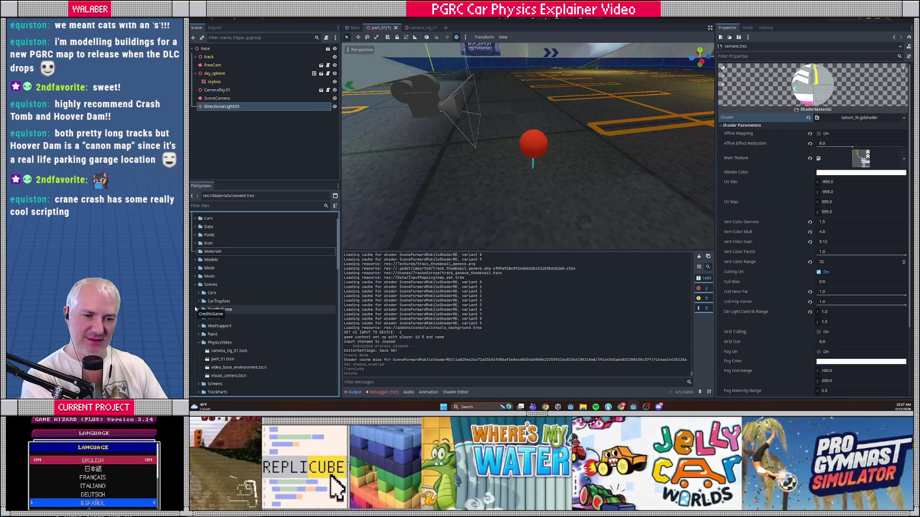
pyautogui.moveTo(215, 344)
pyautogui.mouseDown()
pyautogui.moveTo(219, 218)
pyautogui.moveTo(209, 228)
pyautogui.mouseUp()
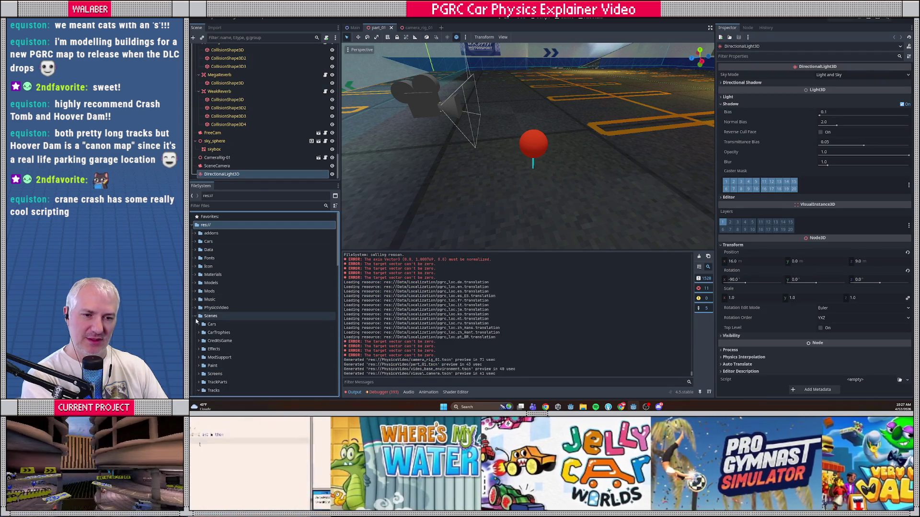
# Move camera_rig_01.gd out of the Scripts/PhysicsVideo folder.
pyautogui.click(195, 325)
pyautogui.scroll(-4, 211, 369)
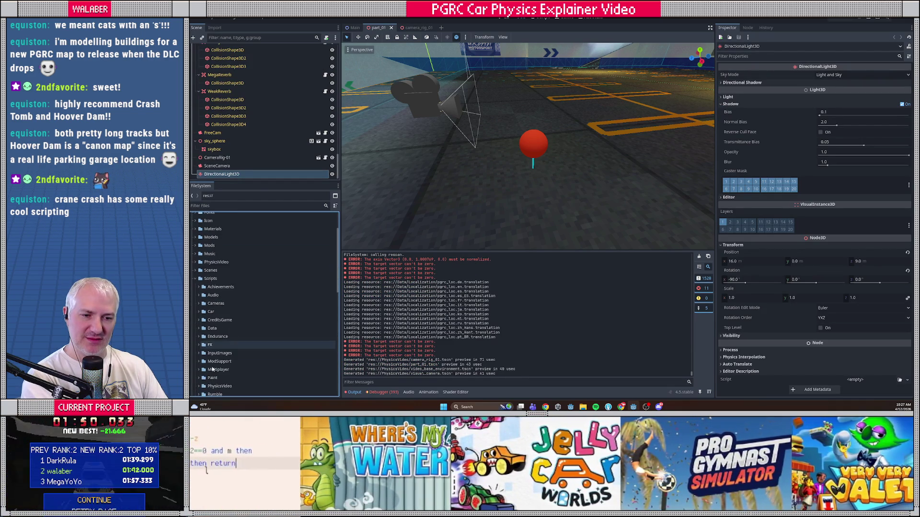
pyautogui.click(198, 341)
pyautogui.moveTo(221, 349)
pyautogui.mouseDown()
pyautogui.moveTo(220, 221)
pyautogui.moveTo(217, 253)
pyautogui.mouseUp()
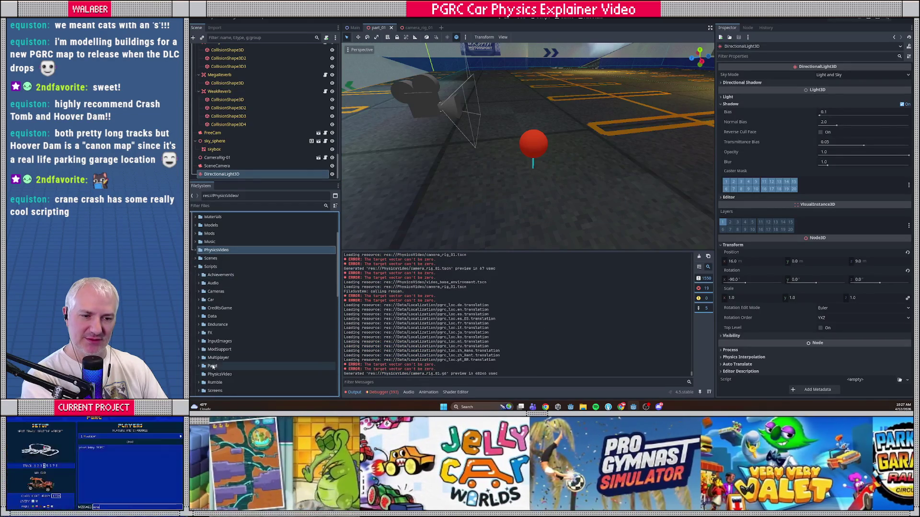
# Delete the now-empty Scripts/PhysicsVideo folder, confirming its removal to the trash.
pyautogui.click(215, 376)
pyautogui.press('Delete')
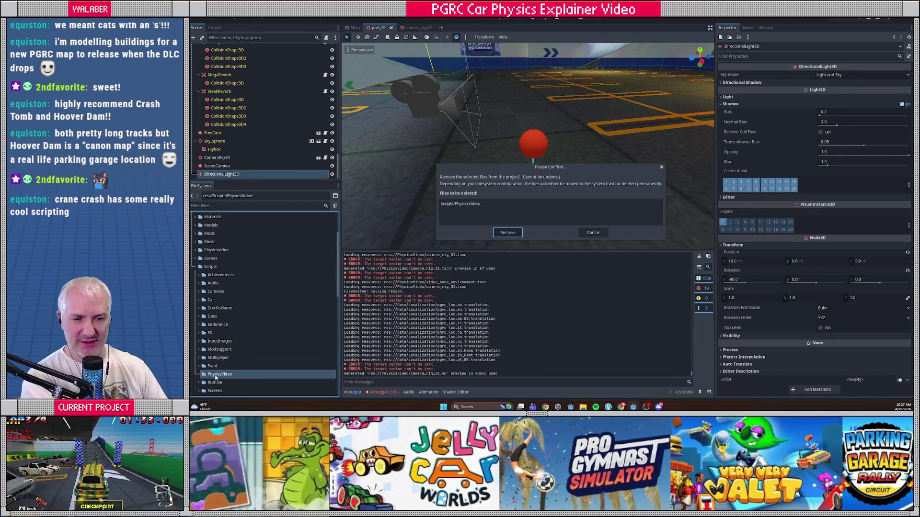
pyautogui.press('Return')
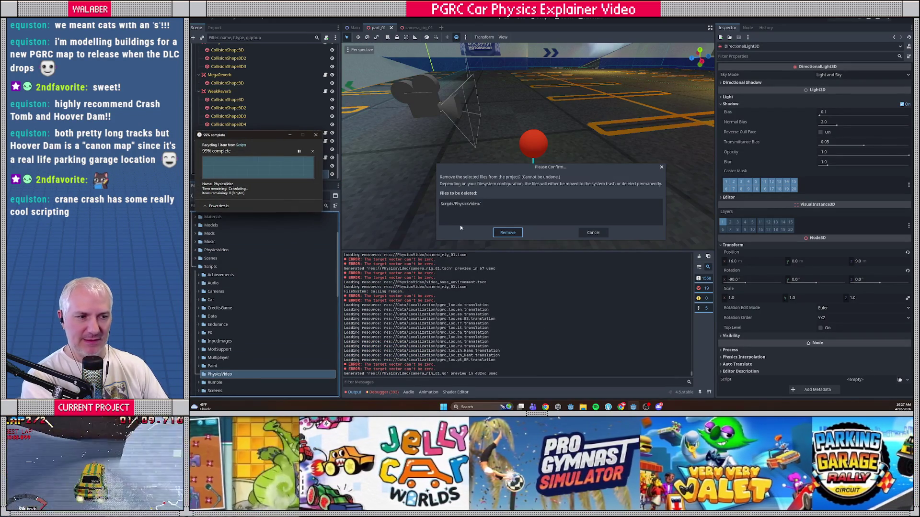
pyautogui.click(507, 233)
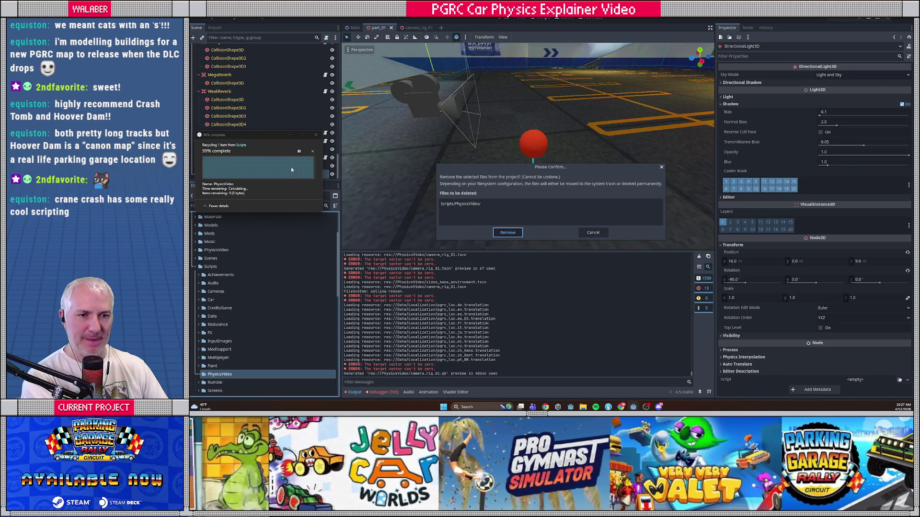
pyautogui.moveTo(269, 139); pyautogui.dragTo(455, 158)
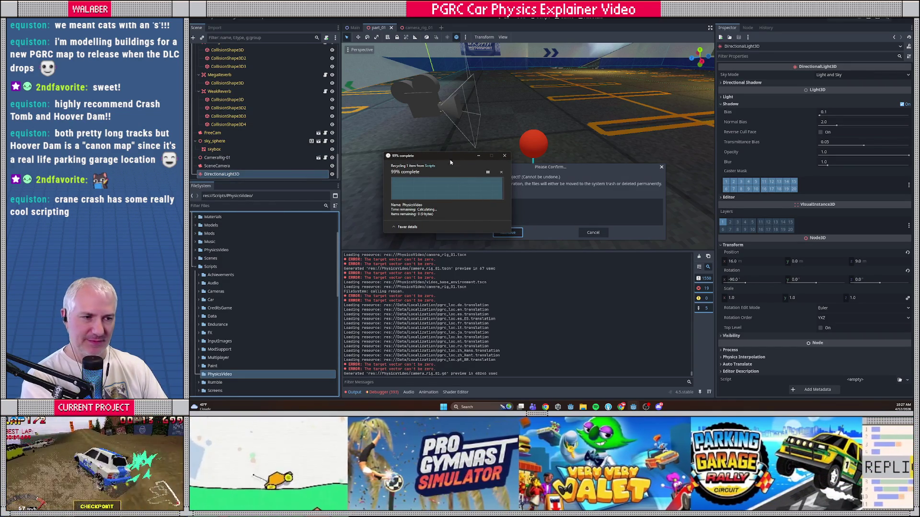
pyautogui.moveTo(450, 168); pyautogui.dragTo(441, 137)
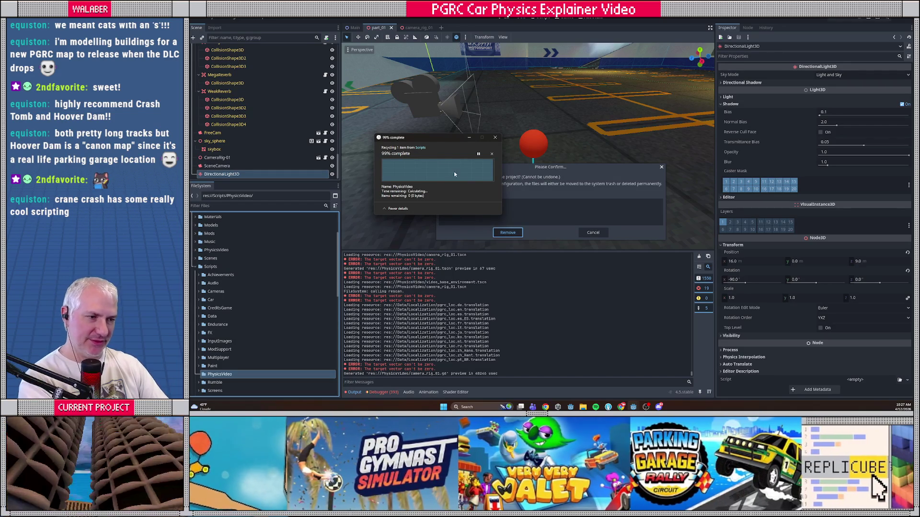
pyautogui.moveTo(430, 142); pyautogui.dragTo(410, 128)
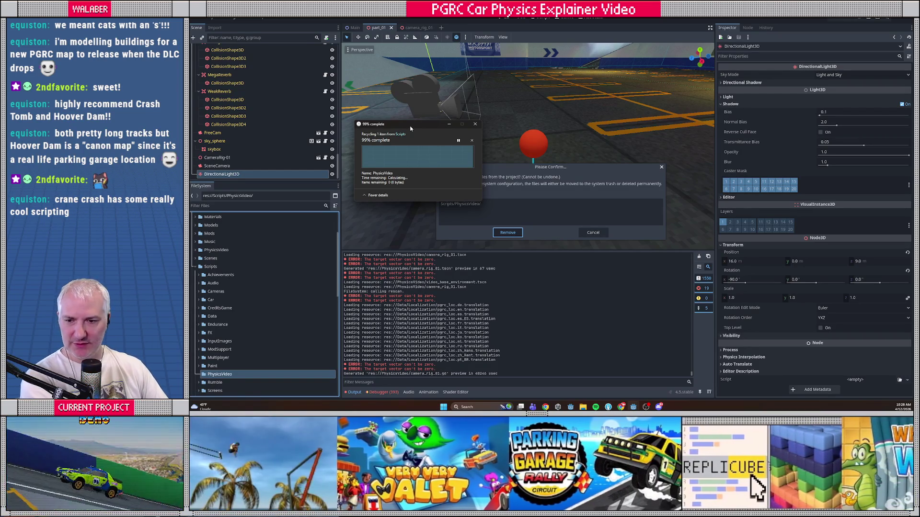
pyautogui.moveTo(410, 128); pyautogui.dragTo(465, 121)
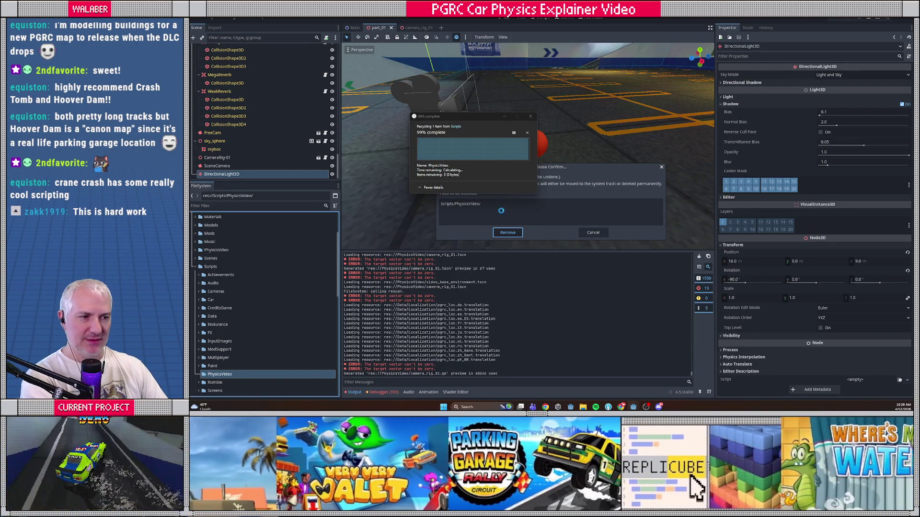
pyautogui.moveTo(488, 118); pyautogui.dragTo(463, 92)
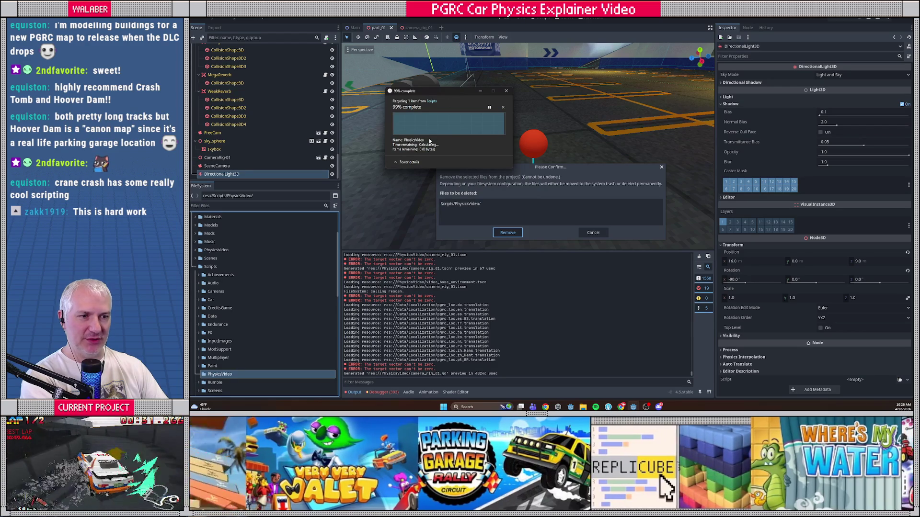
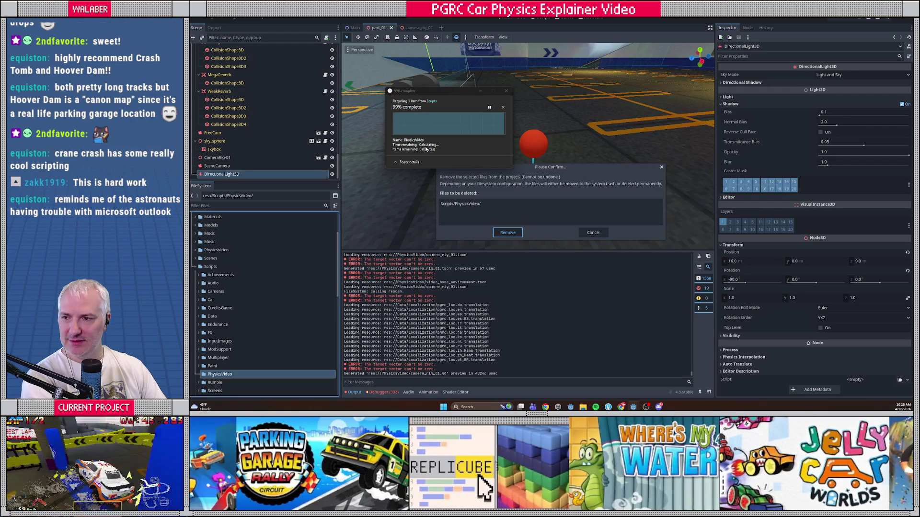
# Let the PhysicsVideo scripts folder finish recycling over the Sheets plan, then return to Godot.
pyautogui.hotkey('alt', 'Tab')
pyautogui.hotkey('alt', 'Tab')
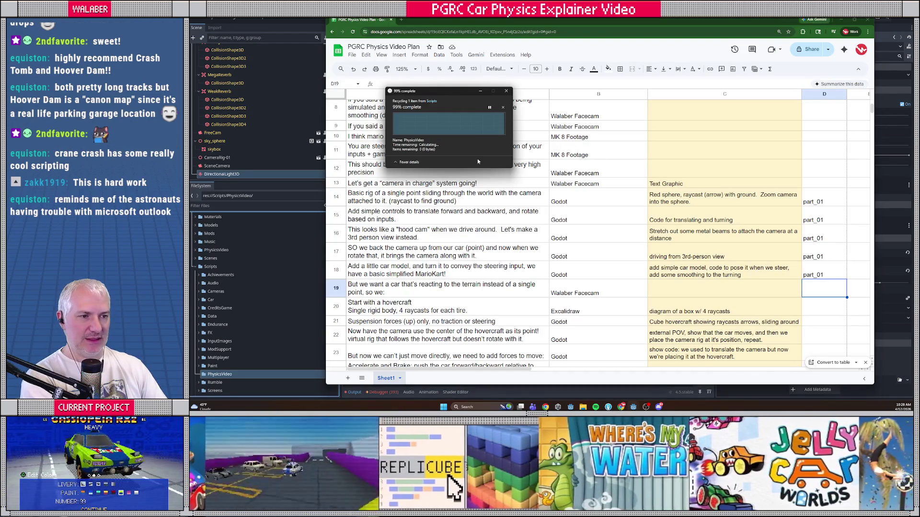
pyautogui.moveTo(442, 95); pyautogui.dragTo(438, 101)
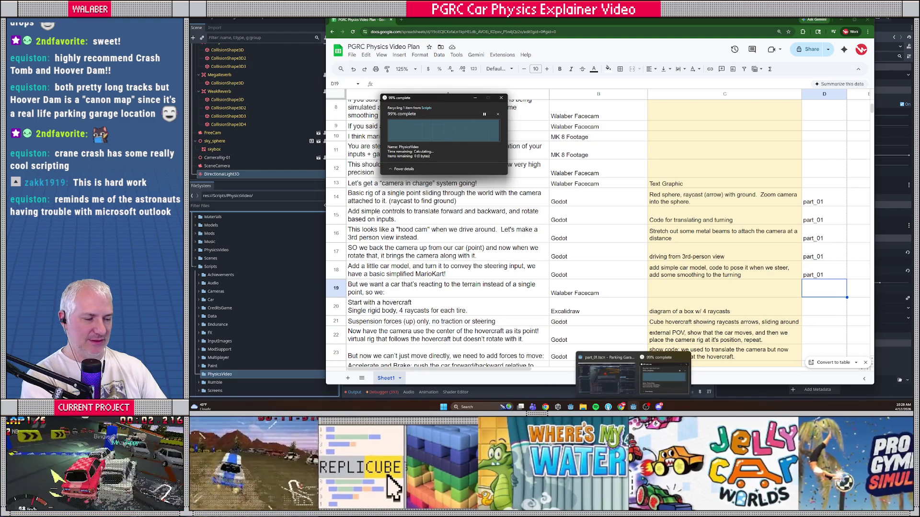
pyautogui.moveTo(444, 99); pyautogui.dragTo(446, 120)
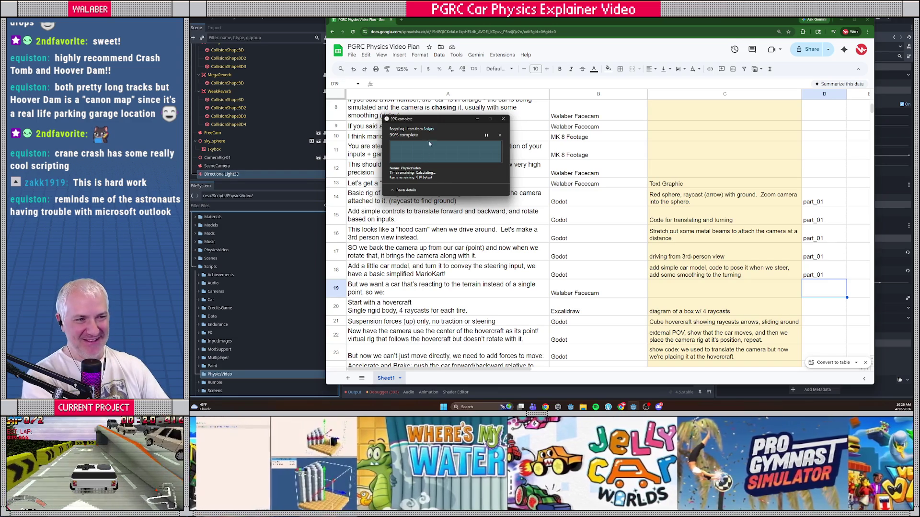
pyautogui.moveTo(441, 121); pyautogui.dragTo(453, 130)
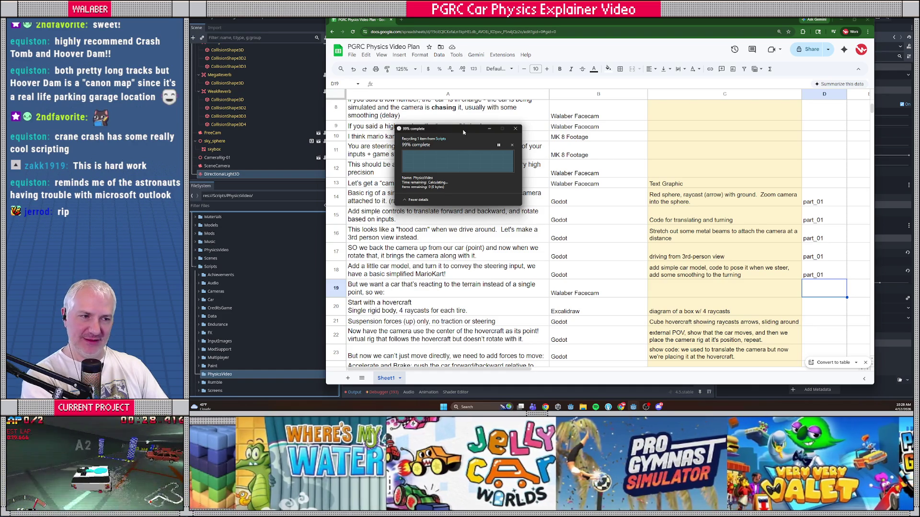
pyautogui.moveTo(459, 136); pyautogui.dragTo(491, 134)
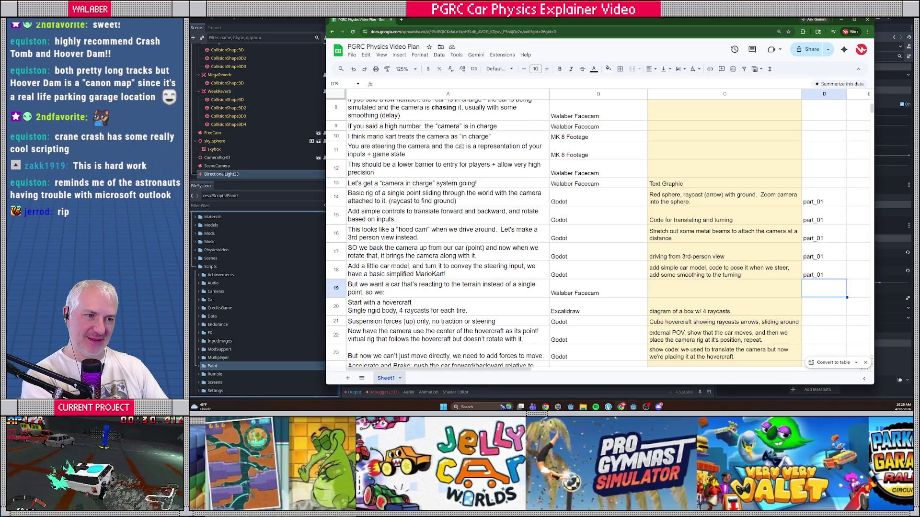
pyautogui.hotkey('alt', 'Tab')
pyautogui.scroll(-3, 197, 304)
pyautogui.scroll(3, 197, 302)
# Create a Shader resource named simple_lit.gdshader in PhysicsVideo and open it for editing.
pyautogui.click(196, 292)
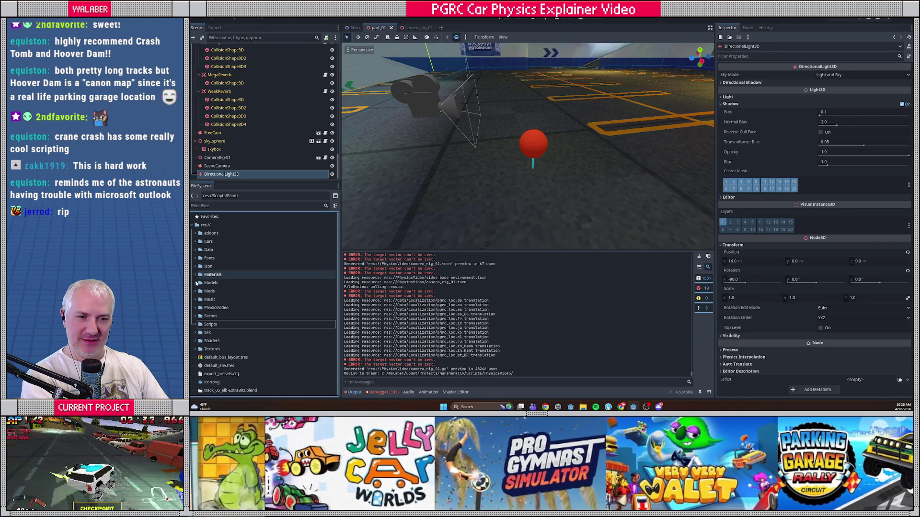
pyautogui.doubleClick(218, 308)
pyautogui.rightClick(246, 312)
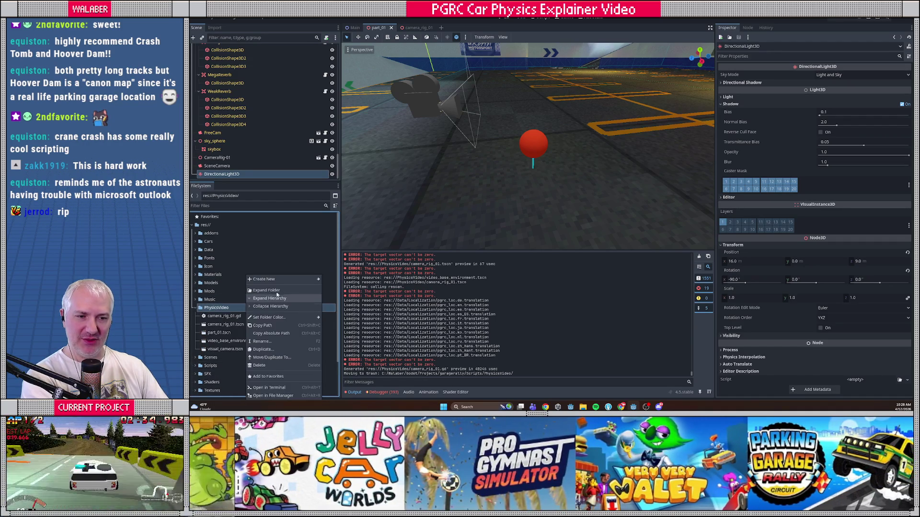
pyautogui.moveTo(268, 279)
pyautogui.click(338, 304)
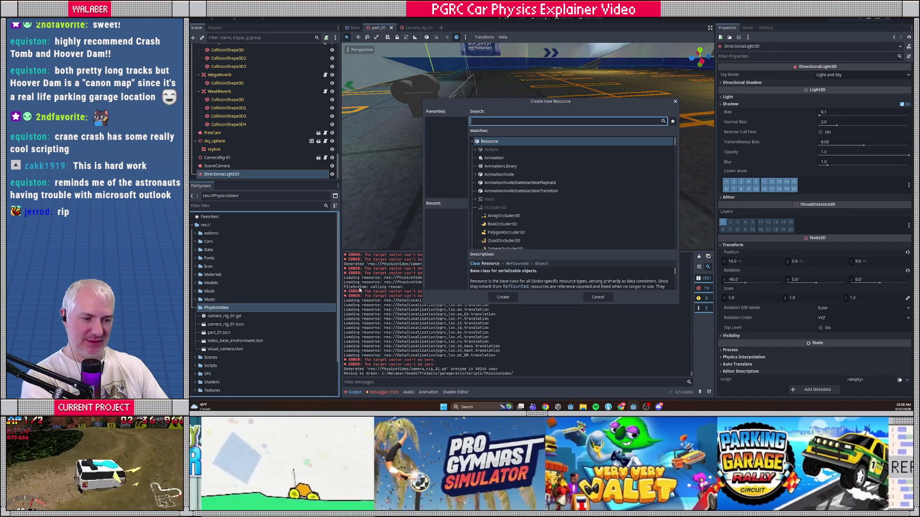
pyautogui.write('shader')
pyautogui.press('Return')
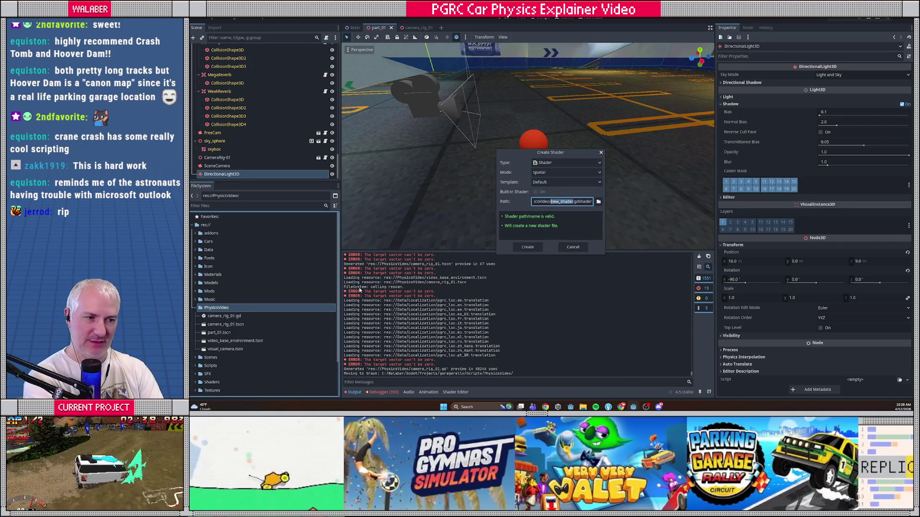
pyautogui.write('simple_lit.g')
pyautogui.press('Return')
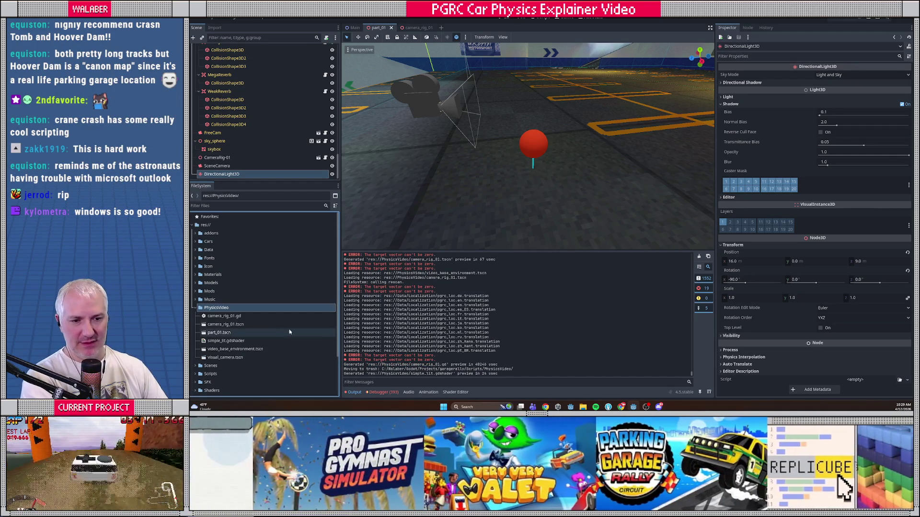
pyautogui.doubleClick(238, 340)
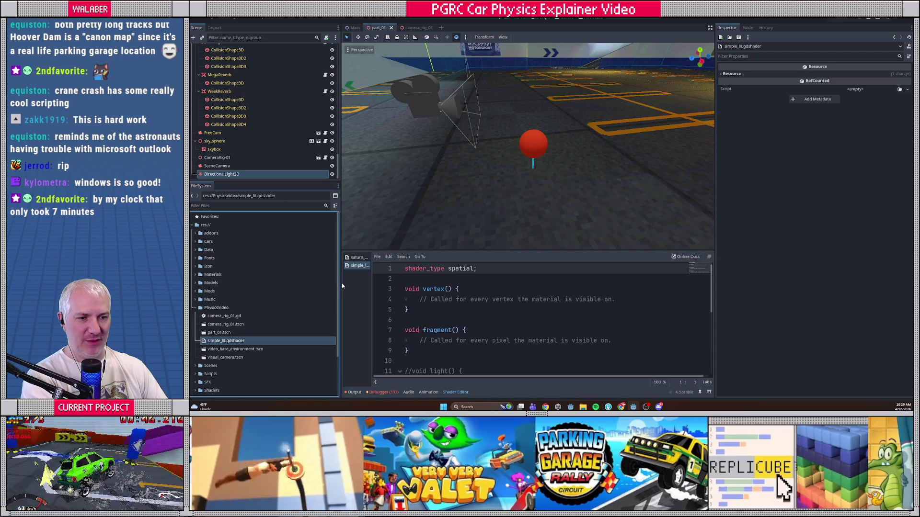
# Copy the main_texture and albedo_color uniforms from saturn_unlit_dither into simple_lit.gdshader.
pyautogui.moveTo(341, 284); pyautogui.dragTo(306, 284)
pyautogui.moveTo(368, 251); pyautogui.dragTo(368, 142)
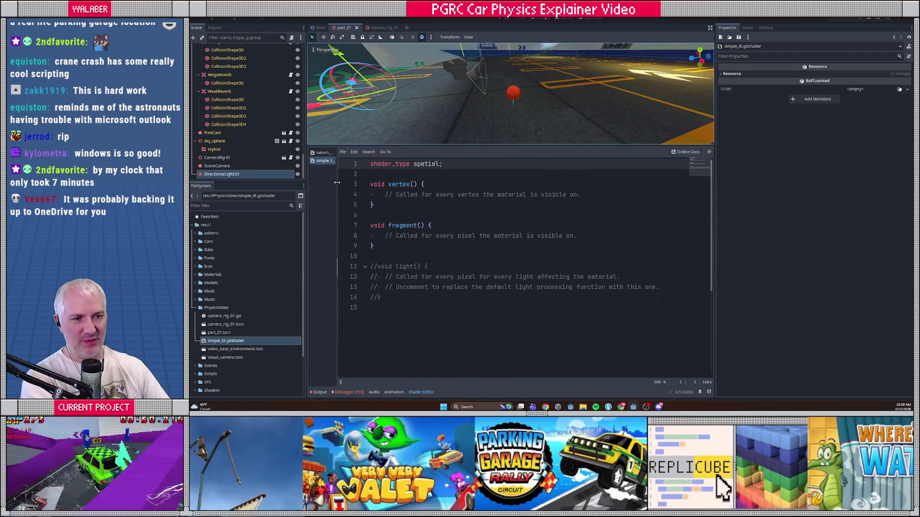
pyautogui.moveTo(337, 183); pyautogui.dragTo(400, 183)
pyautogui.click(343, 152)
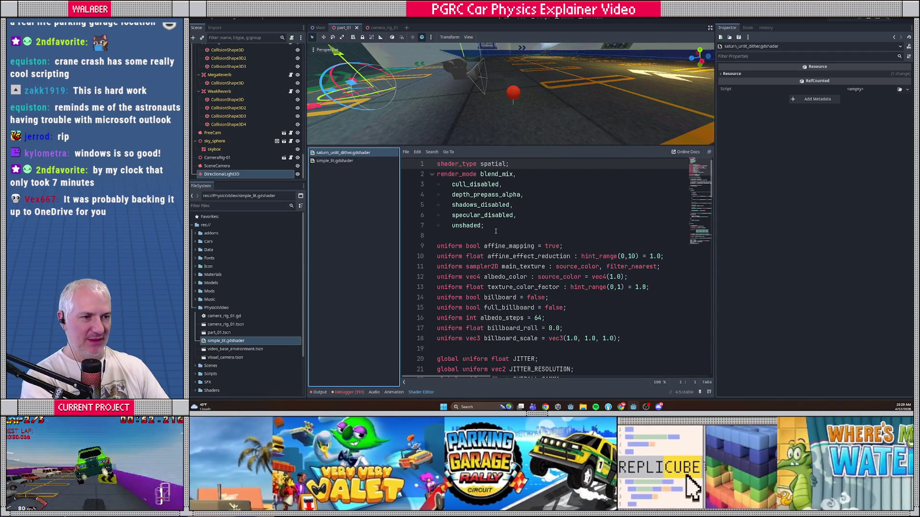
pyautogui.scroll(-1, 496, 243)
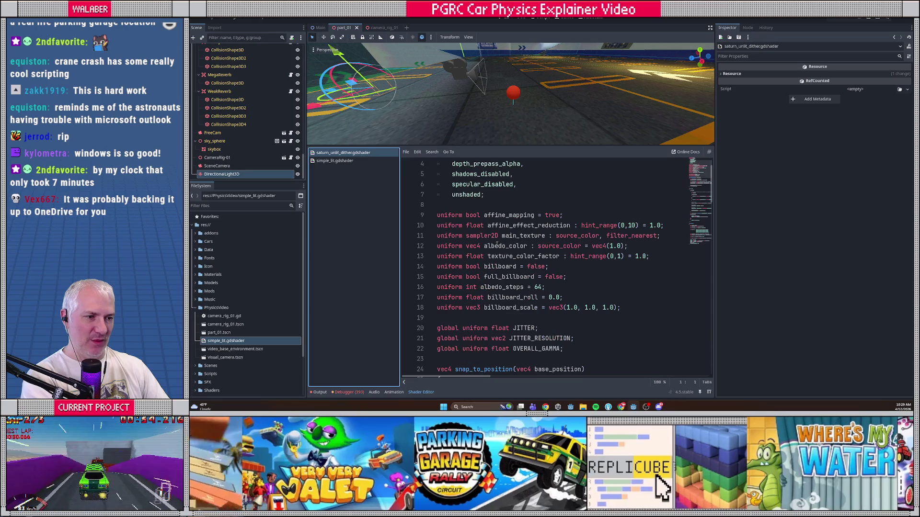
pyautogui.moveTo(437, 235); pyautogui.dragTo(647, 244)
pyautogui.hotkey('ctrl', 'c')
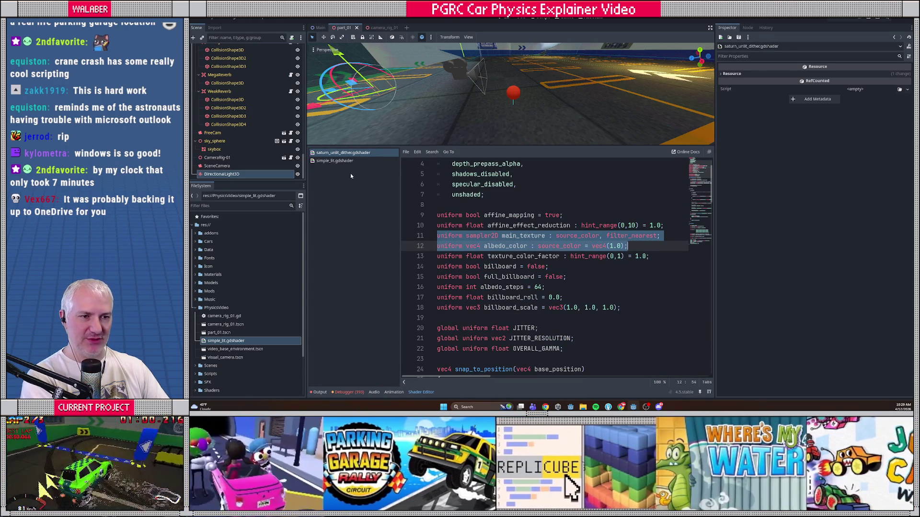
pyautogui.click(346, 161)
pyautogui.click(451, 173)
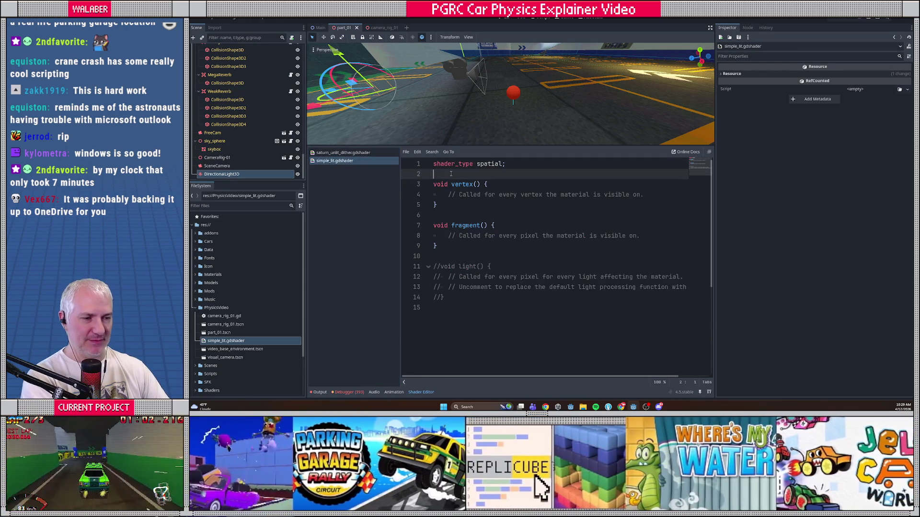
pyautogui.press('Return')
pyautogui.hotkey('ctrl', 'v')
pyautogui.press('Return')
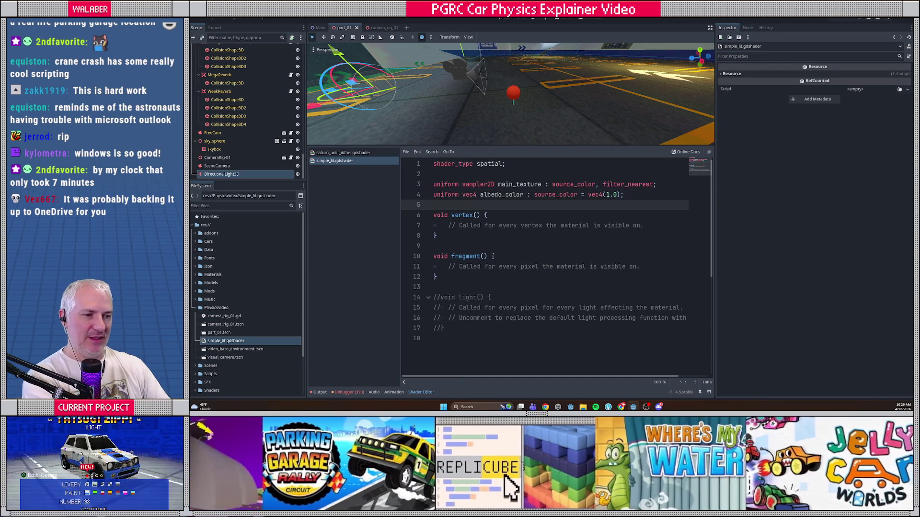
# Sample main_texture into tex_col, set ALBEDO to tex_col.rgb * albedo_color.rgb, then save.
pyautogui.click(493, 256)
pyautogui.press('Return')
pyautogui.press('Down')
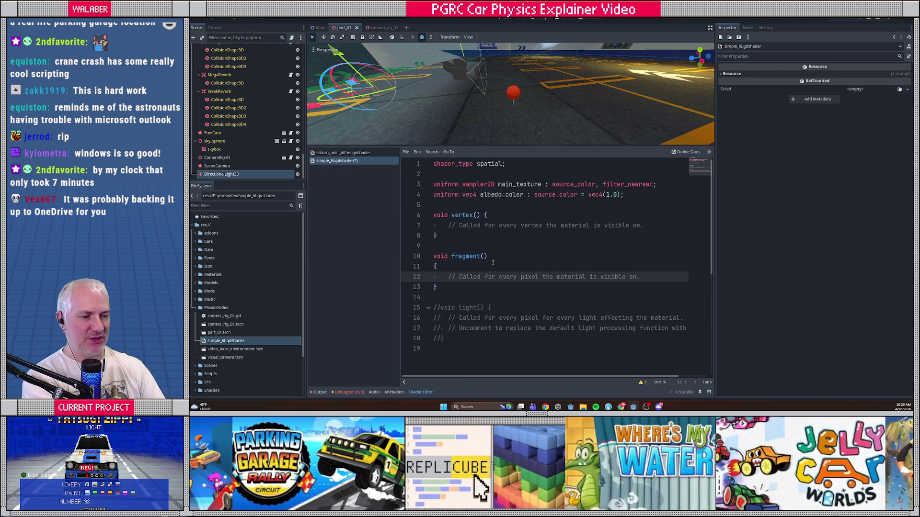
pyautogui.press('Return')
pyautogui.press('Up')
pyautogui.press('Tab')
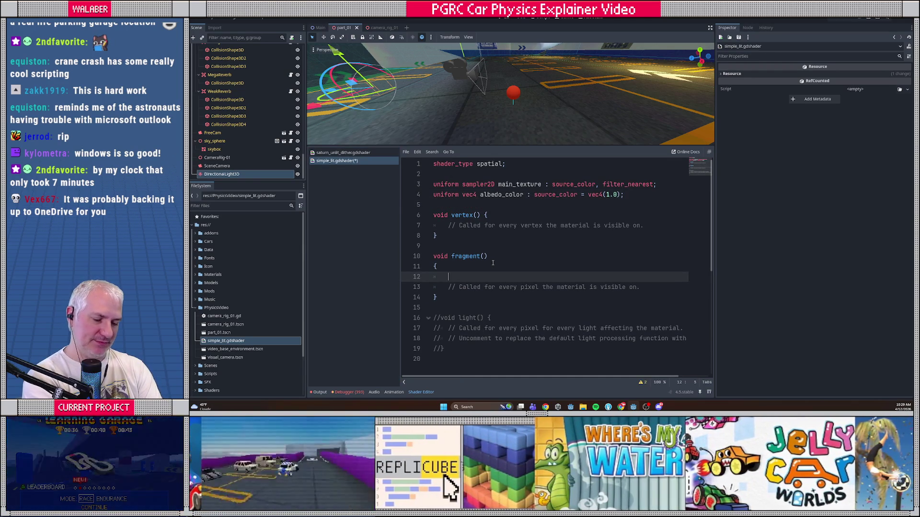
pyautogui.write('4 tex_')
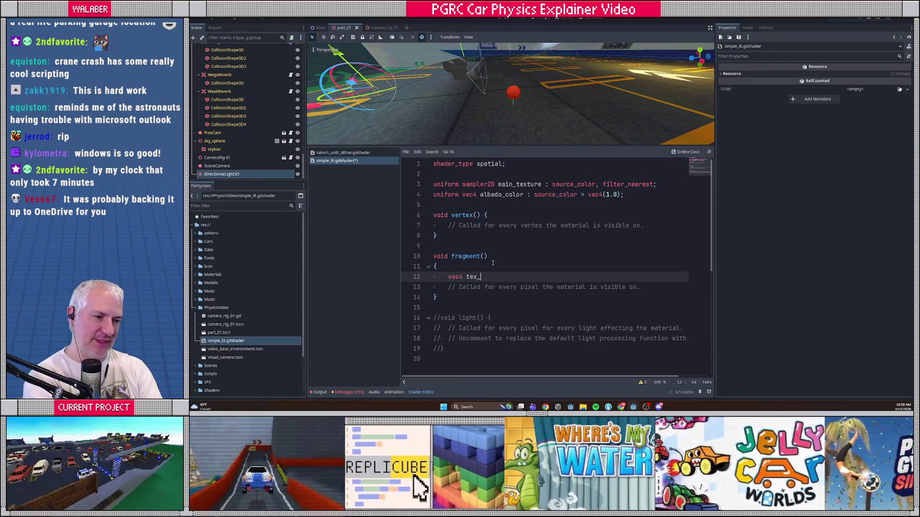
pyautogui.write('col = texture(main_te')
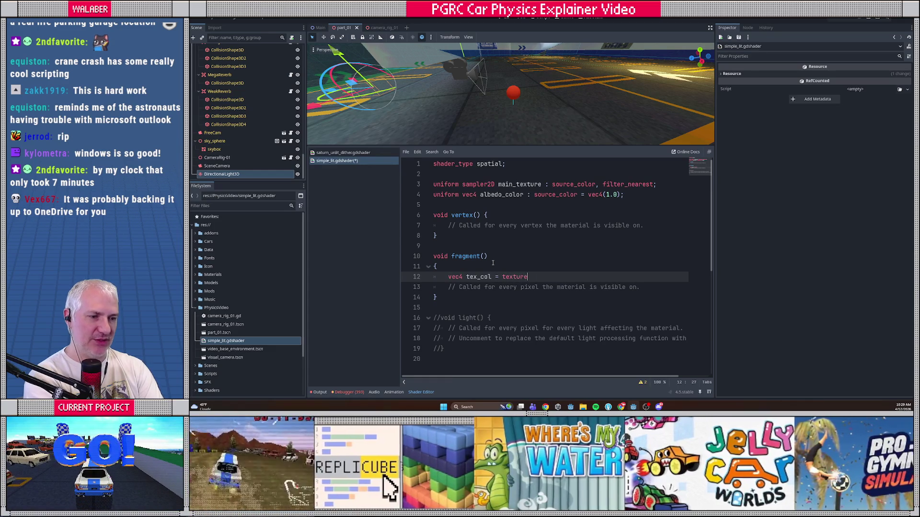
pyautogui.write('xture,')
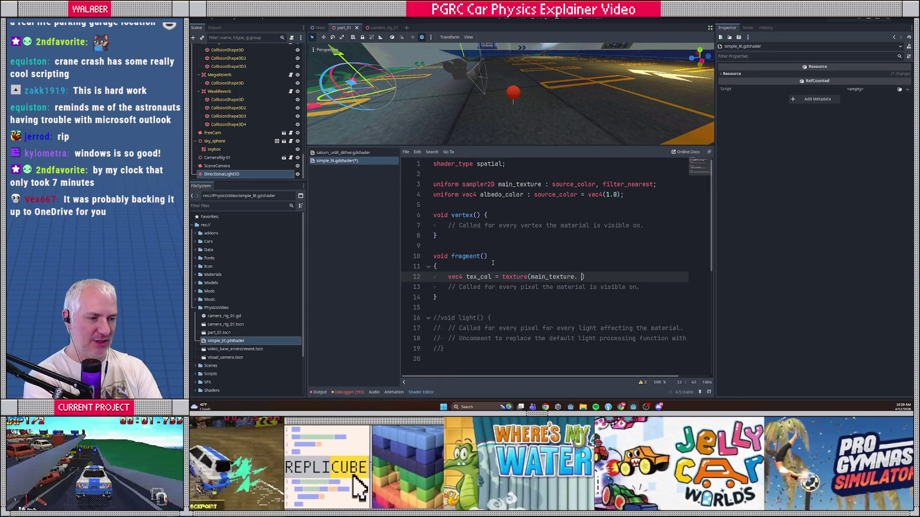
pyautogui.write(' UV')
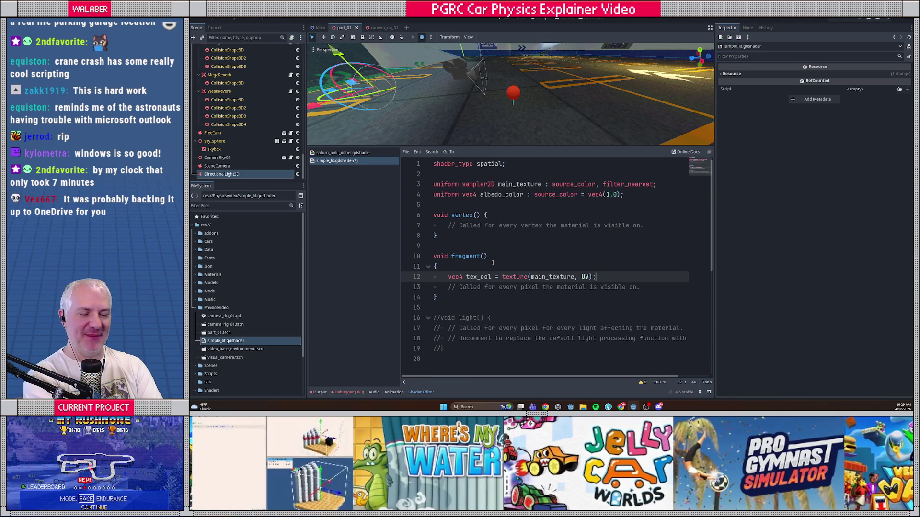
pyautogui.press('Return')
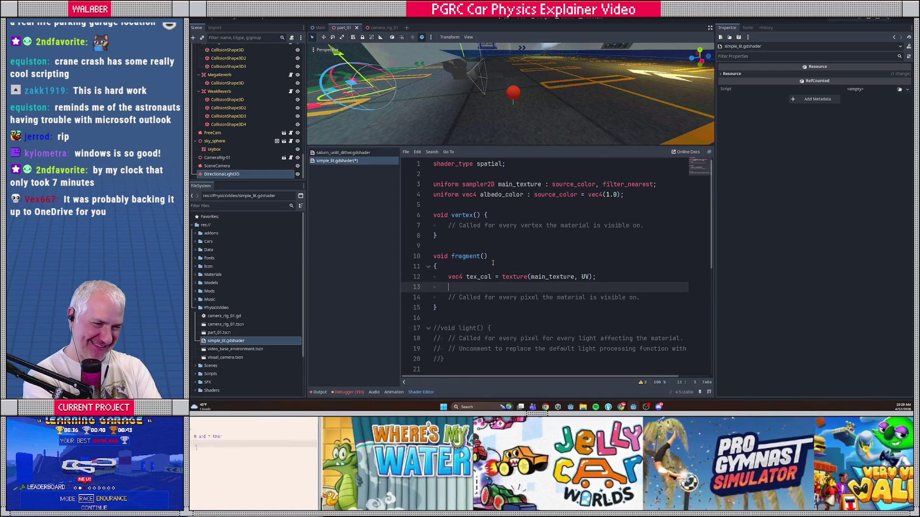
pyautogui.press('Return')
pyautogui.write('EDO =- ')
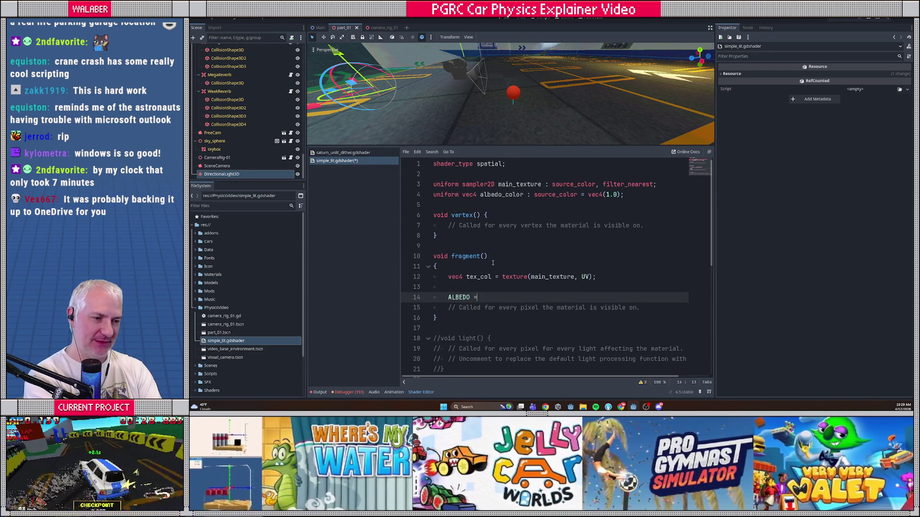
pyautogui.write('x_col.rgb *')
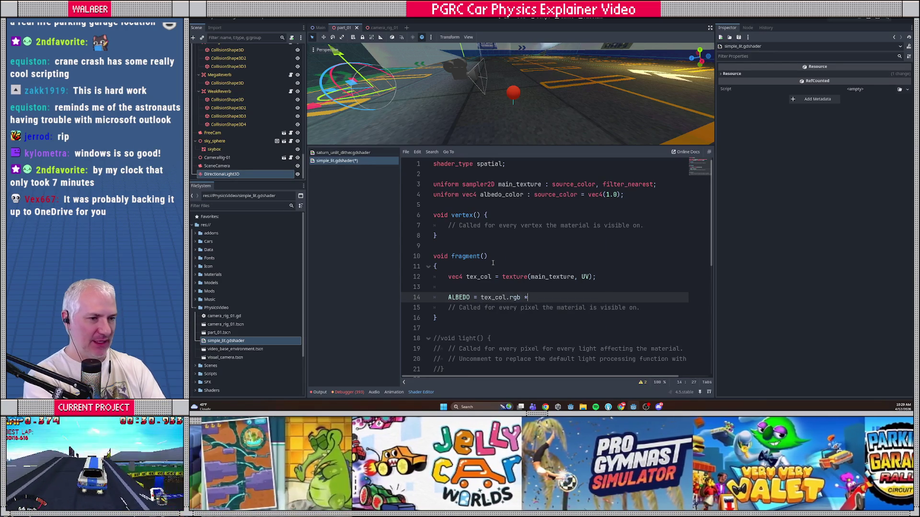
pyautogui.write('albedo_color.rgb;')
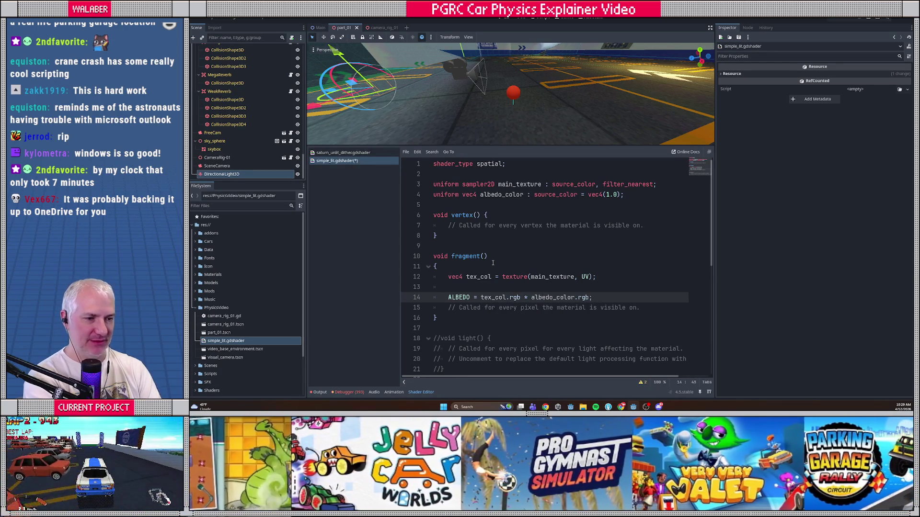
pyautogui.hotkey('ctrl', 's')
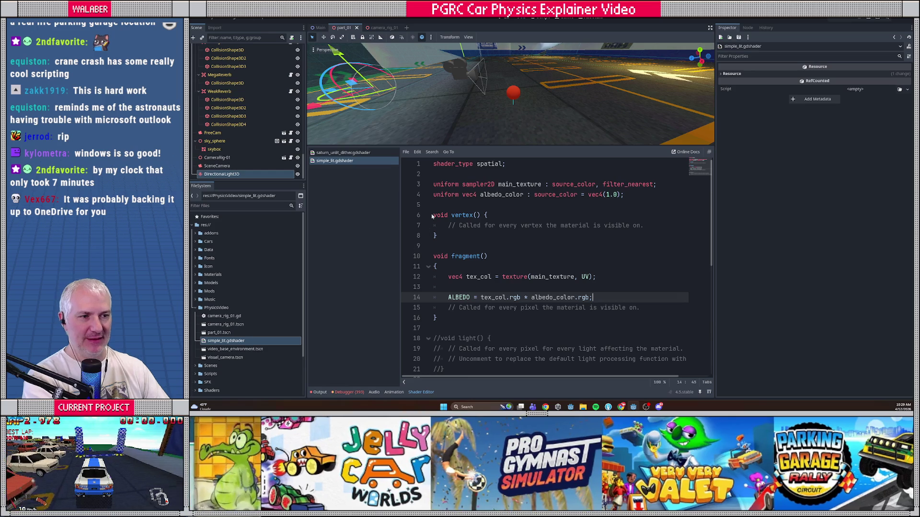
# Quick-load simple_lit.gdshader as cement.tres's shader and view the garage floor from above.
pyautogui.moveTo(518, 145); pyautogui.dragTo(511, 240)
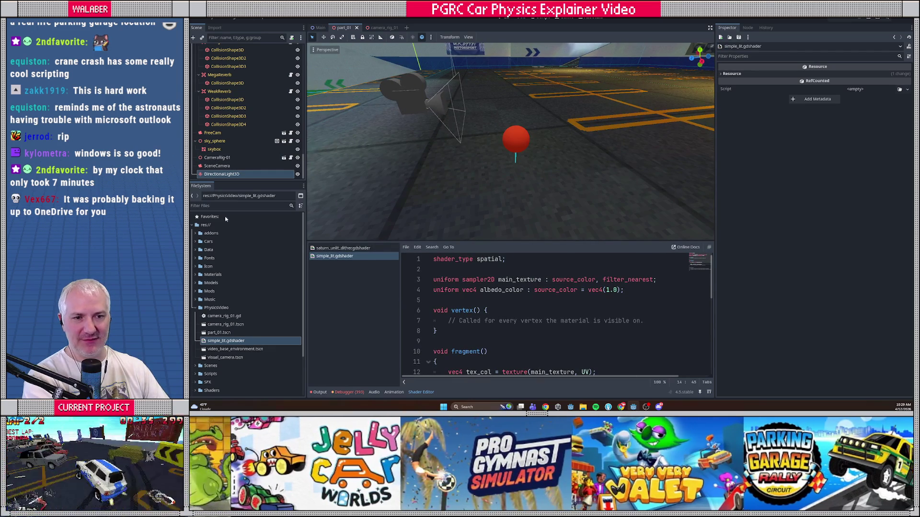
pyautogui.click(239, 206)
pyautogui.write('cement')
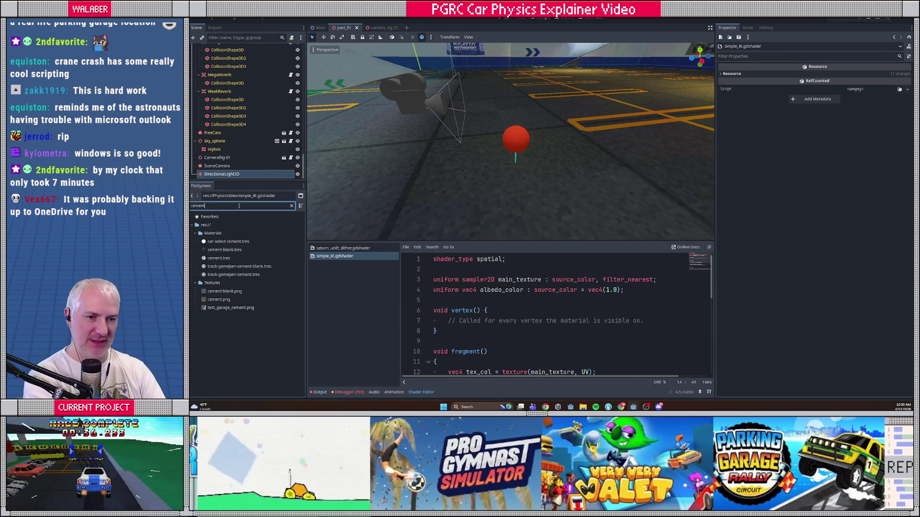
pyautogui.click(223, 258)
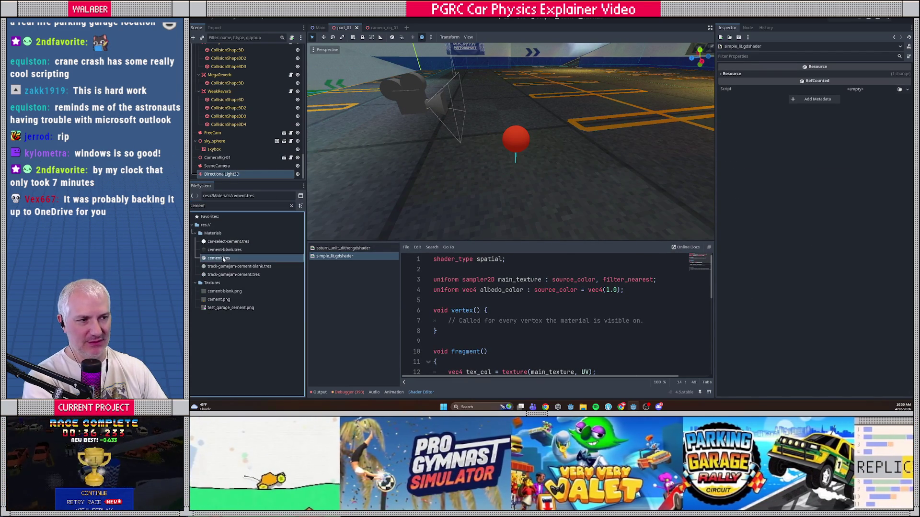
pyautogui.click(904, 117)
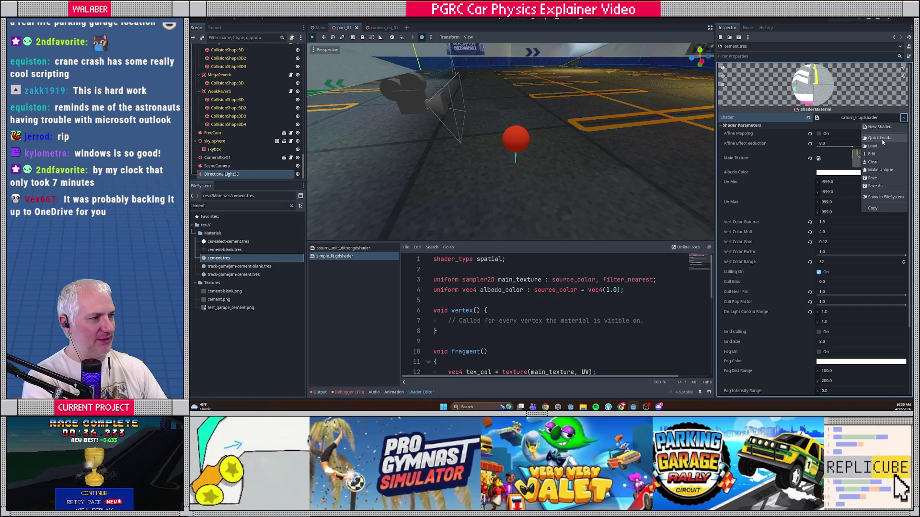
pyautogui.click(881, 140)
pyautogui.write('simple')
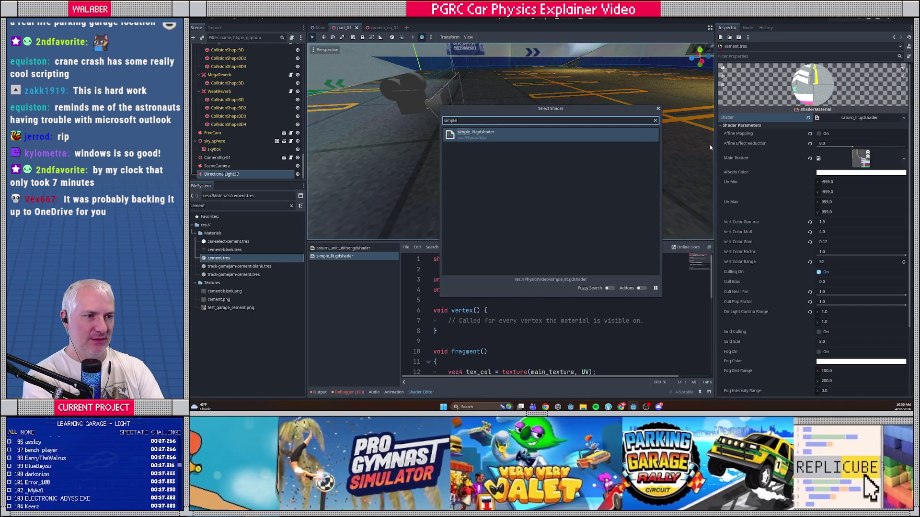
pyautogui.press('Return')
pyautogui.moveTo(378, 143)
pyautogui.mouseDown()
pyautogui.moveTo(491, 145)
pyautogui.moveTo(477, 126)
pyautogui.moveTo(395, 129)
pyautogui.moveTo(490, 151)
pyautogui.mouseUp()
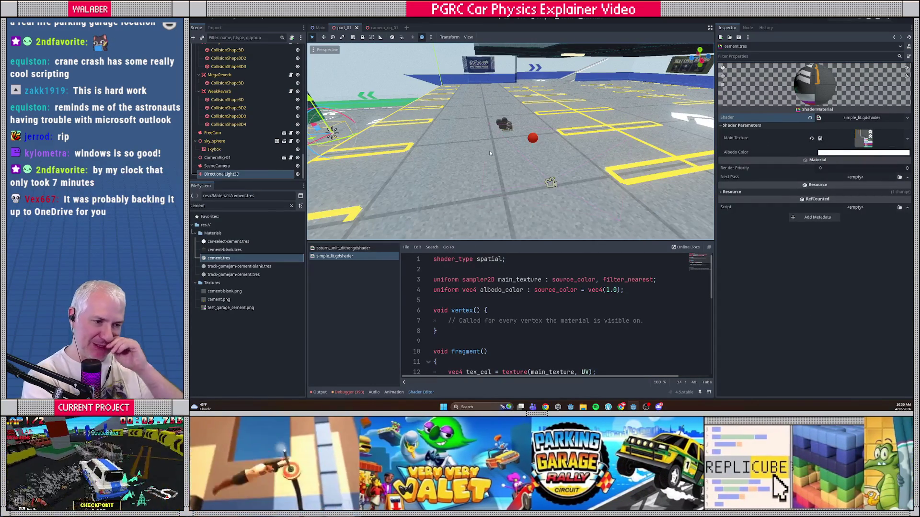
pyautogui.scroll(-2, 546, 317)
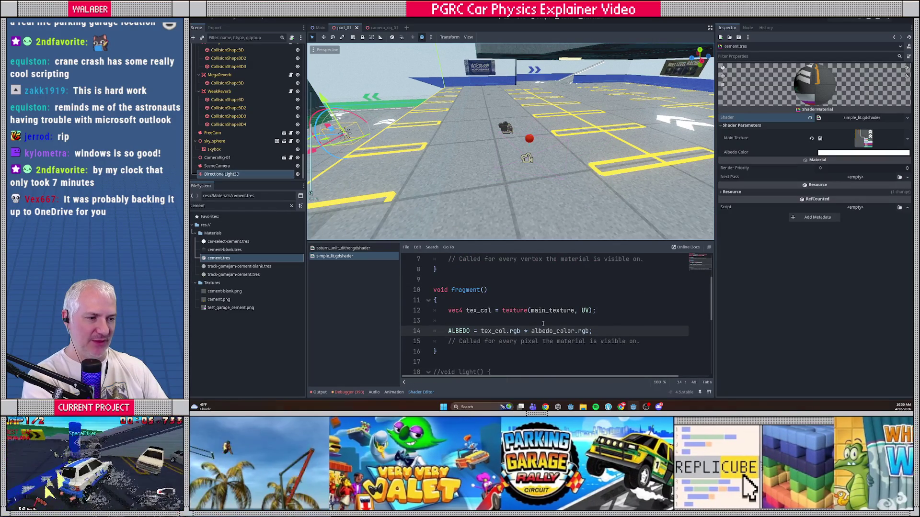
# Append ' * COLOR.rgb' to the ALBEDO line and orbit around the garage to check it.
pyautogui.write('( COL')
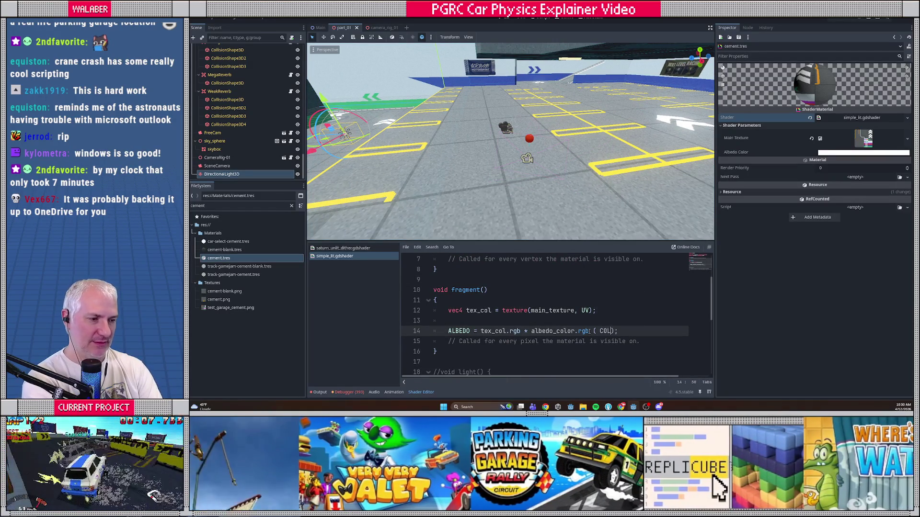
pyautogui.press('BackSpace')
pyautogui.press('BackSpace')
pyautogui.press('BackSpace')
pyautogui.write('COLOR.rgb')
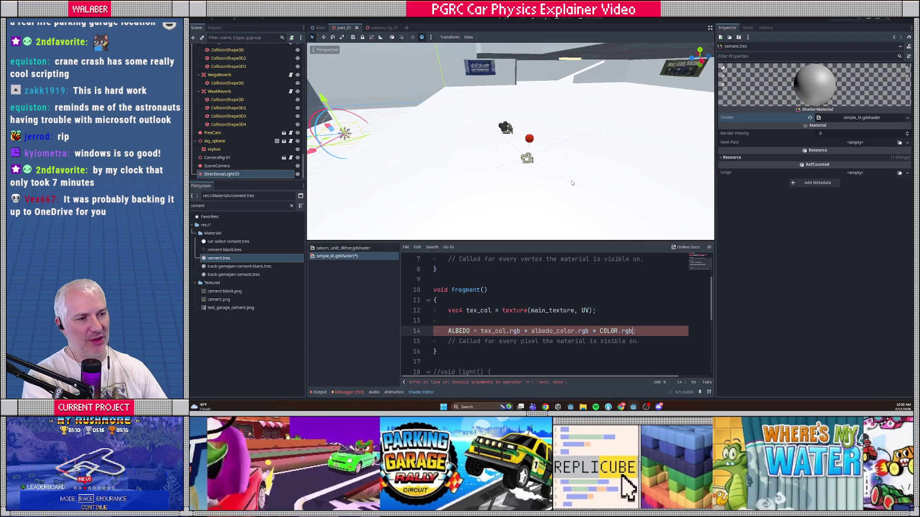
pyautogui.moveTo(570, 154); pyautogui.dragTo(566, 152)
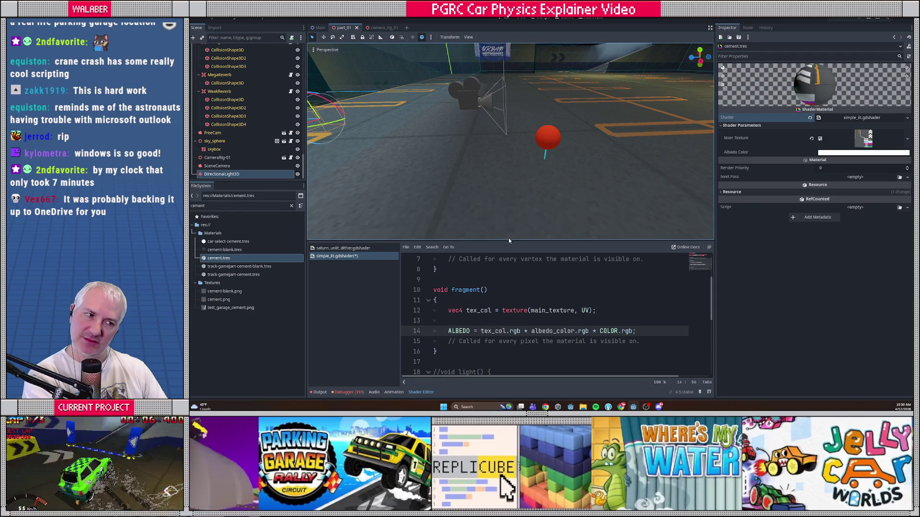
pyautogui.moveTo(508, 240); pyautogui.dragTo(516, 224)
pyautogui.moveTo(548, 192)
pyautogui.mouseDown()
pyautogui.moveTo(534, 180)
pyautogui.moveTo(363, 163)
pyautogui.mouseUp()
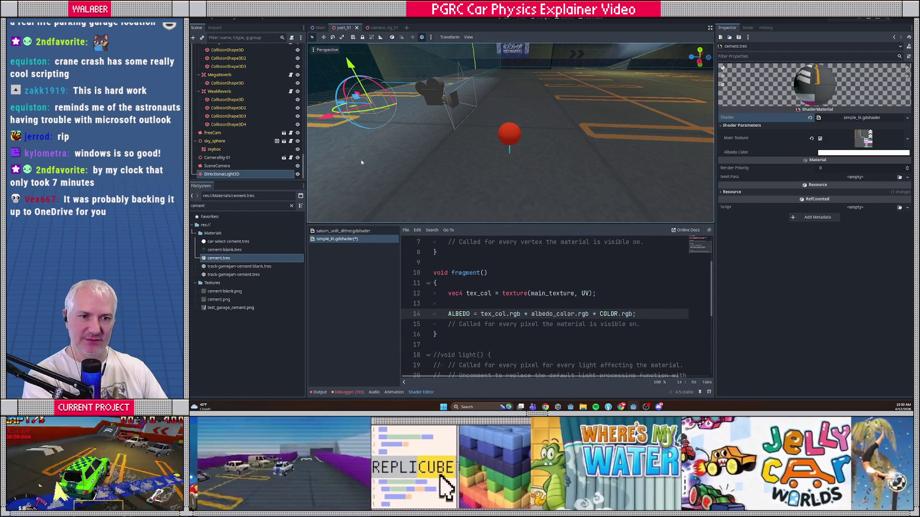
pyautogui.scroll(-10, 227, 166)
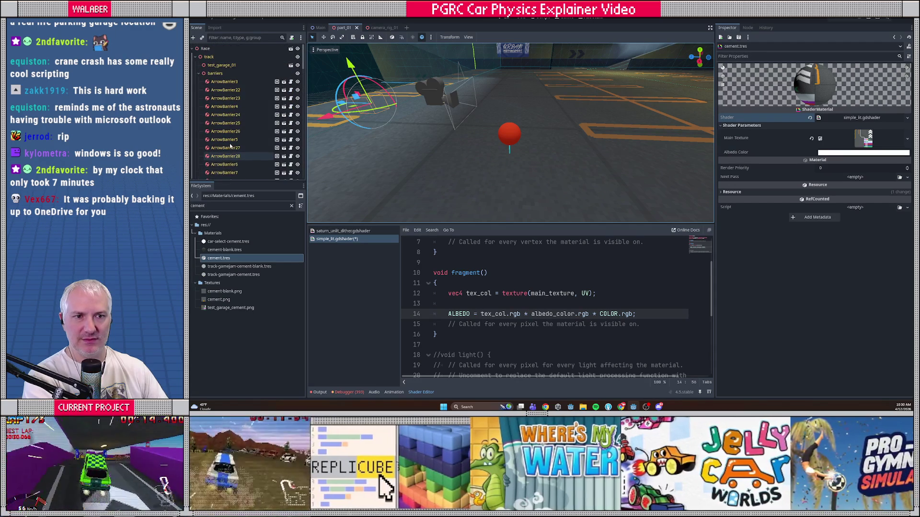
# Select the DirectionalLight3D and tilt it away from pointing straight down.
pyautogui.click(195, 57)
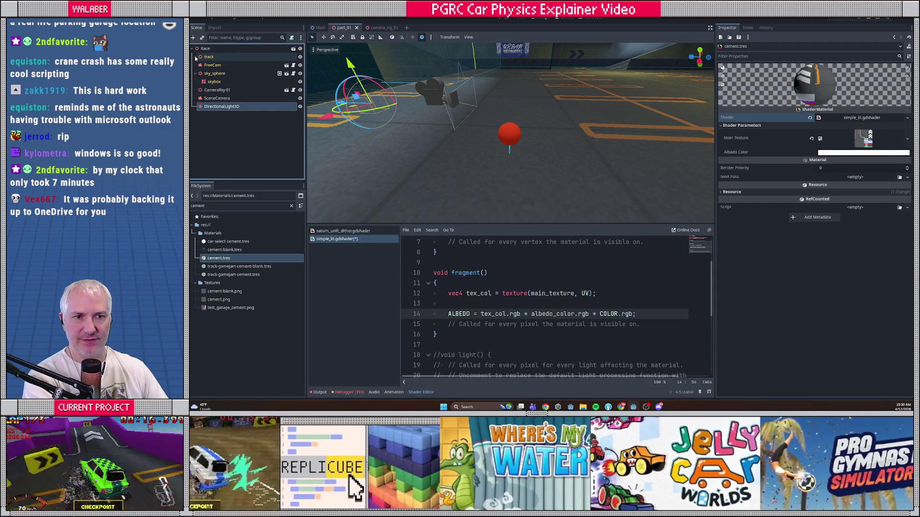
pyautogui.click(222, 106)
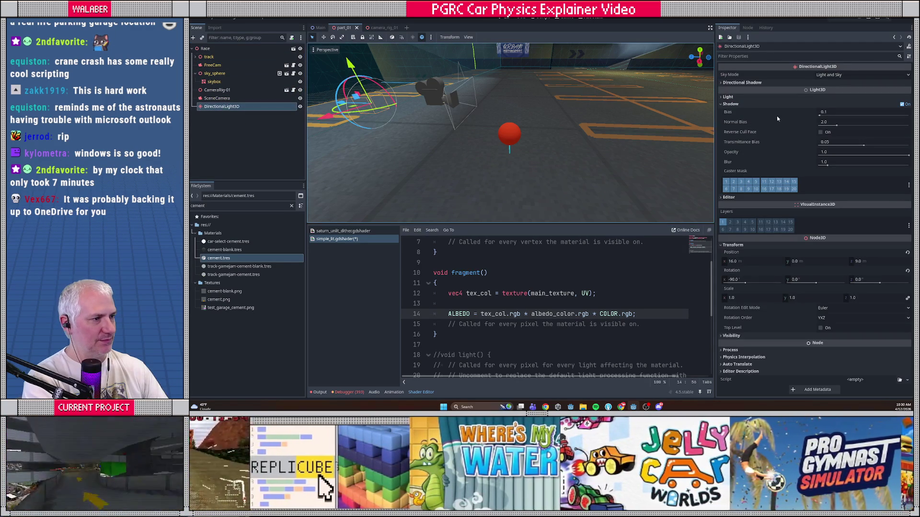
pyautogui.moveTo(484, 124)
pyautogui.mouseDown()
pyautogui.moveTo(455, 125)
pyautogui.moveTo(518, 122)
pyautogui.mouseUp()
pyautogui.press('f')
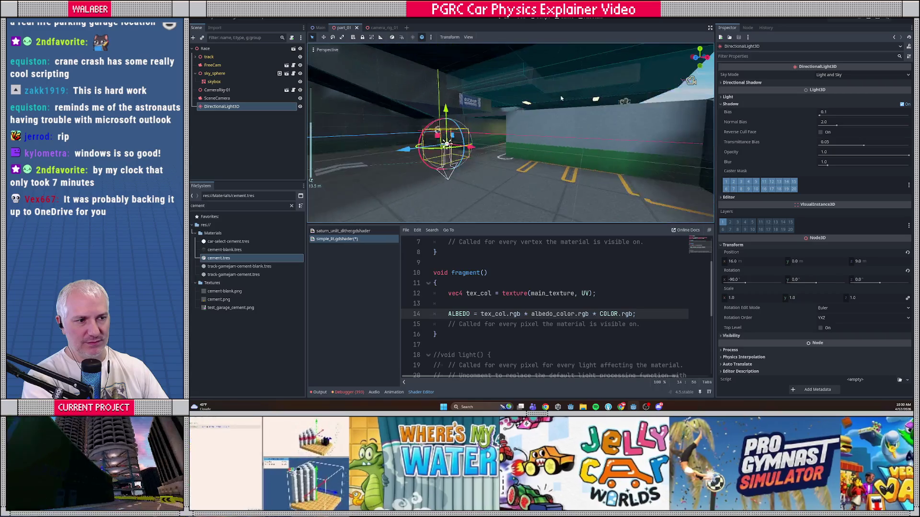
pyautogui.moveTo(561, 84); pyautogui.dragTo(520, 118)
pyautogui.moveTo(446, 127)
pyautogui.mouseDown()
pyautogui.moveTo(405, 135)
pyautogui.moveTo(421, 138)
pyautogui.mouseUp()
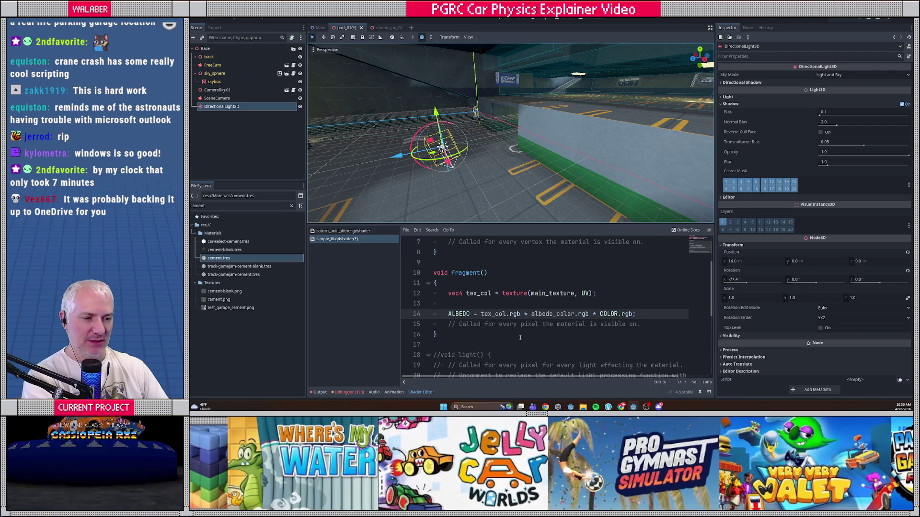
pyautogui.scroll(-3, 502, 330)
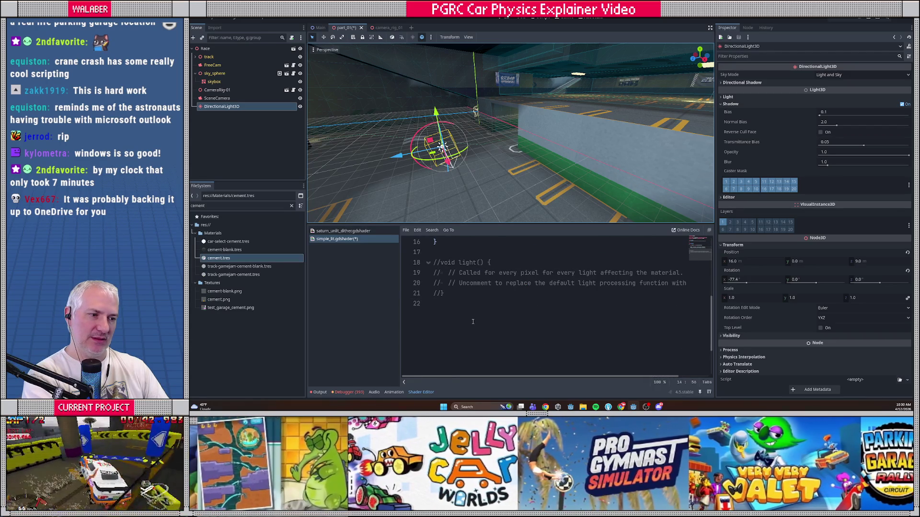
# Rotate the light to a new angle, then frame the whole test_garage_01 garage.
pyautogui.moveTo(490, 200)
pyautogui.mouseDown()
pyautogui.moveTo(530, 192)
pyautogui.moveTo(501, 173)
pyautogui.moveTo(483, 175)
pyautogui.moveTo(511, 175)
pyautogui.moveTo(501, 180)
pyautogui.moveTo(463, 150)
pyautogui.moveTo(461, 159)
pyautogui.moveTo(599, 87)
pyautogui.mouseUp()
pyautogui.scroll(-3, 502, 180)
pyautogui.press('f')
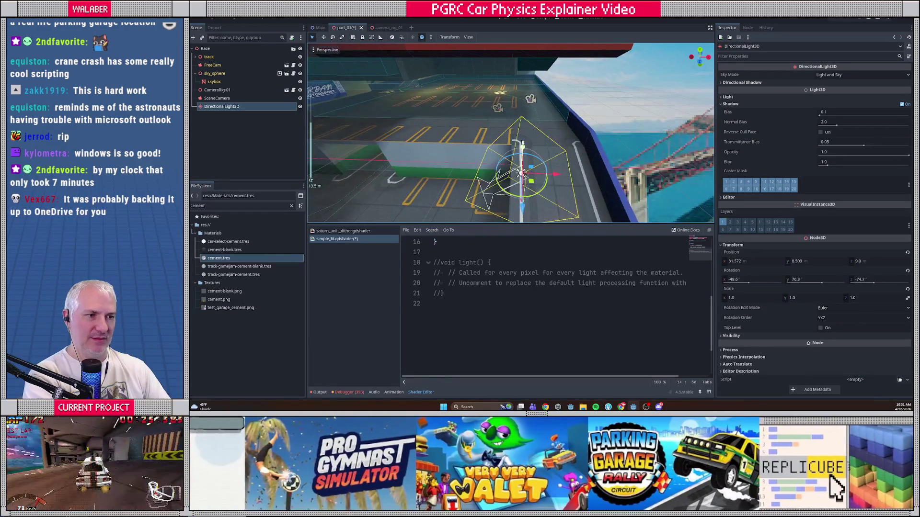
pyautogui.moveTo(546, 167); pyautogui.dragTo(554, 159)
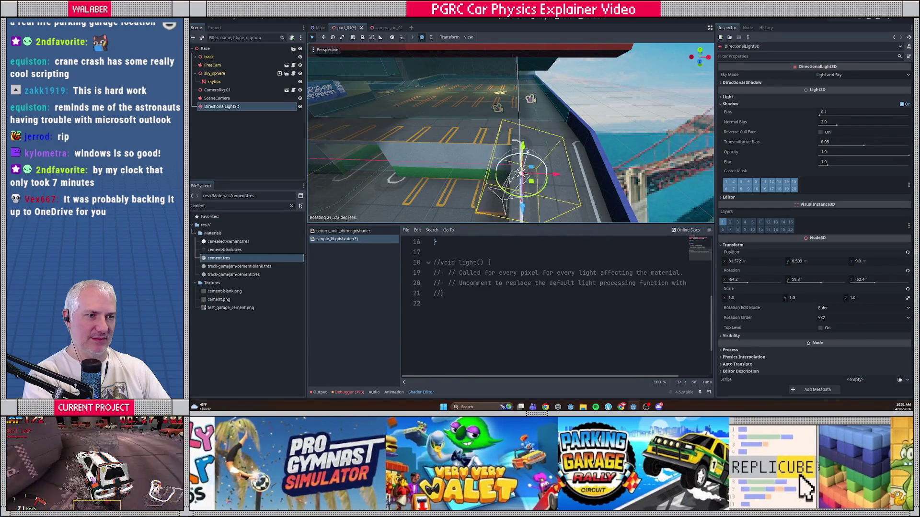
pyautogui.click(552, 98)
pyautogui.press('f')
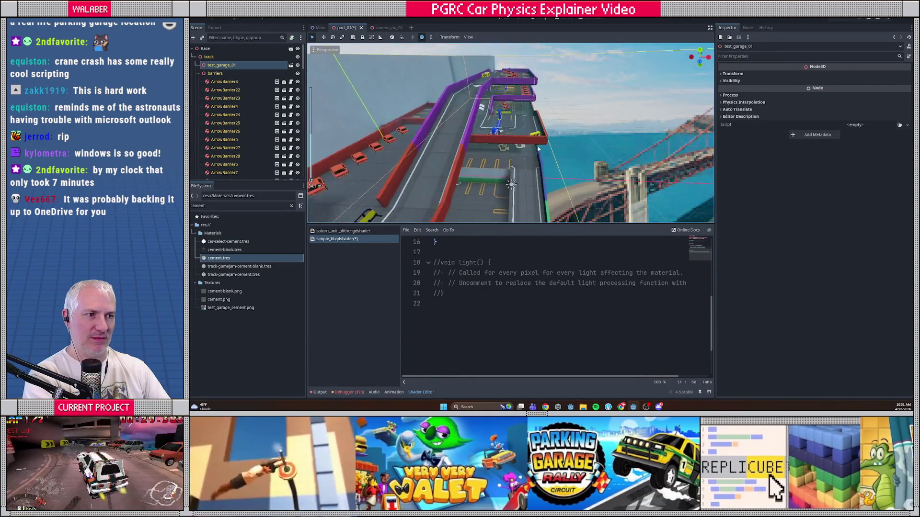
# Remove ' * COLOR.rgb' from the ALBEDO line 14 of simple_lit.gdshader.
pyautogui.scroll(5, 509, 136)
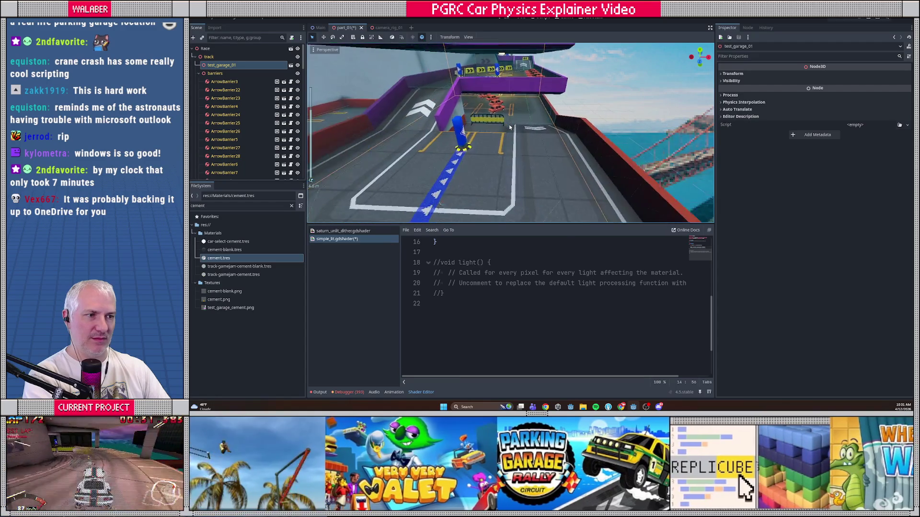
pyautogui.scroll(-5, 508, 148)
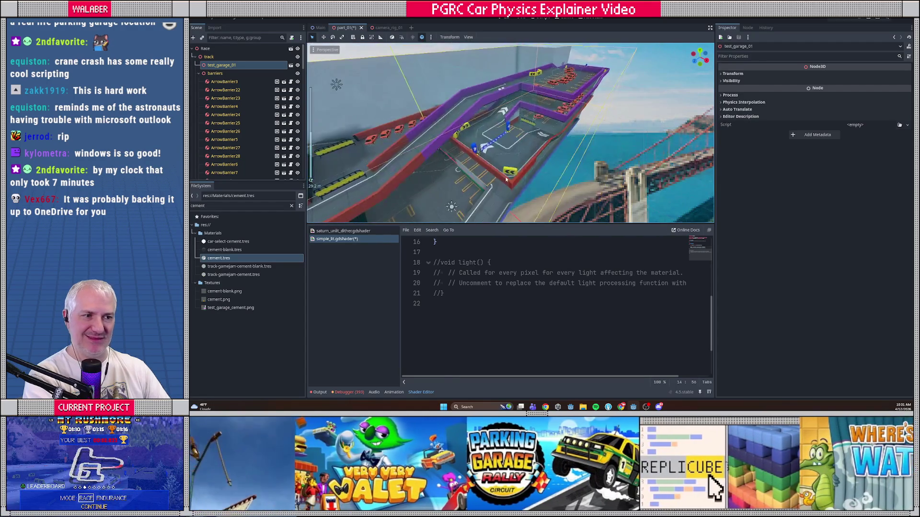
pyautogui.scroll(4, 496, 294)
pyautogui.moveTo(589, 345); pyautogui.dragTo(639, 345)
pyautogui.press('BackSpace')
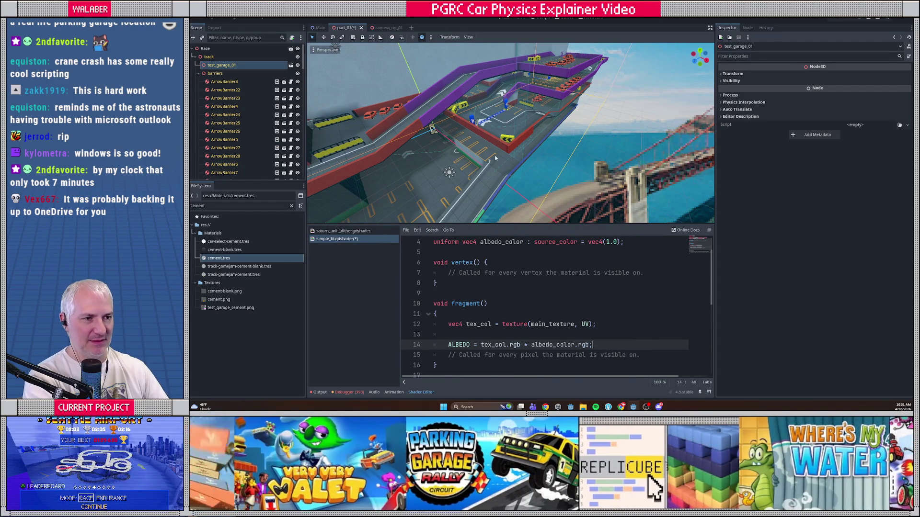
# Rotate the DirectionalLight3D to a steeper angle.
pyautogui.scroll(3, 500, 173)
pyautogui.scroll(3, 500, 173)
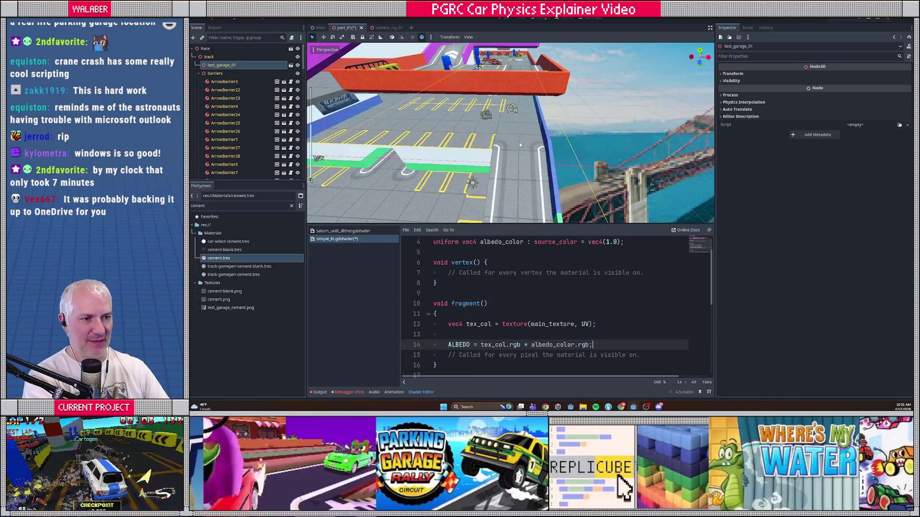
pyautogui.click(472, 188)
pyautogui.press('f')
pyautogui.moveTo(522, 120); pyautogui.dragTo(516, 118)
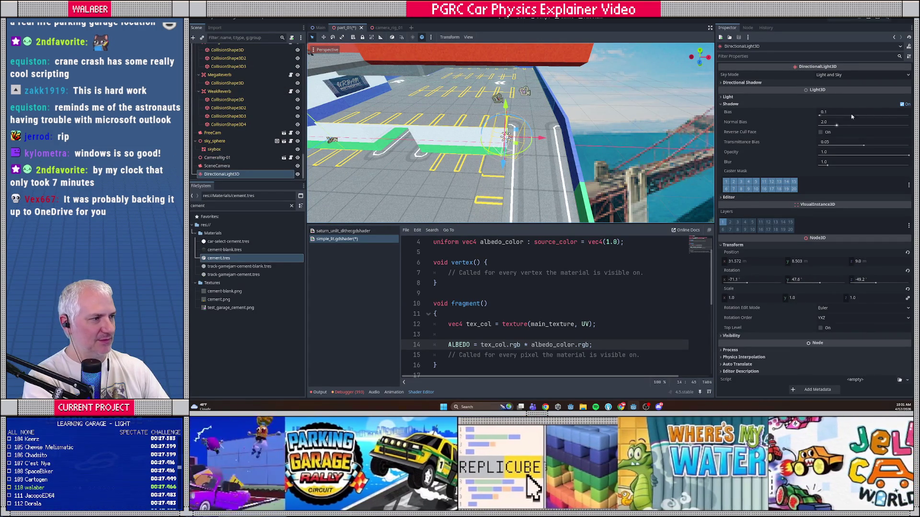
# Toggle the DirectionalLight3D's Shadow setting on.
pyautogui.click(902, 104)
pyautogui.click(902, 105)
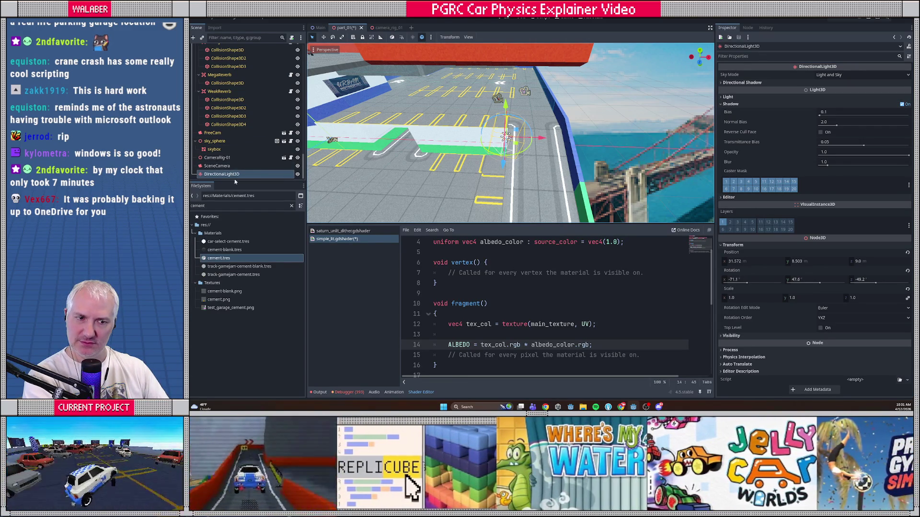
pyautogui.moveTo(240, 181); pyautogui.dragTo(239, 231)
pyautogui.scroll(5, 241, 140)
pyautogui.scroll(3, 241, 140)
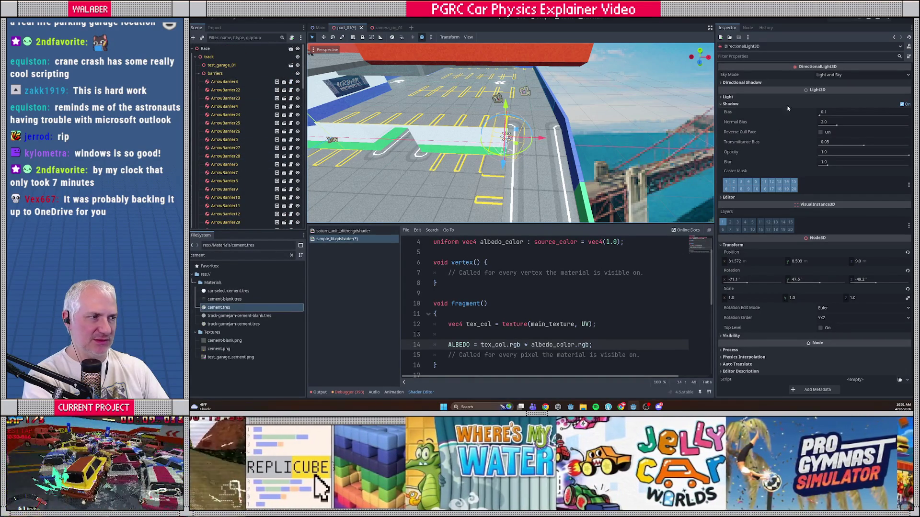
# Expand Directional Shadow and Light, try Energy 7.658, then reset it to 1.0.
pyautogui.click(753, 83)
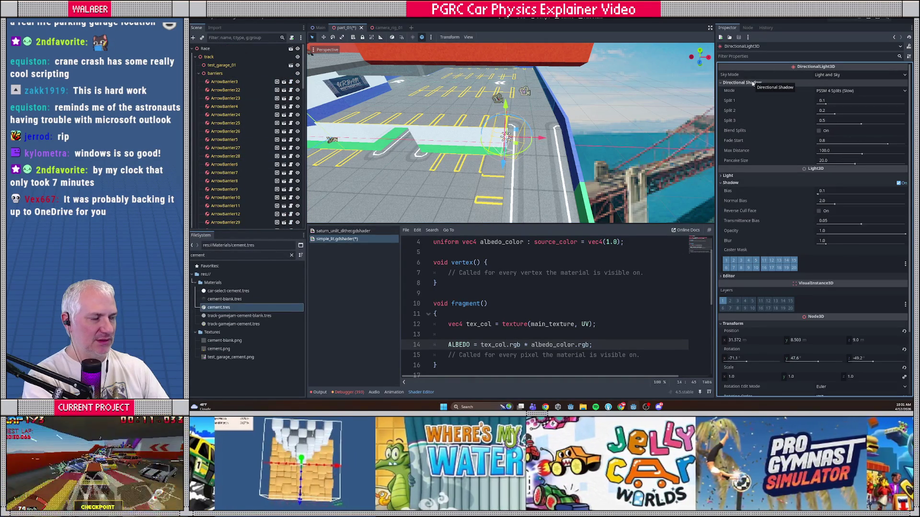
pyautogui.click(832, 175)
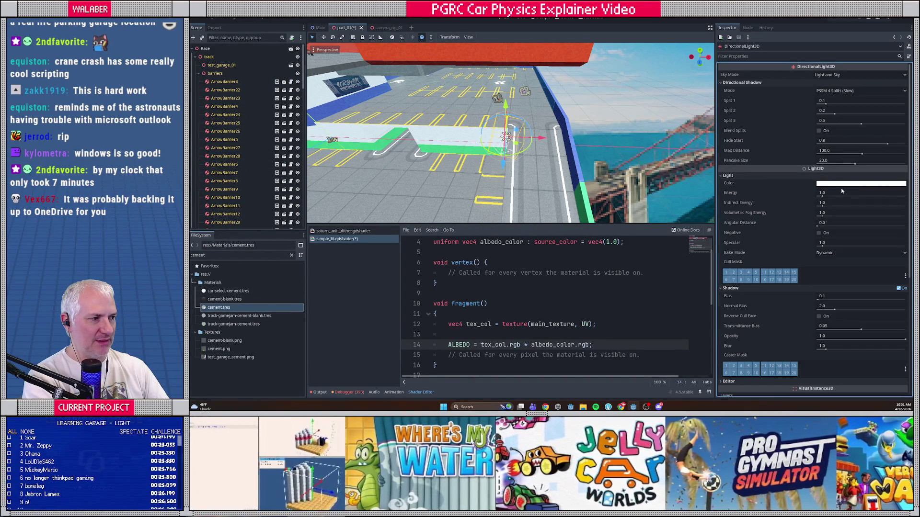
pyautogui.moveTo(826, 195); pyautogui.dragTo(858, 198)
pyautogui.click(810, 193)
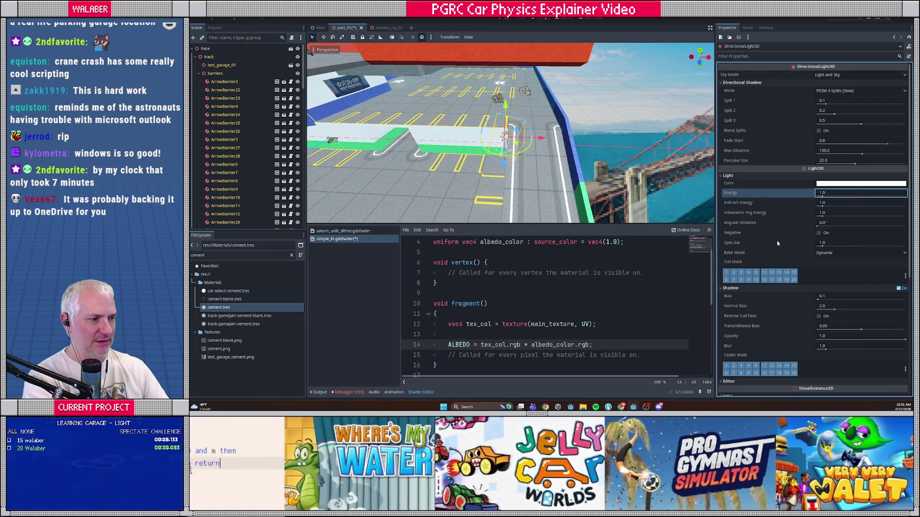
pyautogui.scroll(-3, 778, 240)
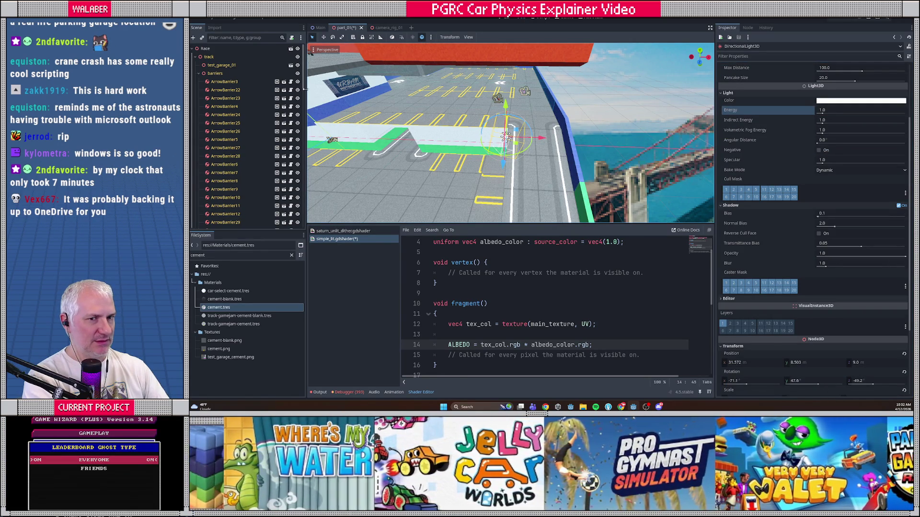
pyautogui.click(215, 65)
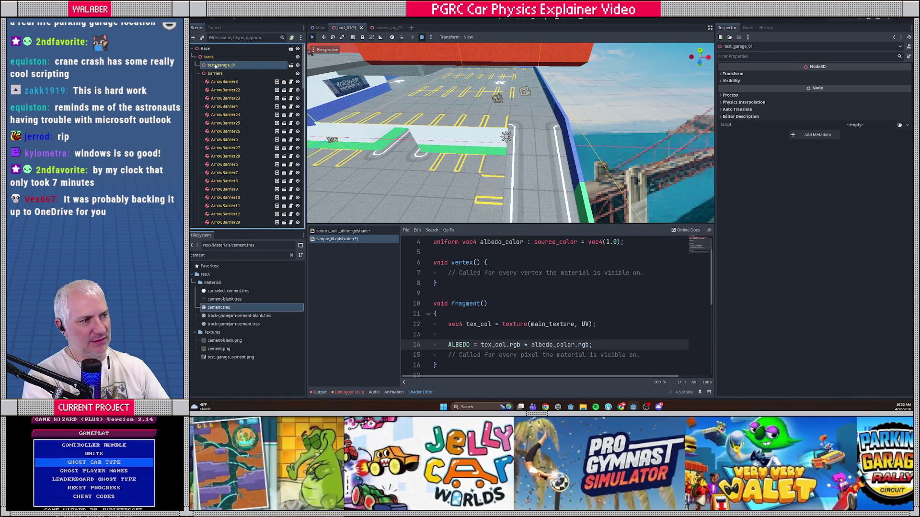
# Collapse the barriers, spectator_cars, checkpoints, OutOfBoundsDetector and reverb nodes in the tree.
pyautogui.click(198, 73)
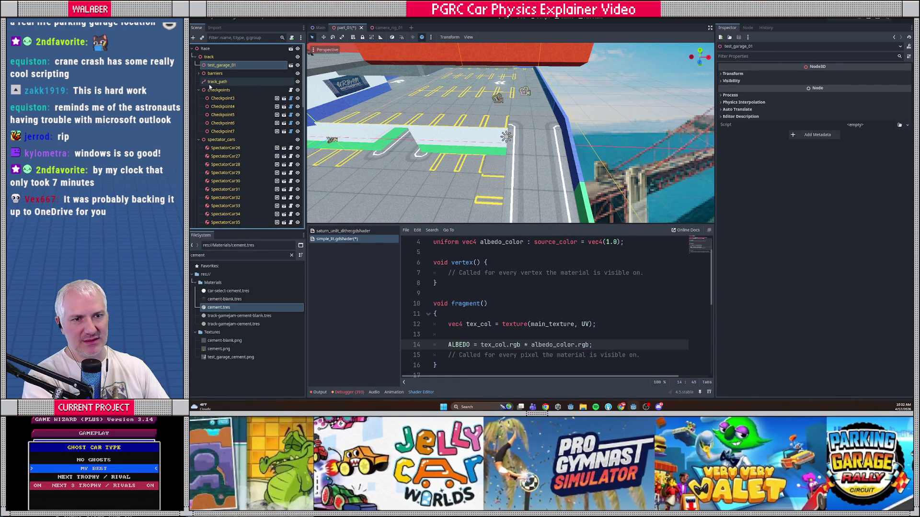
pyautogui.click(199, 140)
pyautogui.click(199, 90)
pyautogui.click(199, 107)
pyautogui.click(199, 114)
pyautogui.click(198, 123)
pyautogui.click(199, 131)
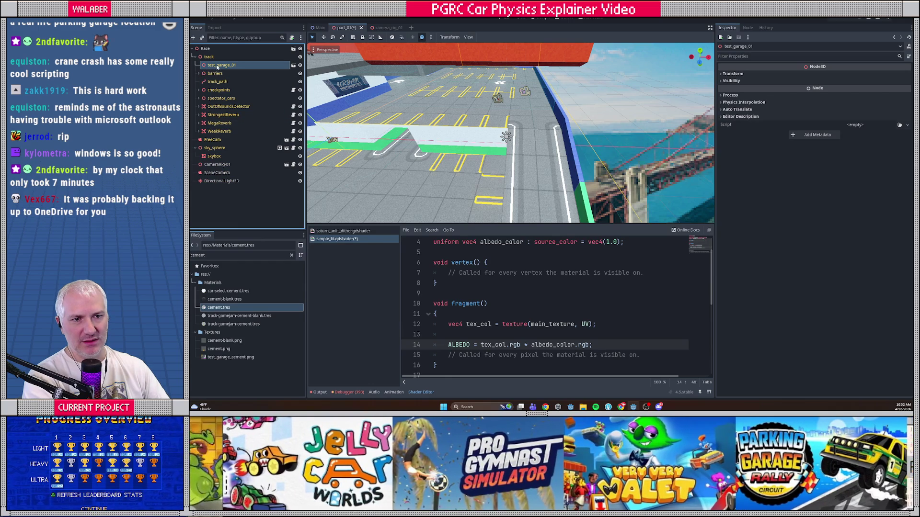
# Enable Editable Children on test_garage_01, leaving unique-name access toggled back off.
pyautogui.rightClick(217, 67)
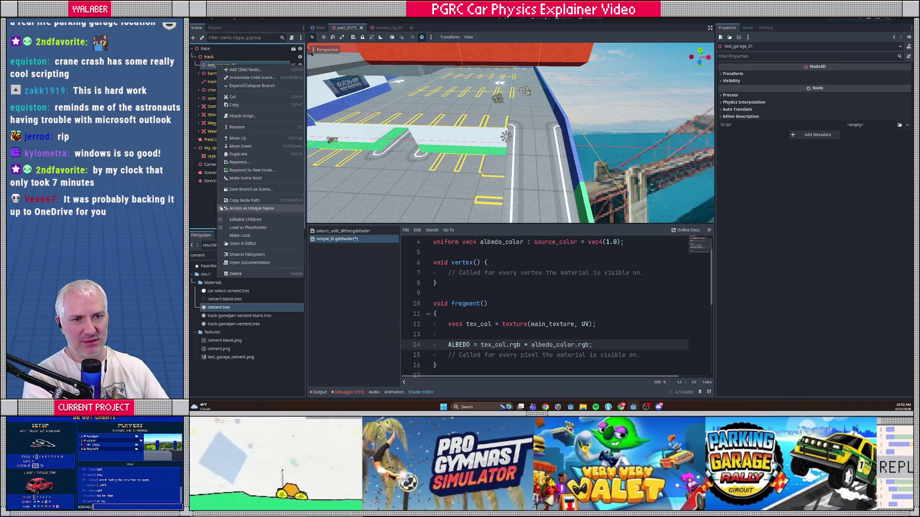
pyautogui.click(222, 209)
pyautogui.rightClick(240, 67)
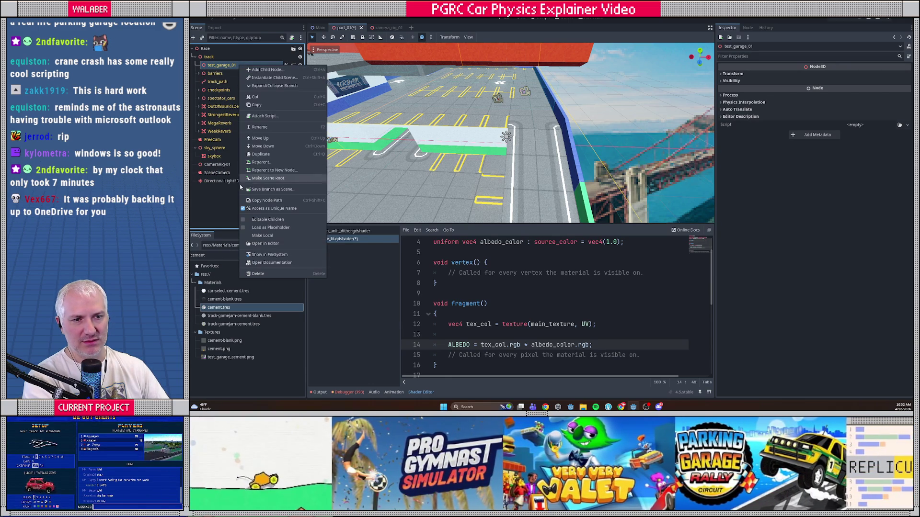
pyautogui.click(244, 209)
pyautogui.rightClick(236, 66)
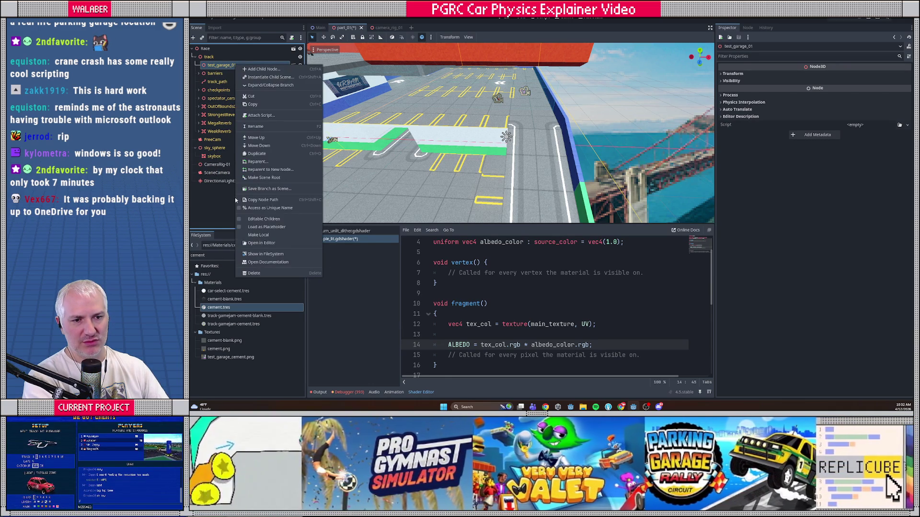
pyautogui.click(259, 219)
# Inspect tile_153_009's geometry, material override and mesh, then select the DirectionalLight3D.
pyautogui.click(222, 74)
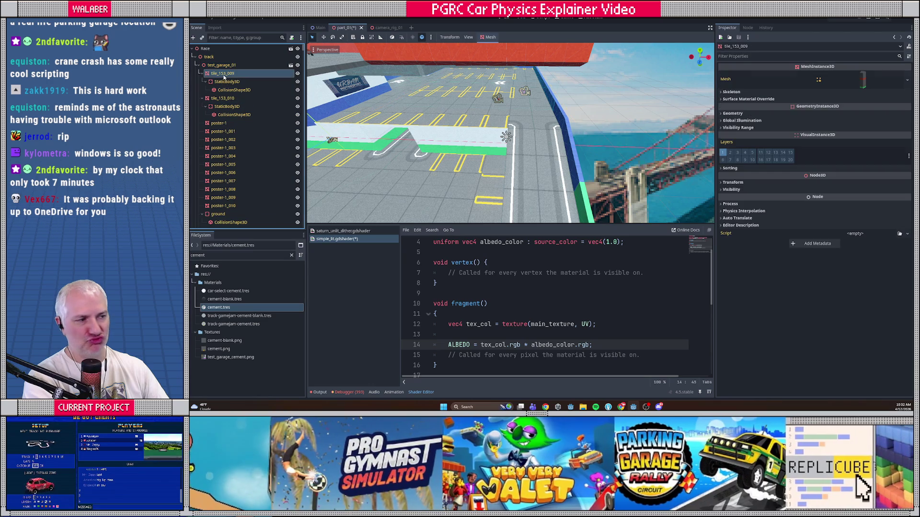
pyautogui.click(733, 113)
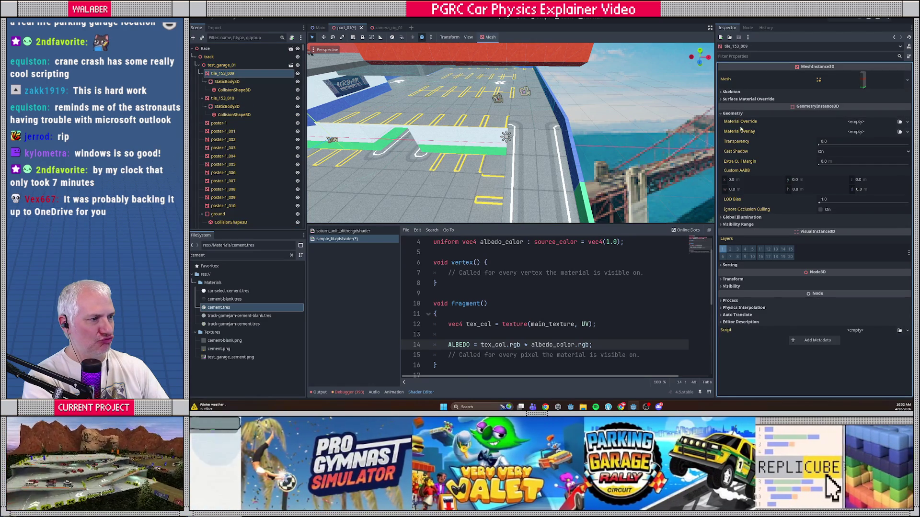
pyautogui.click(748, 113)
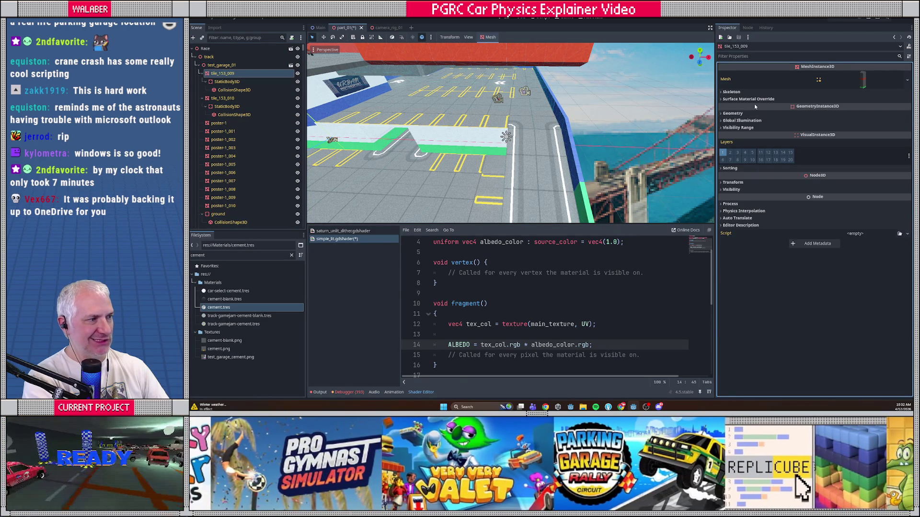
pyautogui.click(762, 99)
pyautogui.click(763, 99)
pyautogui.click(894, 78)
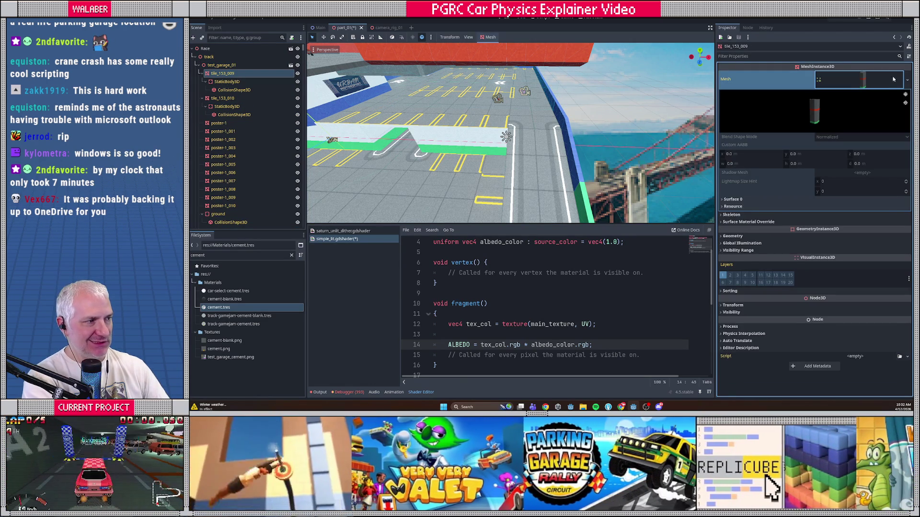
pyautogui.click(871, 84)
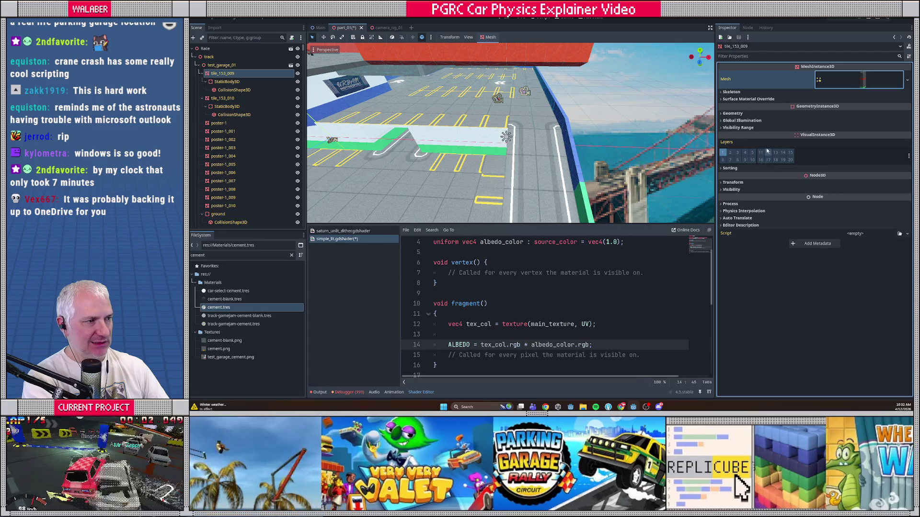
pyautogui.scroll(-5, 407, 137)
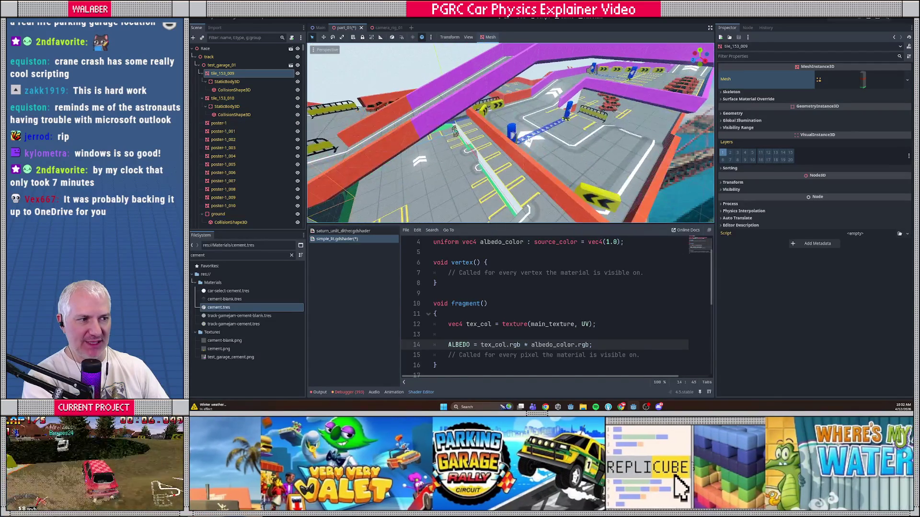
pyautogui.press('w')
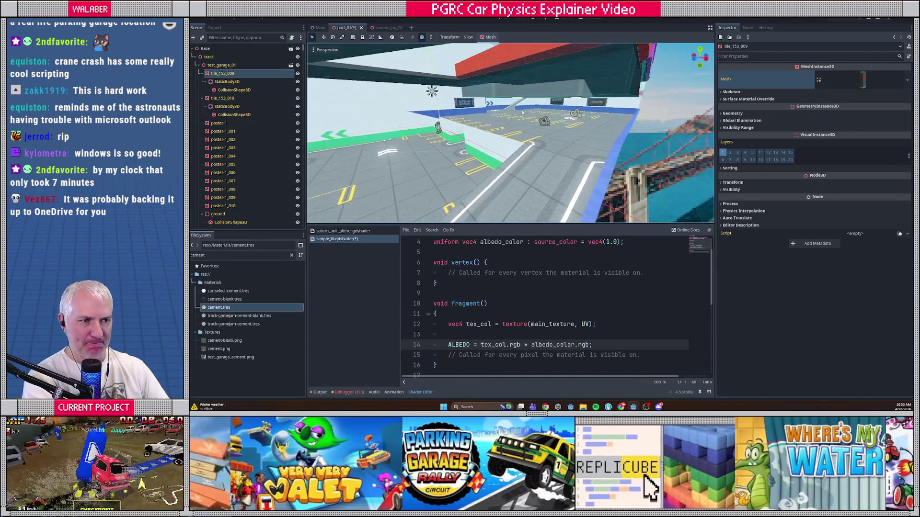
pyautogui.click(501, 100)
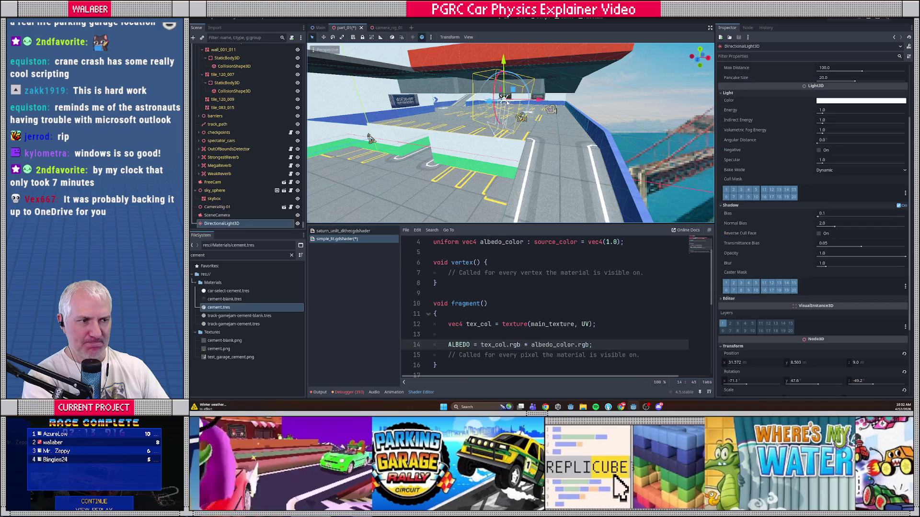
# Hide the DirectionalLight3D with its visibility toggle.
pyautogui.click(298, 224)
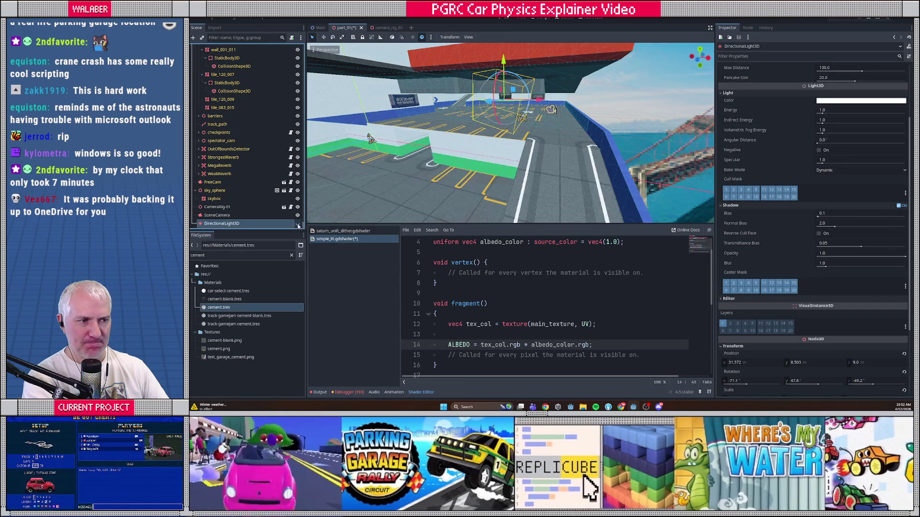
pyautogui.press('f')
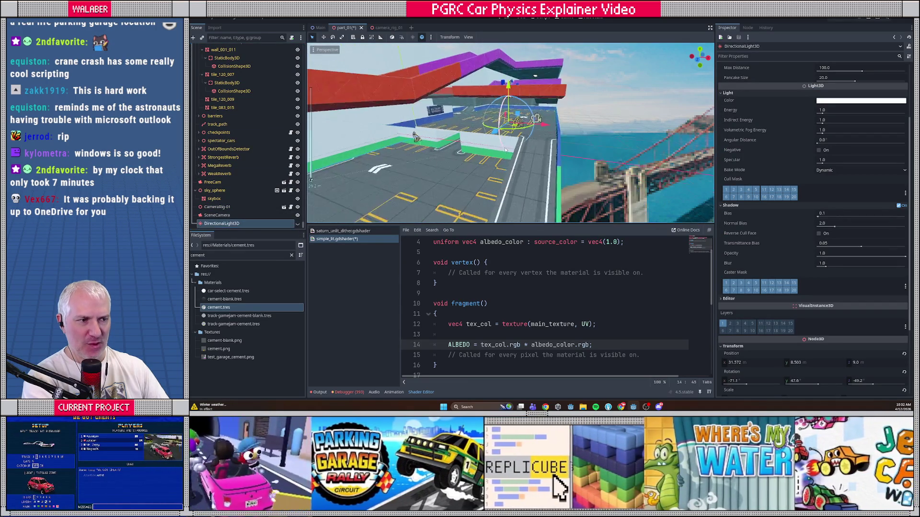
pyautogui.moveTo(513, 141); pyautogui.dragTo(469, 144)
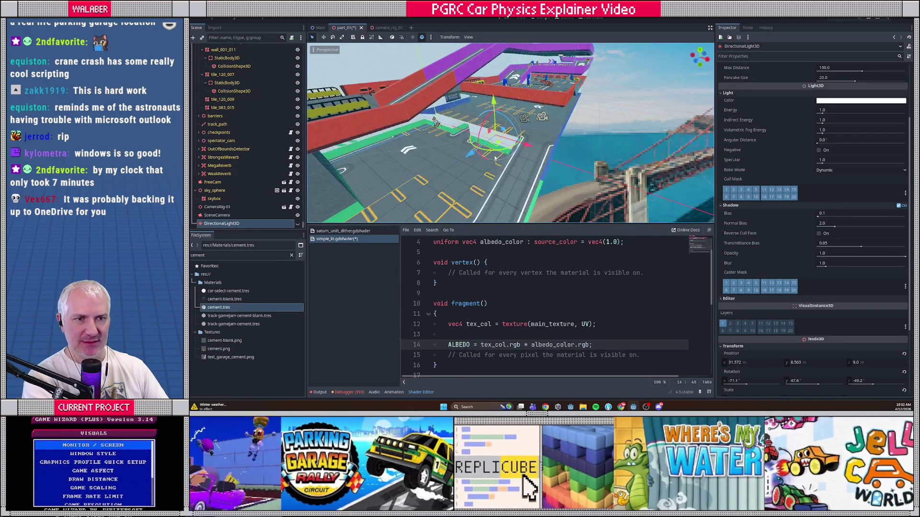
pyautogui.scroll(10, 260, 98)
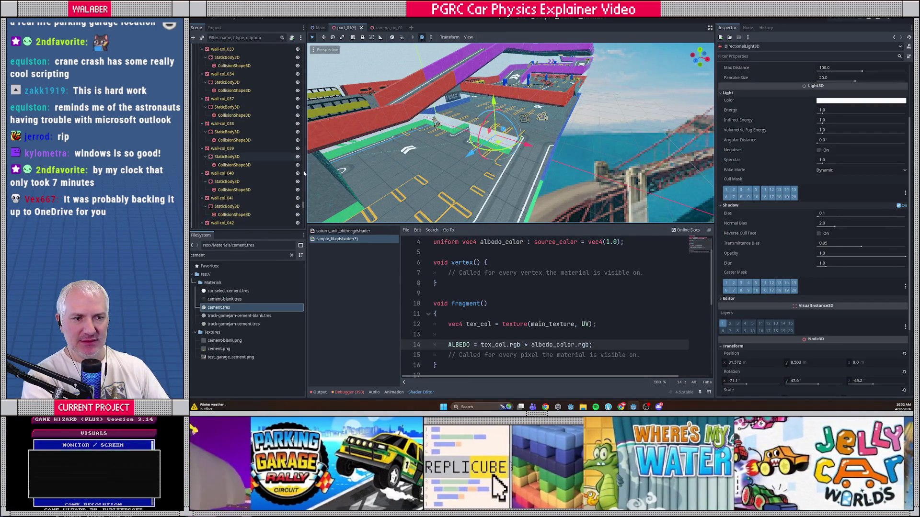
# Collapse the track node and search for an environment node to add to the scene.
pyautogui.moveTo(303, 207); pyautogui.dragTo(305, 44)
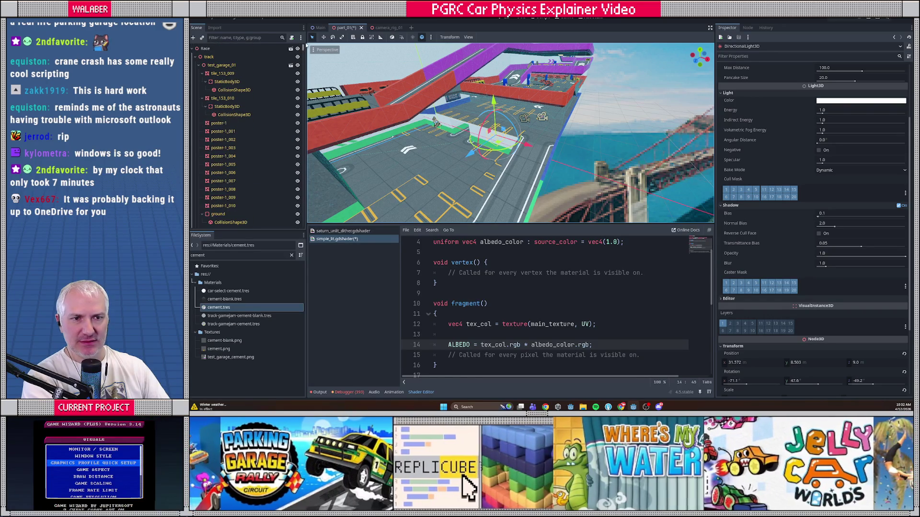
pyautogui.click(195, 57)
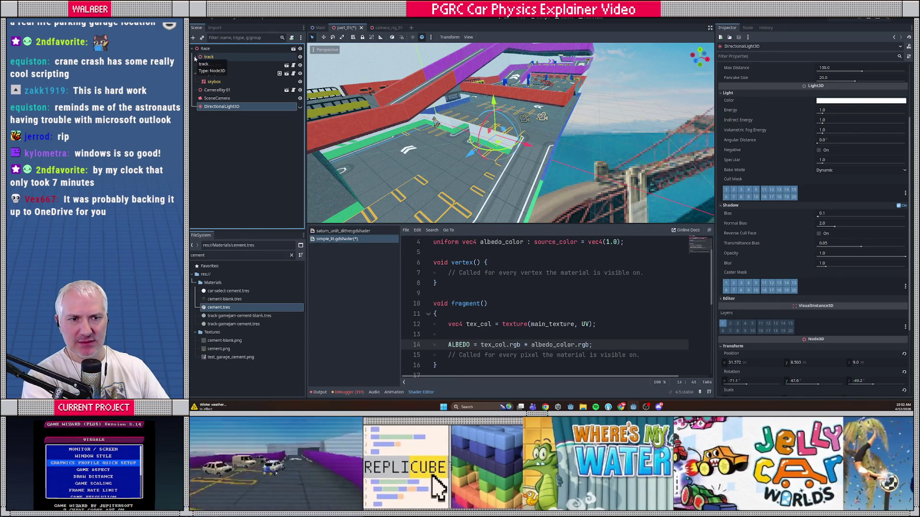
pyautogui.click(230, 38)
pyautogui.write('env')
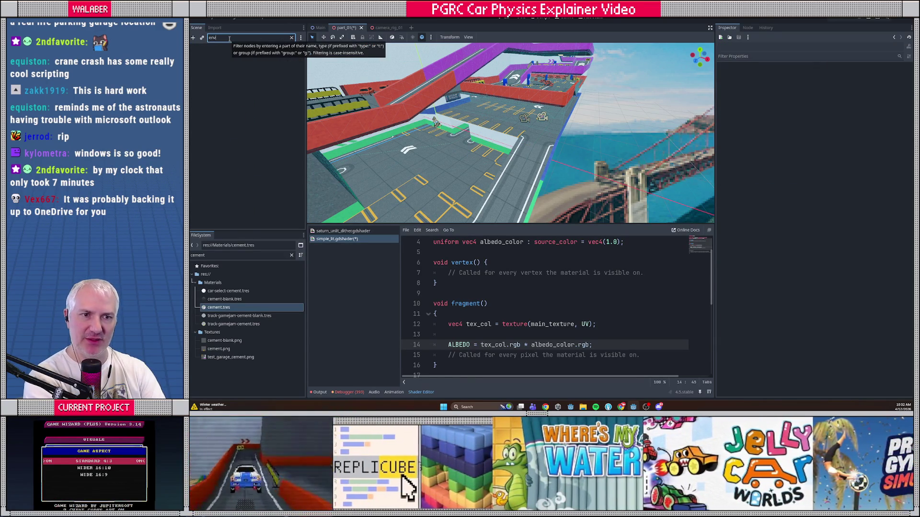
pyautogui.press('BackSpace')
pyautogui.press('BackSpace')
pyautogui.press('BackSpace')
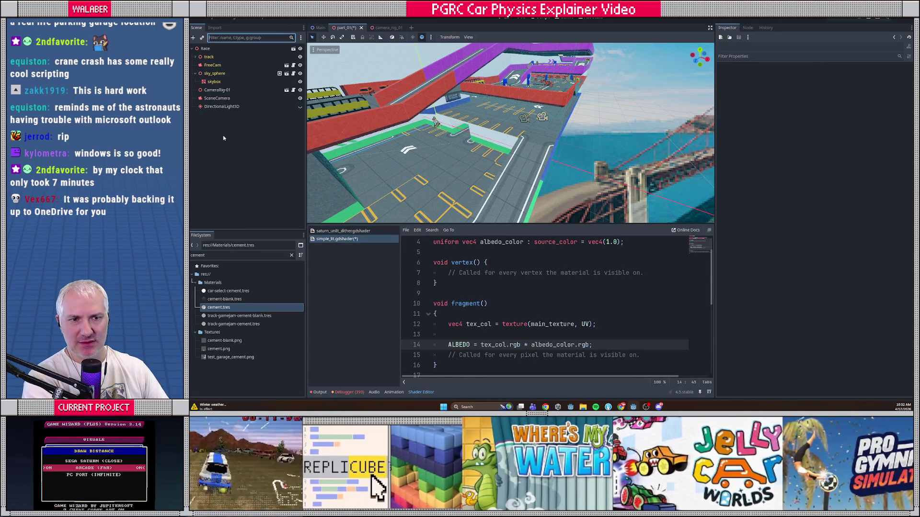
pyautogui.click(223, 138)
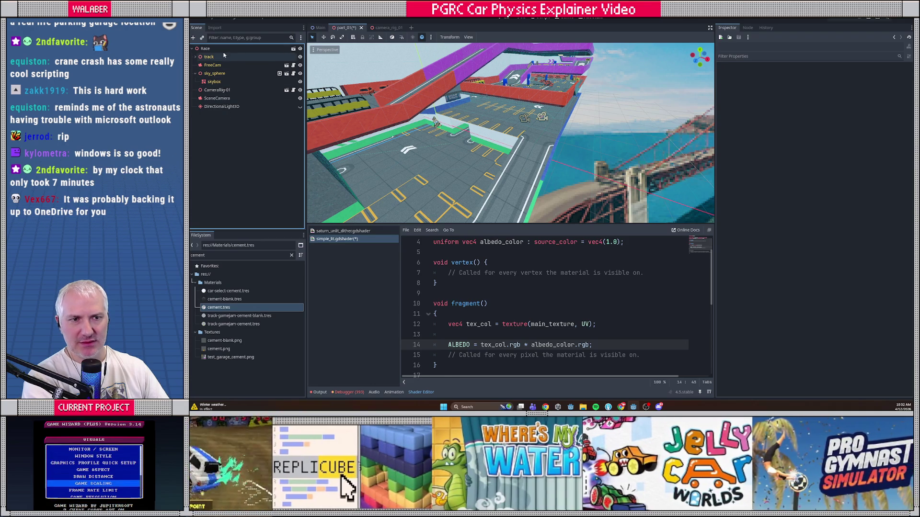
pyautogui.click(192, 38)
# Add a WorldEnvironment node and give it a new Environment resource.
pyautogui.write('envir')
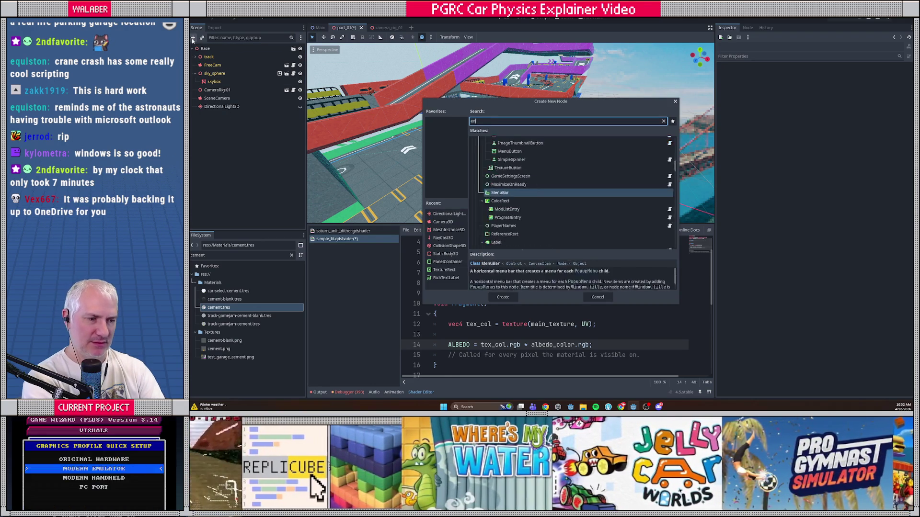
pyautogui.press('Return')
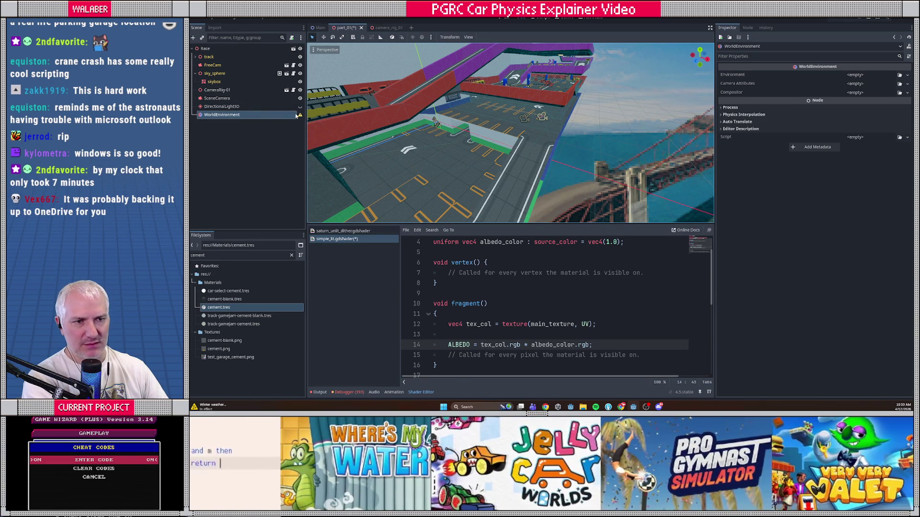
pyautogui.moveTo(300, 117)
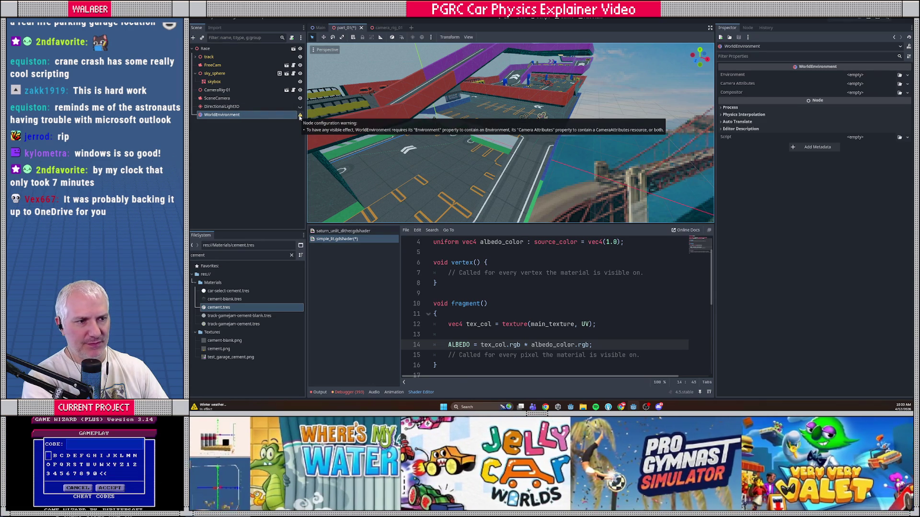
pyautogui.click(885, 75)
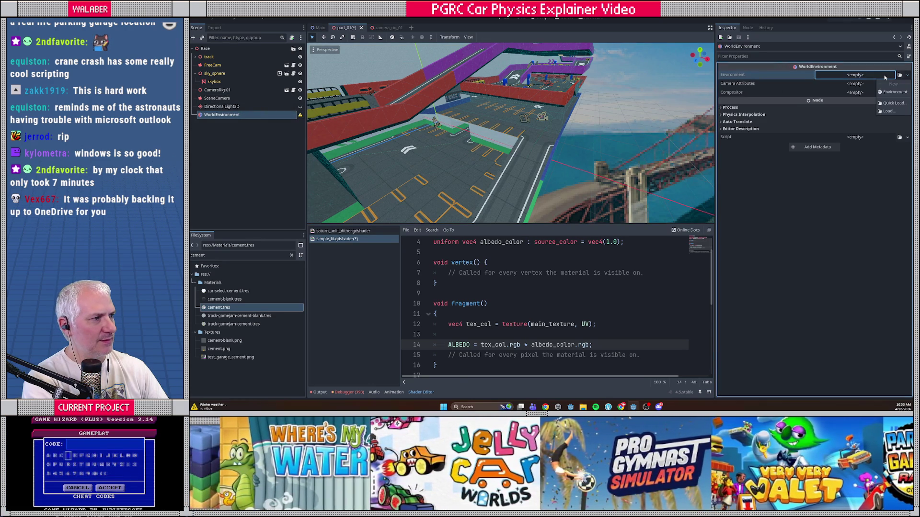
pyautogui.click(889, 94)
# Expand the Environment's Ambient Light settings, nudge Energy up, then reset it to 1.0.
pyautogui.click(875, 76)
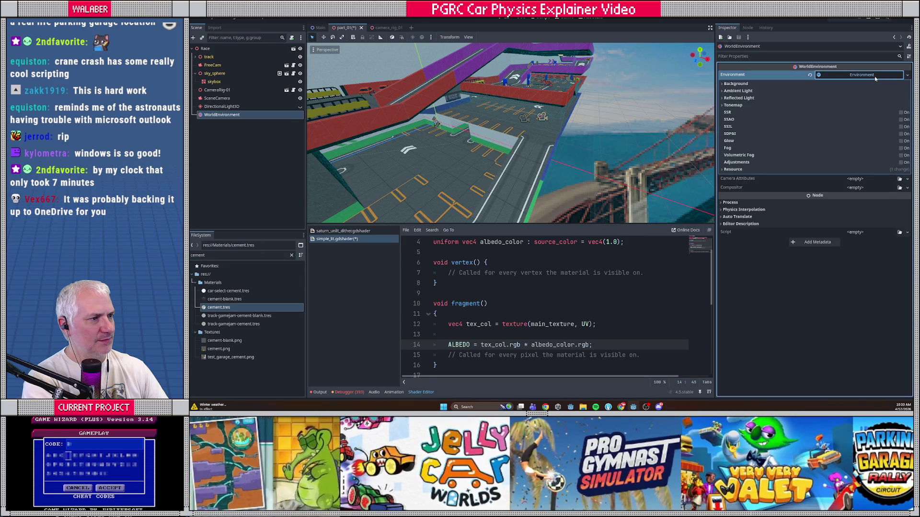
pyautogui.click(796, 91)
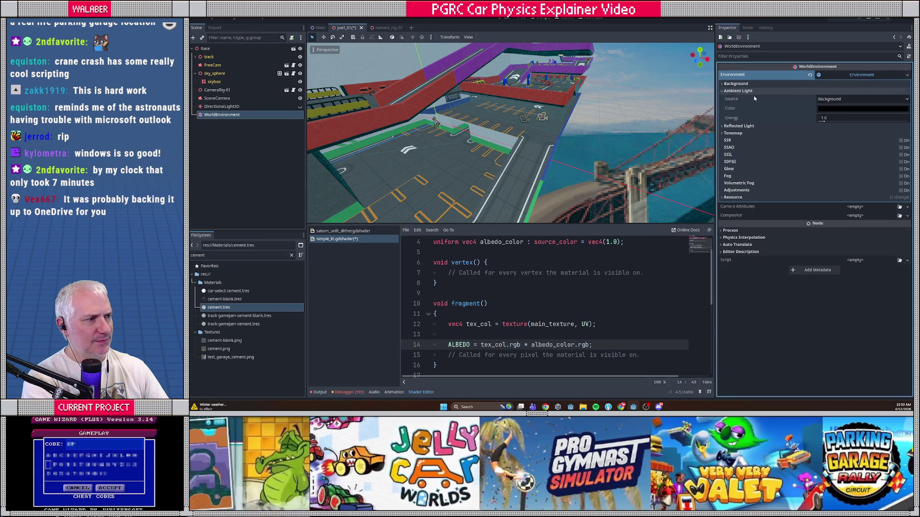
pyautogui.moveTo(825, 119); pyautogui.dragTo(831, 123)
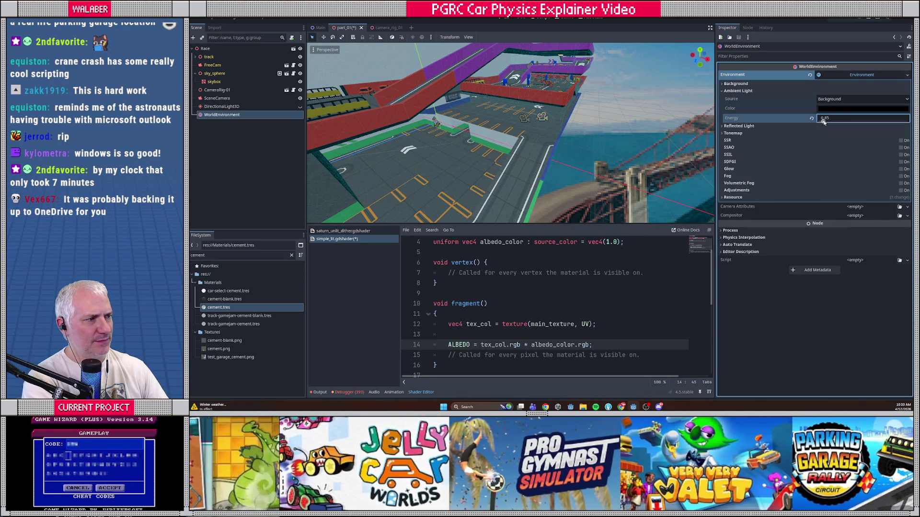
pyautogui.click(811, 119)
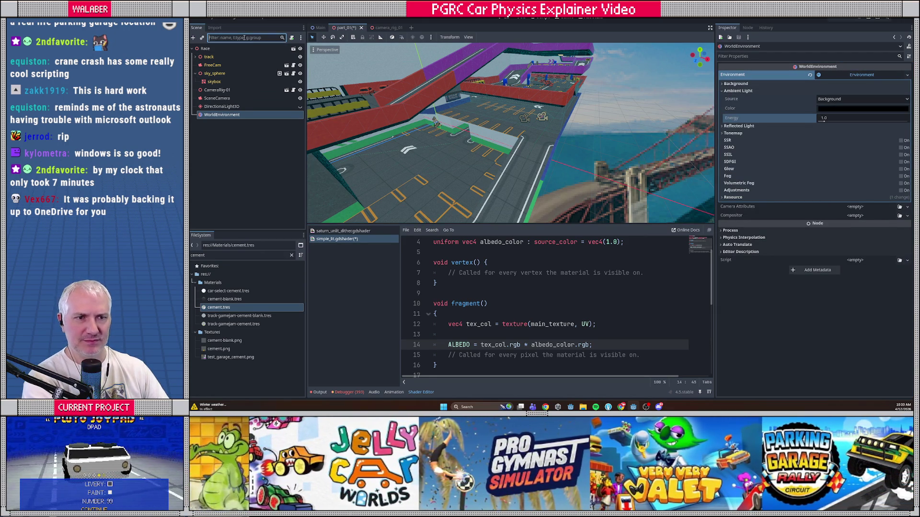
# Filter the tree for lights, select the Sun, then cancel an accidental sky_sphere scene open.
pyautogui.write('t:ligh')
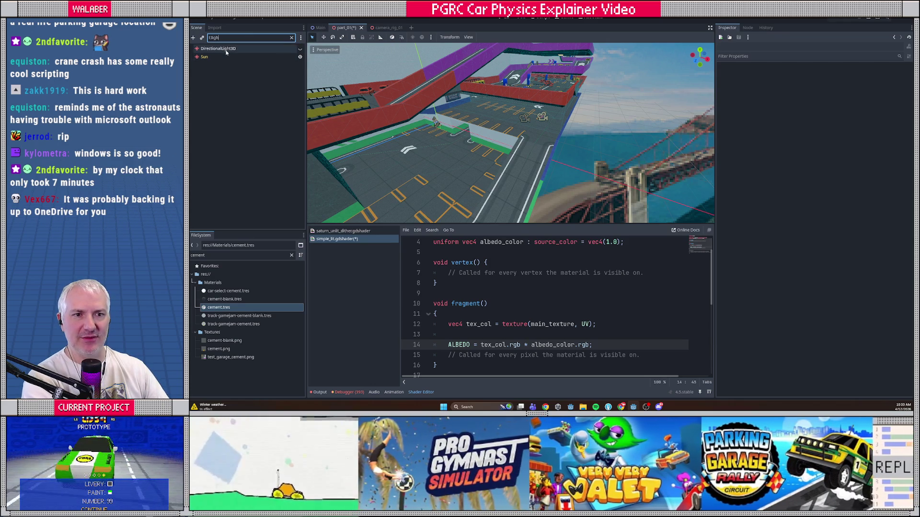
pyautogui.click(281, 60)
pyautogui.click(283, 37)
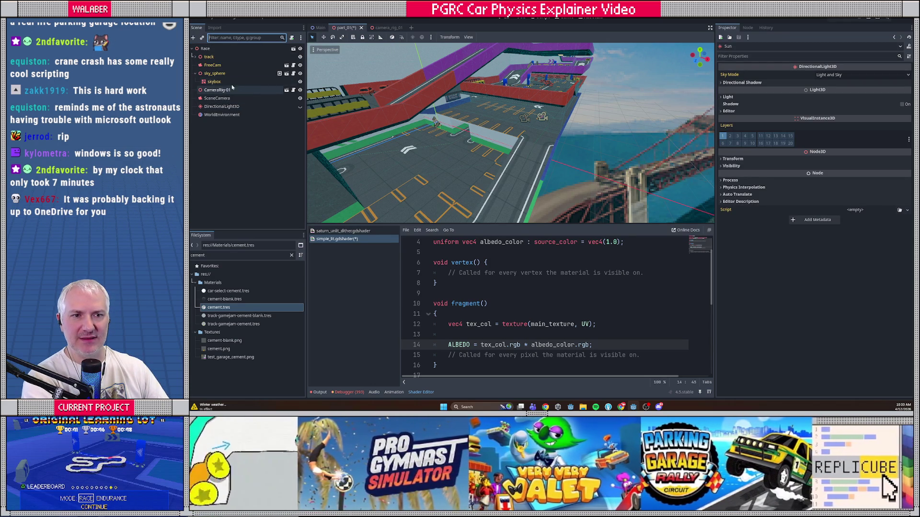
pyautogui.click(286, 75)
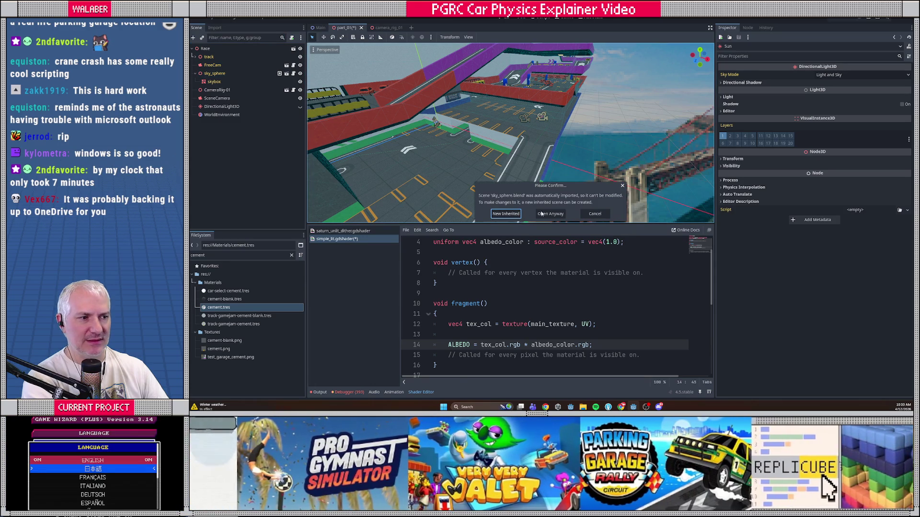
pyautogui.click(592, 215)
# Re-filter with t:light, select the Sun, turn its shadows on then off, and clear the filter.
pyautogui.click(228, 39)
pyautogui.write('t:light')
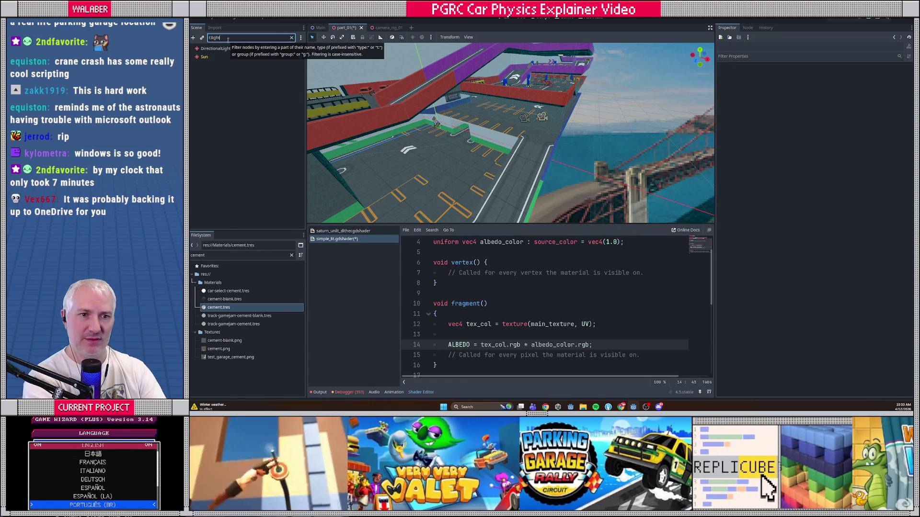
pyautogui.click(210, 58)
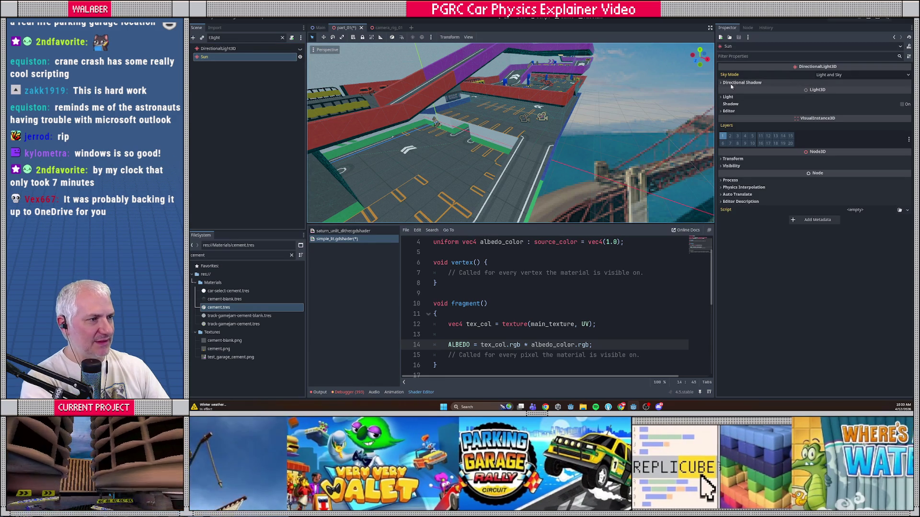
pyautogui.click(738, 159)
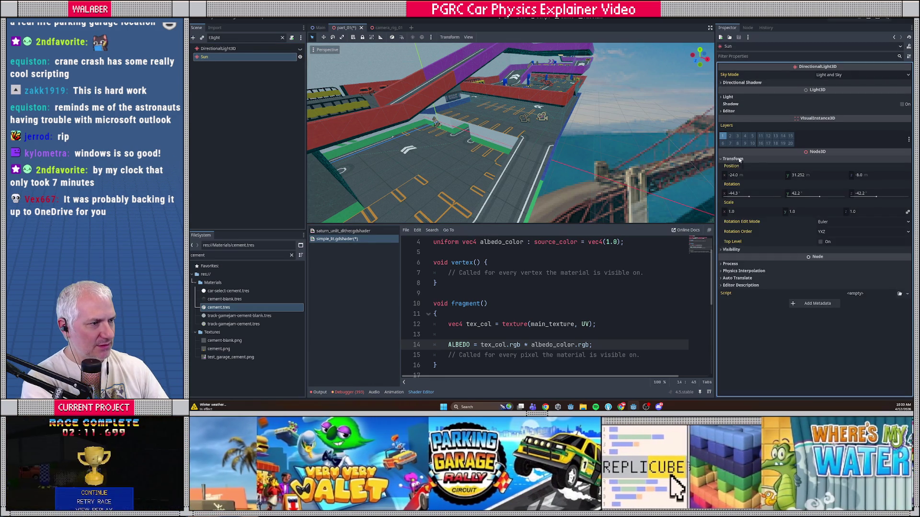
pyautogui.click(738, 159)
pyautogui.click(902, 104)
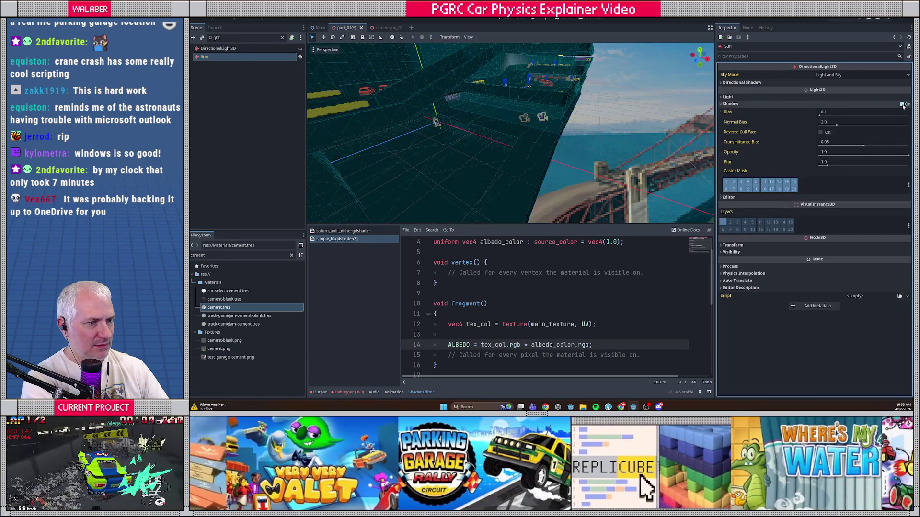
pyautogui.click(902, 104)
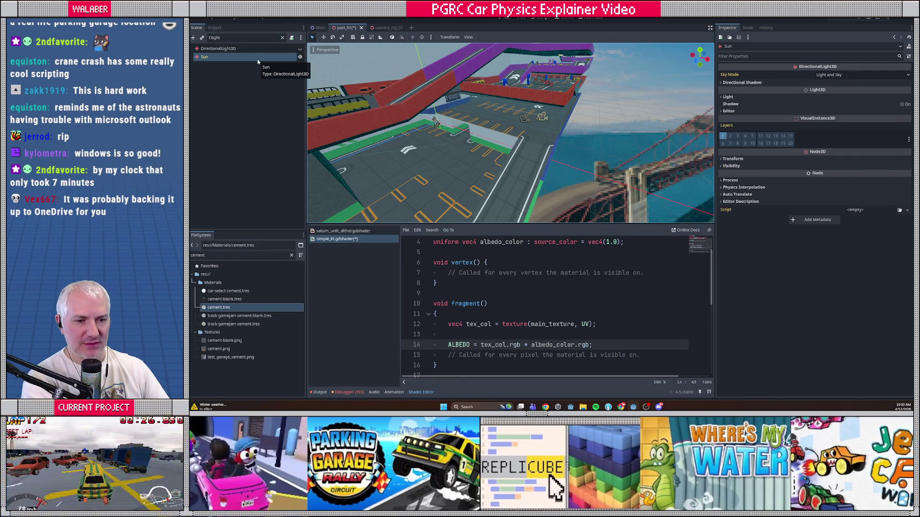
pyautogui.click(282, 37)
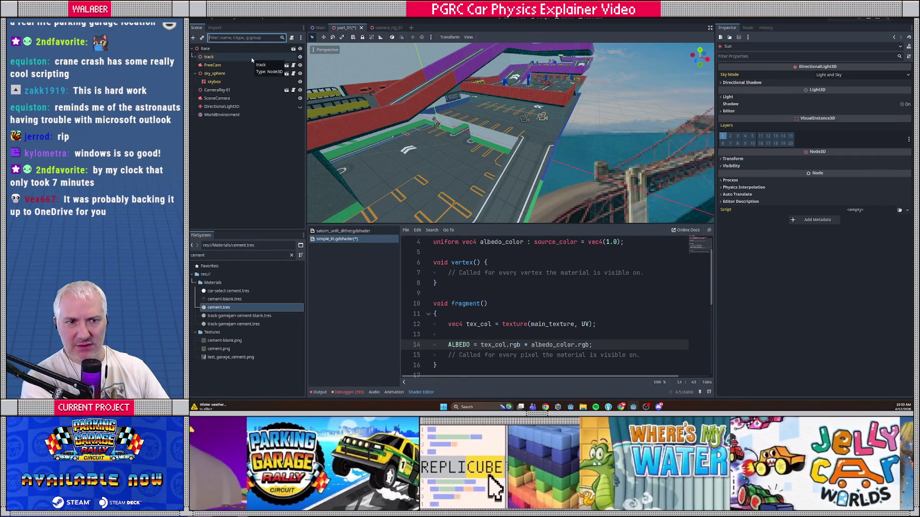
# Expand track and test_garage_01 to locate the garage's Sun light, briefly searching 'su'.
pyautogui.click(195, 57)
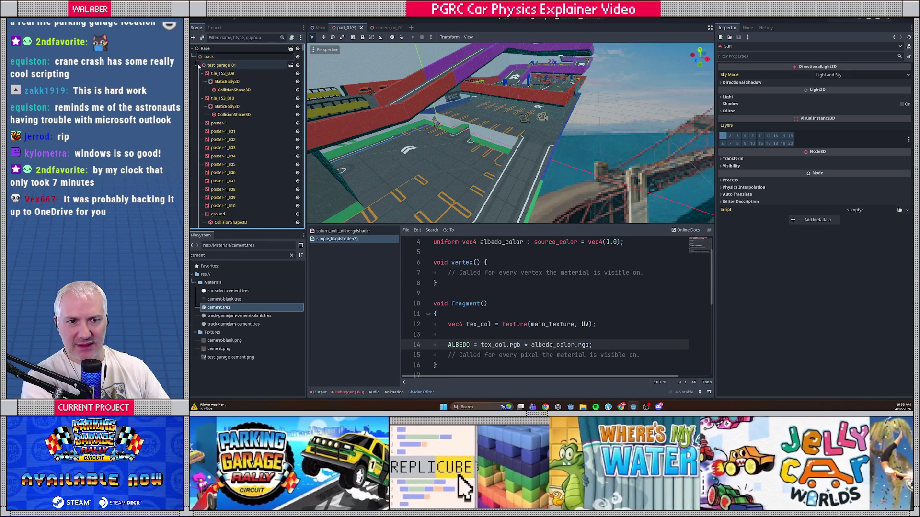
pyautogui.click(202, 65)
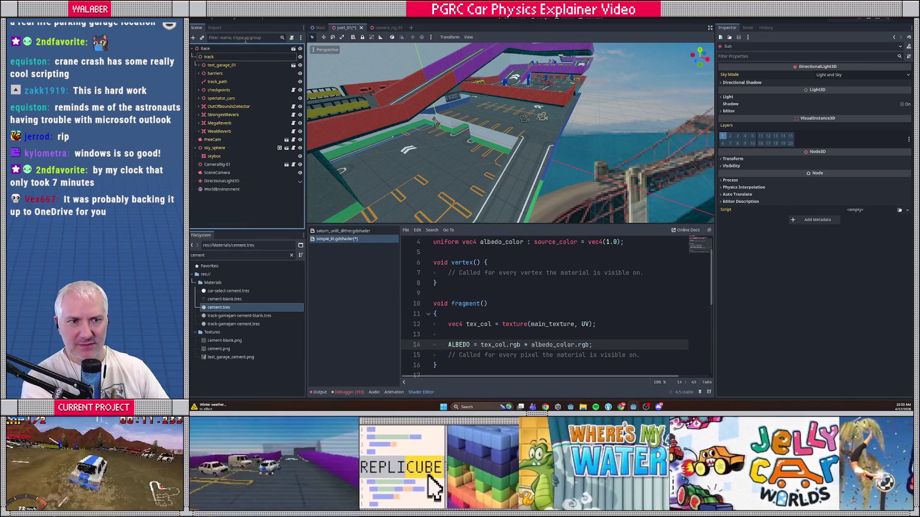
pyautogui.click(245, 38)
pyautogui.write('sun')
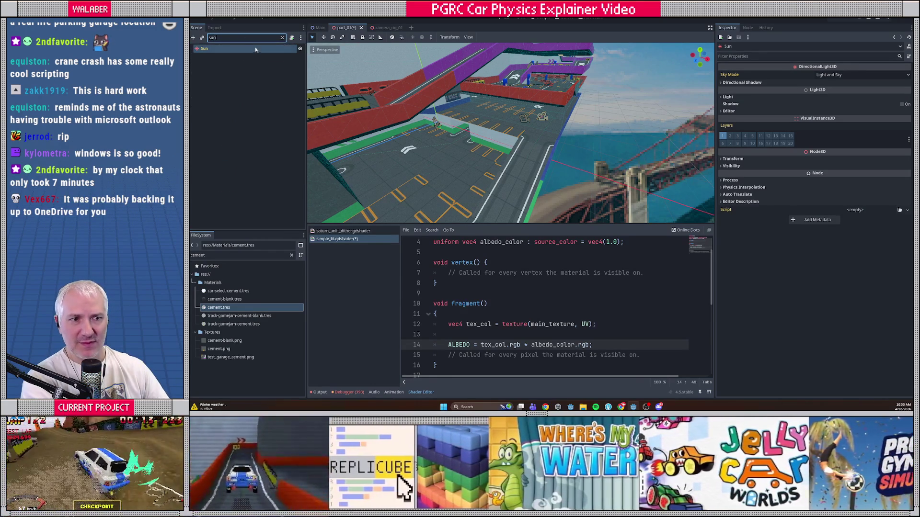
pyautogui.click(282, 38)
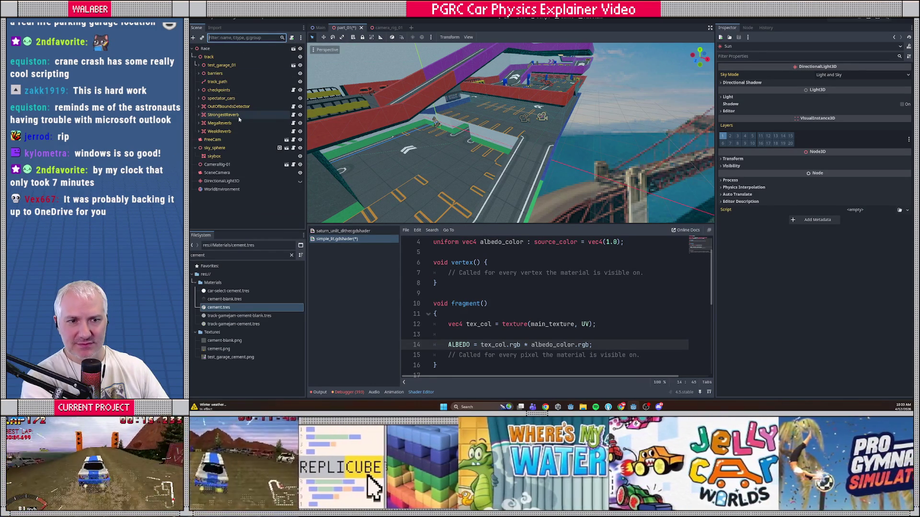
pyautogui.click(200, 65)
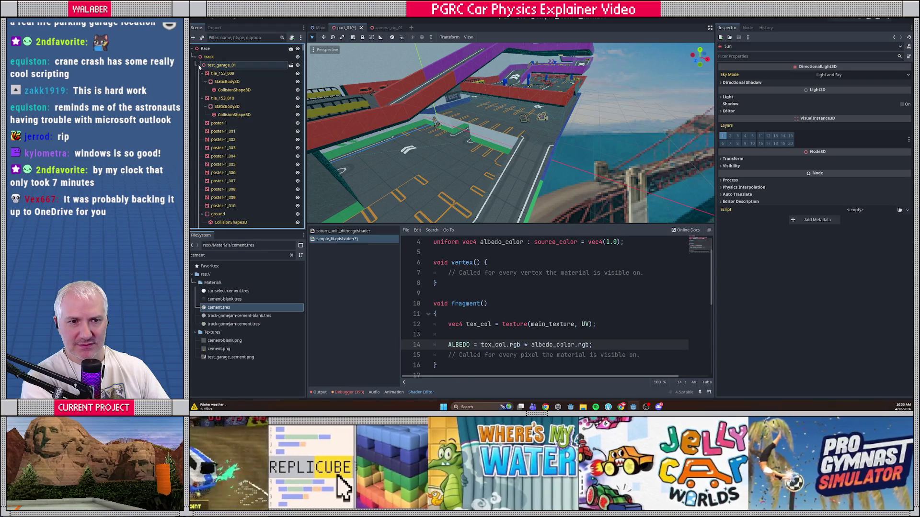
pyautogui.click(202, 73)
pyautogui.click(202, 81)
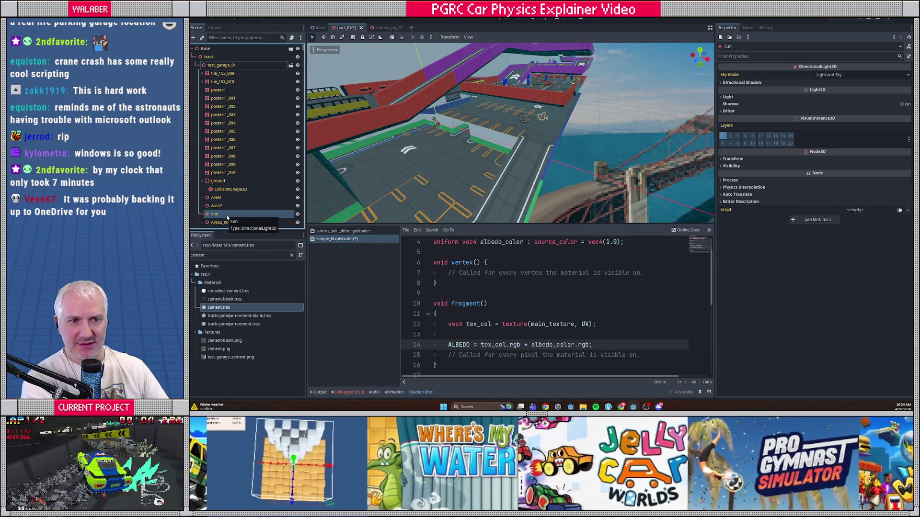
# Hide the garage's Sun light, collapse the tree, save, and clear the cement file filter.
pyautogui.click(297, 214)
pyautogui.click(198, 64)
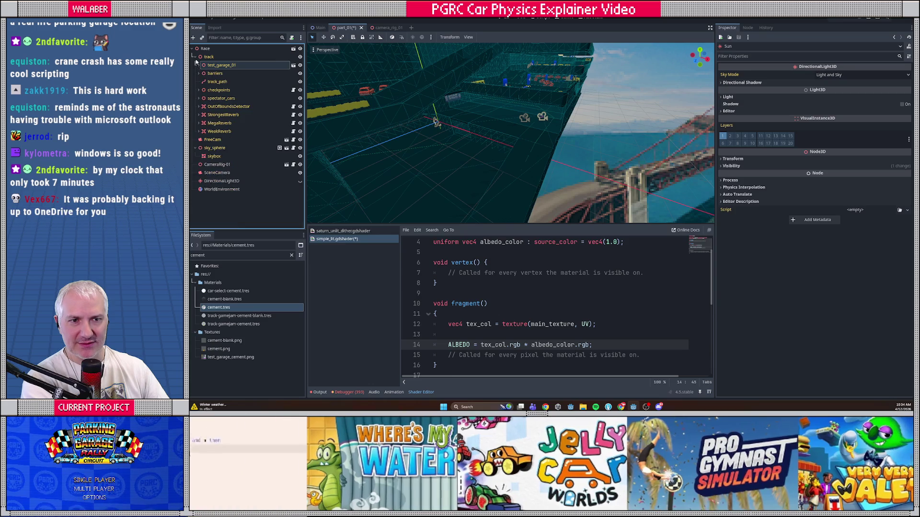
pyautogui.click(195, 56)
pyautogui.hotkey('ctrl', 's')
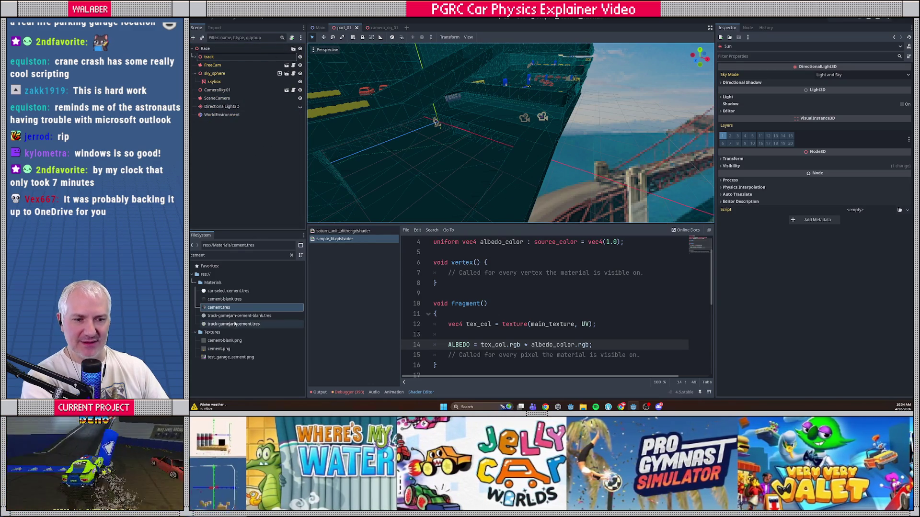
pyautogui.click(292, 255)
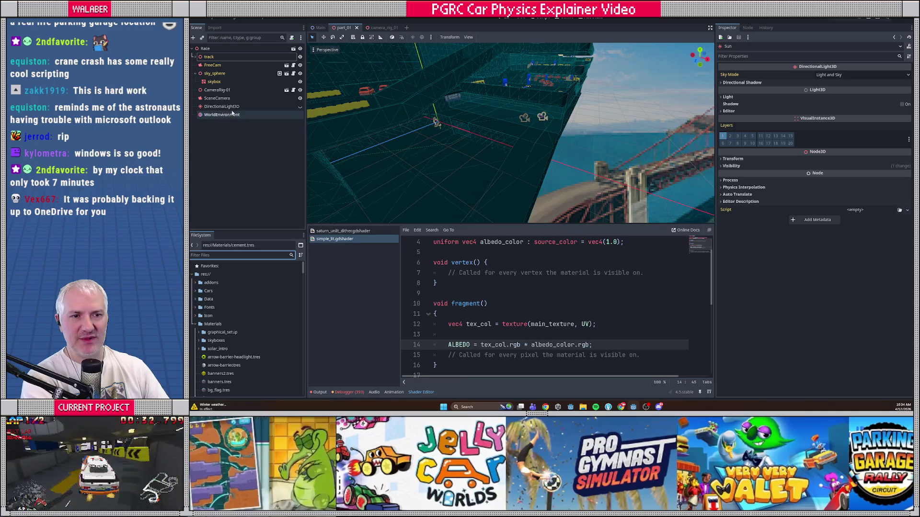
# Select the DirectionalLight3D, rotate it with the gizmo, and frame it in view.
pyautogui.doubleClick(296, 106)
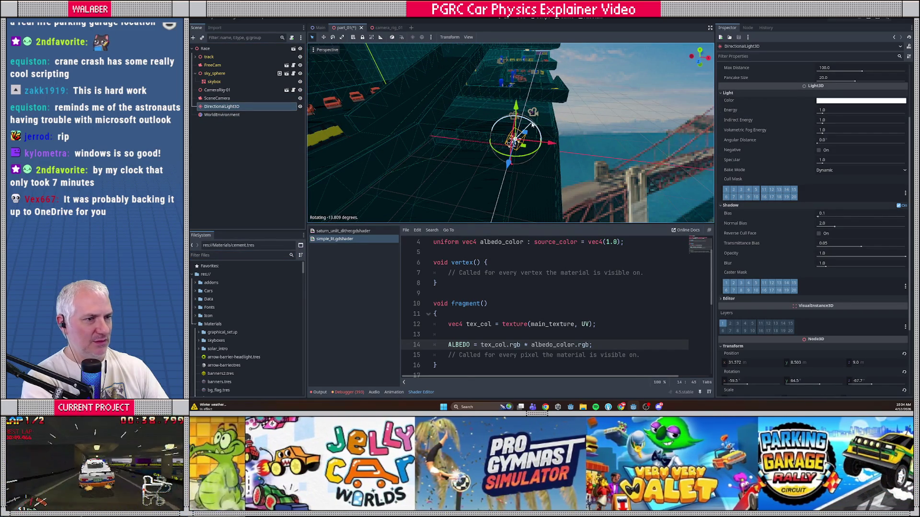
pyautogui.moveTo(534, 126); pyautogui.dragTo(534, 126)
pyautogui.click(301, 108)
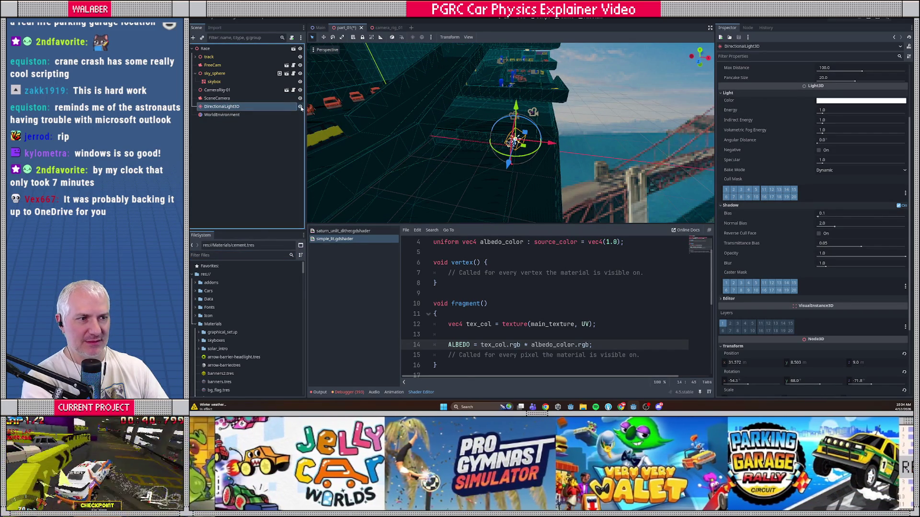
pyautogui.scroll(-5, 452, 143)
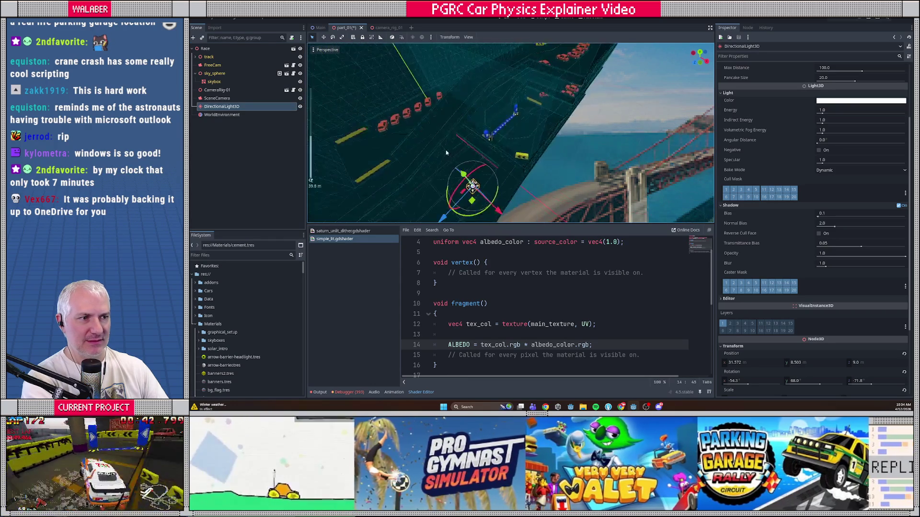
pyautogui.scroll(-5, 452, 142)
pyautogui.scroll(6, 452, 140)
pyautogui.scroll(-1, 452, 141)
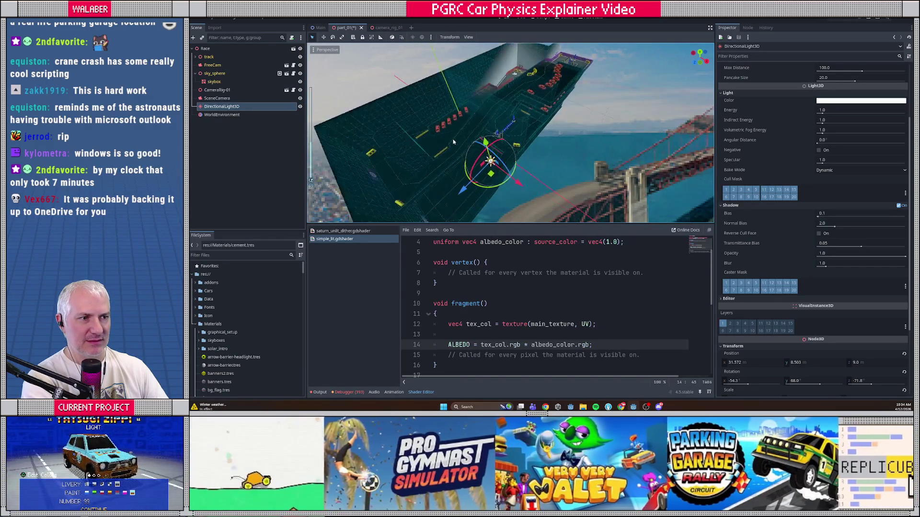
pyautogui.scroll(5, 453, 141)
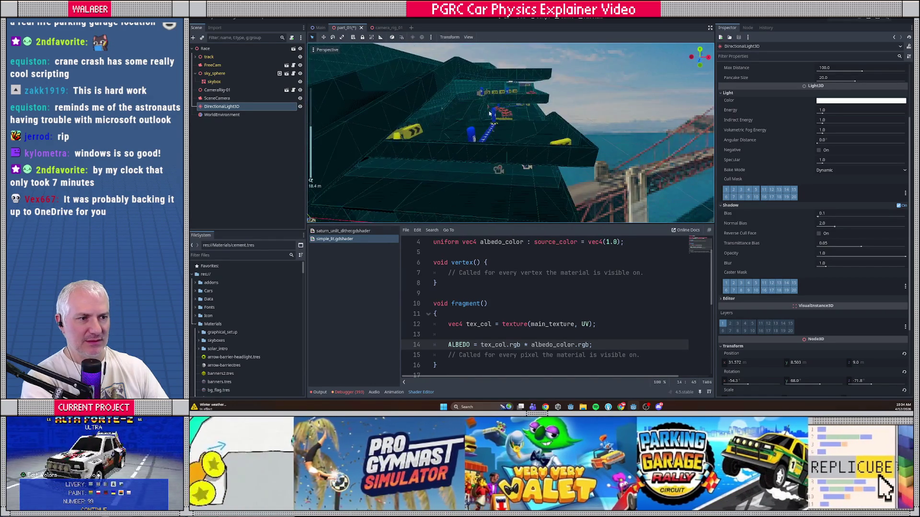
pyautogui.scroll(2, 492, 100)
pyautogui.press('f')
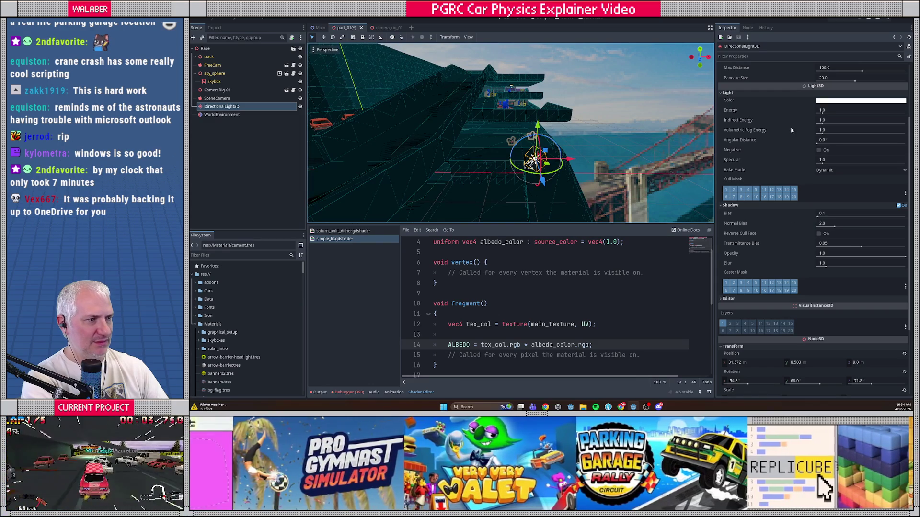
# Try energy 3.5 then reset to 1.0, hide the sky sphere, and rotate the light further.
pyautogui.moveTo(822, 116); pyautogui.dragTo(839, 114)
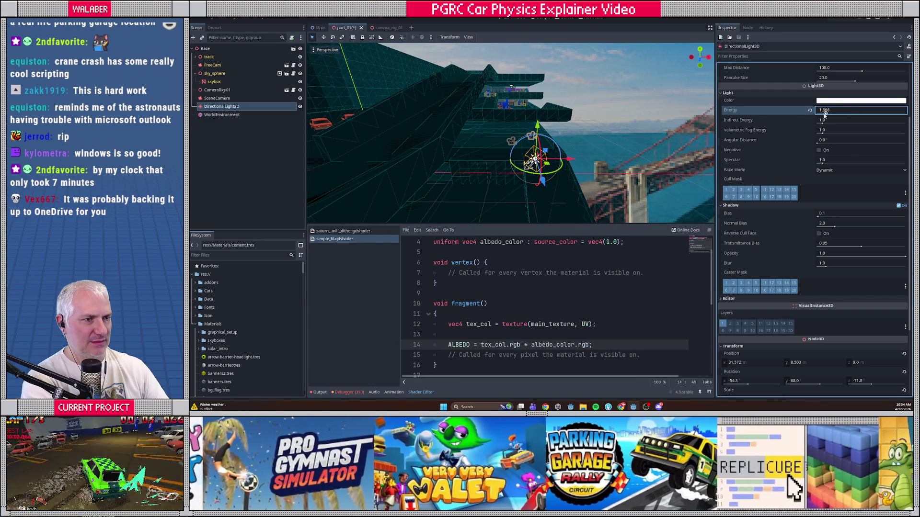
pyautogui.click(809, 111)
pyautogui.moveTo(645, 135)
pyautogui.mouseDown()
pyautogui.moveTo(507, 157)
pyautogui.moveTo(505, 187)
pyautogui.moveTo(548, 148)
pyautogui.moveTo(541, 114)
pyautogui.moveTo(456, 130)
pyautogui.moveTo(502, 96)
pyautogui.moveTo(517, 133)
pyautogui.moveTo(551, 120)
pyautogui.moveTo(536, 98)
pyautogui.moveTo(544, 108)
pyautogui.mouseUp()
pyautogui.click(300, 74)
pyautogui.moveTo(493, 108); pyautogui.dragTo(515, 115)
pyautogui.moveTo(401, 88)
pyautogui.mouseDown()
pyautogui.moveTo(530, 178)
pyautogui.moveTo(551, 162)
pyautogui.moveTo(357, 119)
pyautogui.mouseUp()
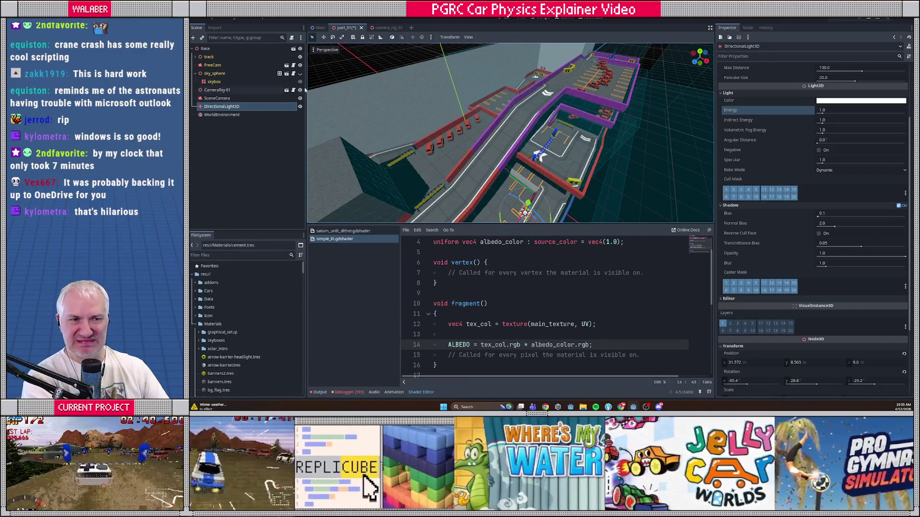
# Fly the view over and into the garage to check the light's angle, then select the skybox mesh.
pyautogui.press('f')
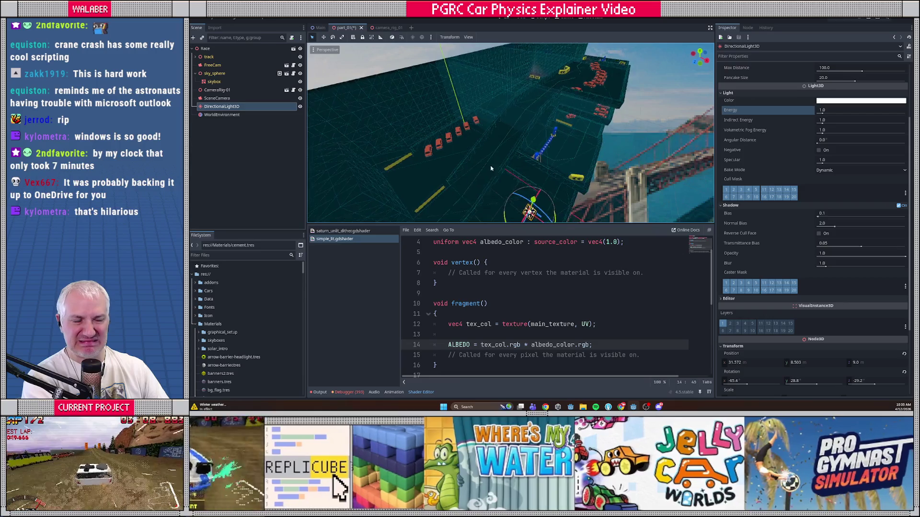
pyautogui.moveTo(474, 126)
pyautogui.mouseDown()
pyautogui.moveTo(555, 139)
pyautogui.moveTo(573, 111)
pyautogui.moveTo(568, 87)
pyautogui.moveTo(578, 114)
pyautogui.mouseUp()
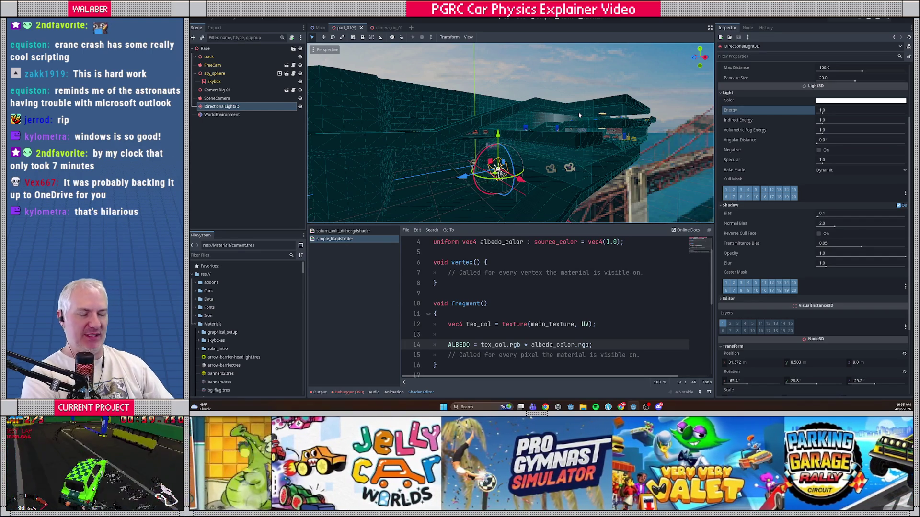
pyautogui.moveTo(592, 157); pyautogui.dragTo(518, 158)
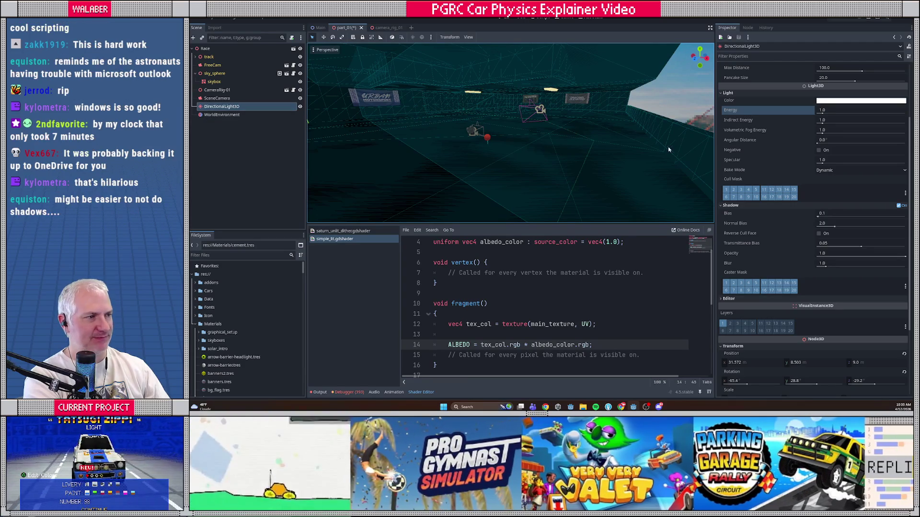
pyautogui.moveTo(600, 150)
pyautogui.mouseDown()
pyautogui.moveTo(557, 145)
pyautogui.moveTo(611, 151)
pyautogui.moveTo(635, 141)
pyautogui.moveTo(623, 137)
pyautogui.moveTo(634, 145)
pyautogui.mouseUp()
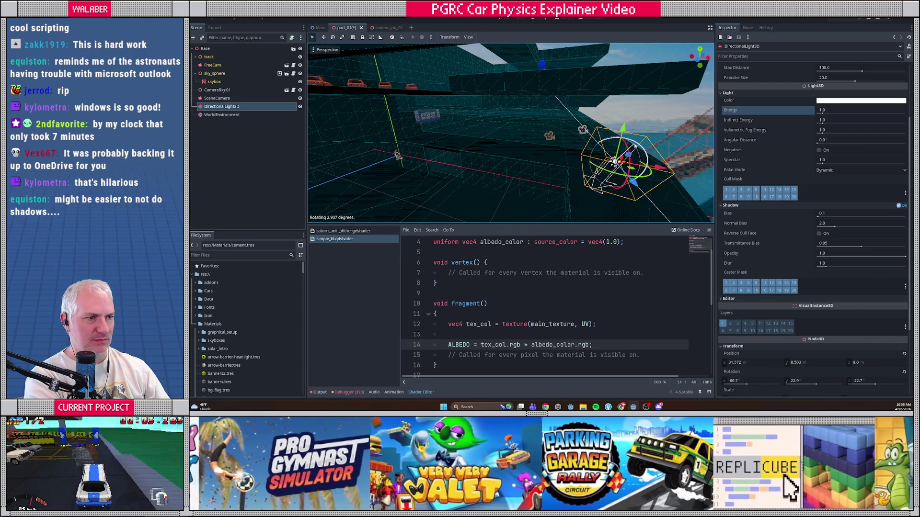
pyautogui.click(237, 81)
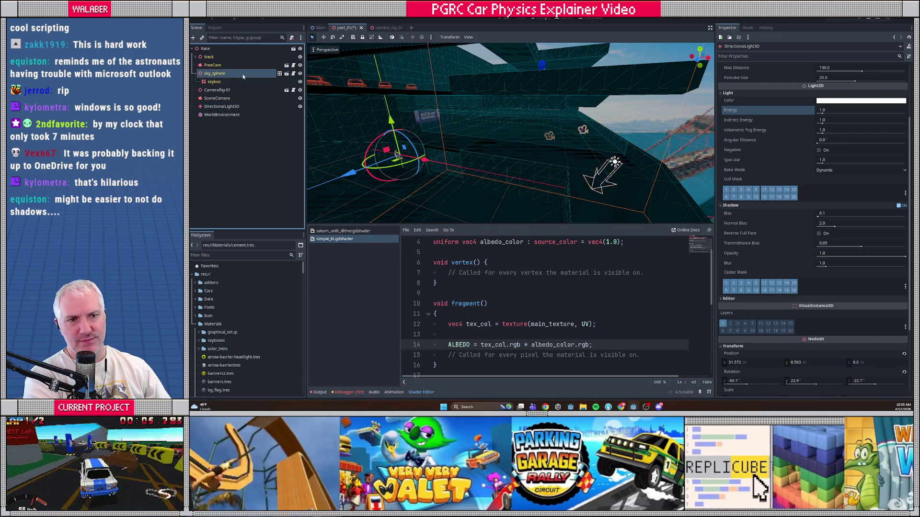
# Set the skybox's Geometry Cast Shadow to Off.
pyautogui.click(732, 114)
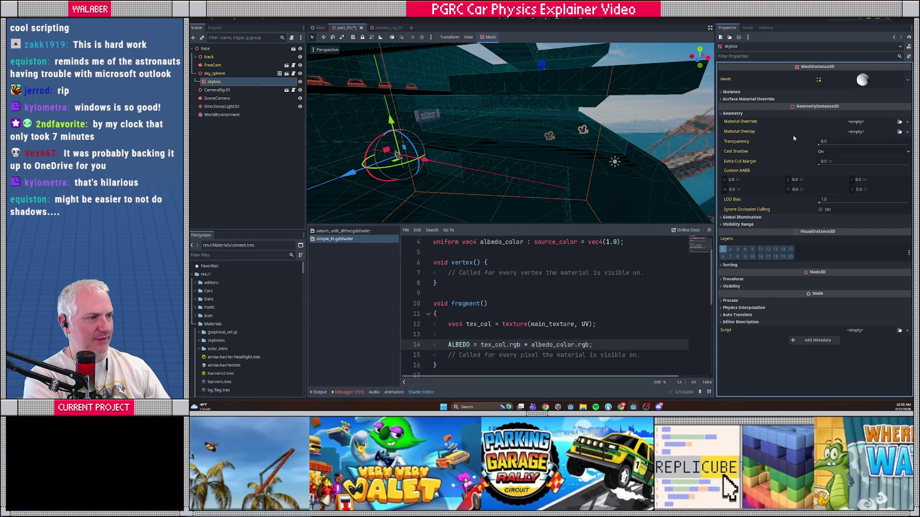
pyautogui.click(833, 156)
pyautogui.click(833, 166)
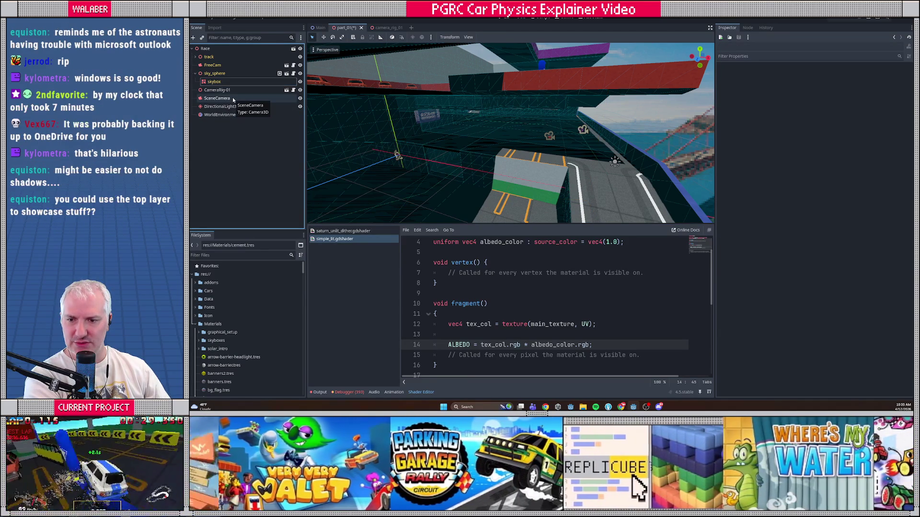
pyautogui.scroll(-10, 451, 181)
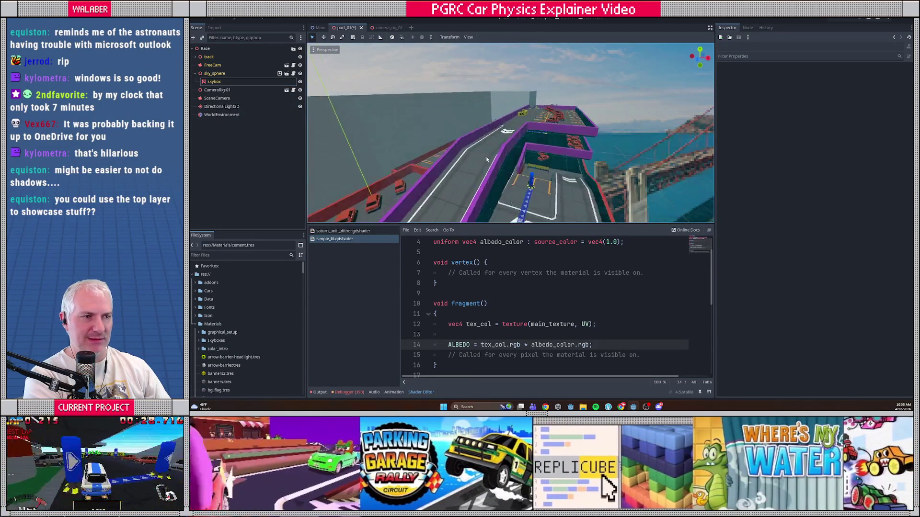
pyautogui.moveTo(450, 180); pyautogui.dragTo(454, 161)
# Zoom around the now-lit garage and select the DirectionalLight3D.
pyautogui.scroll(8, 479, 165)
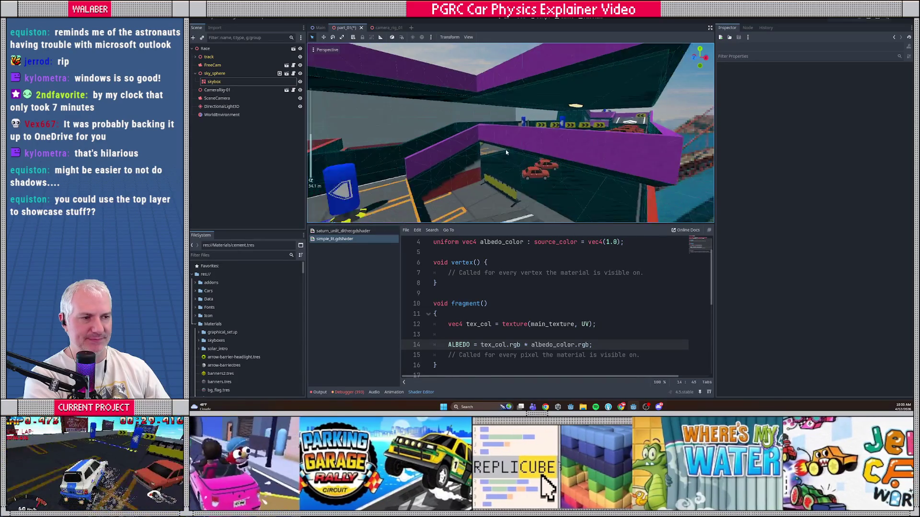
pyautogui.scroll(8, 506, 169)
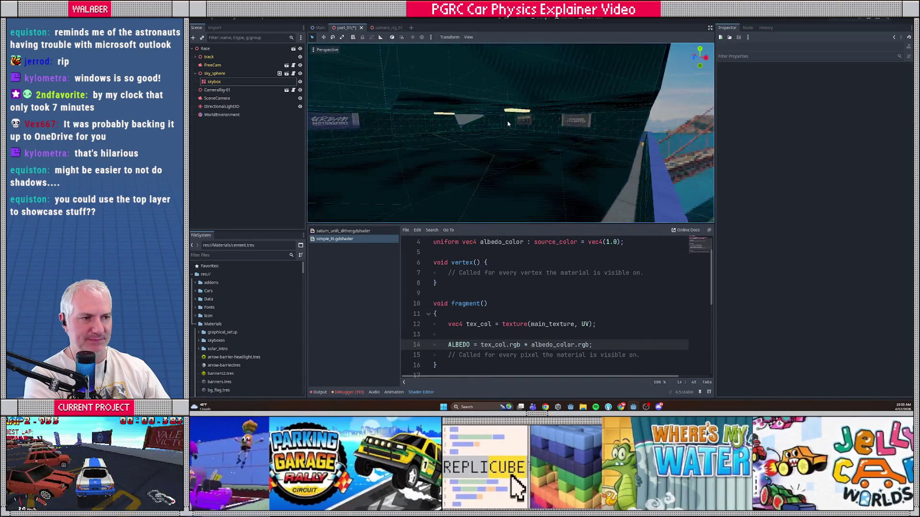
pyautogui.scroll(-6, 513, 142)
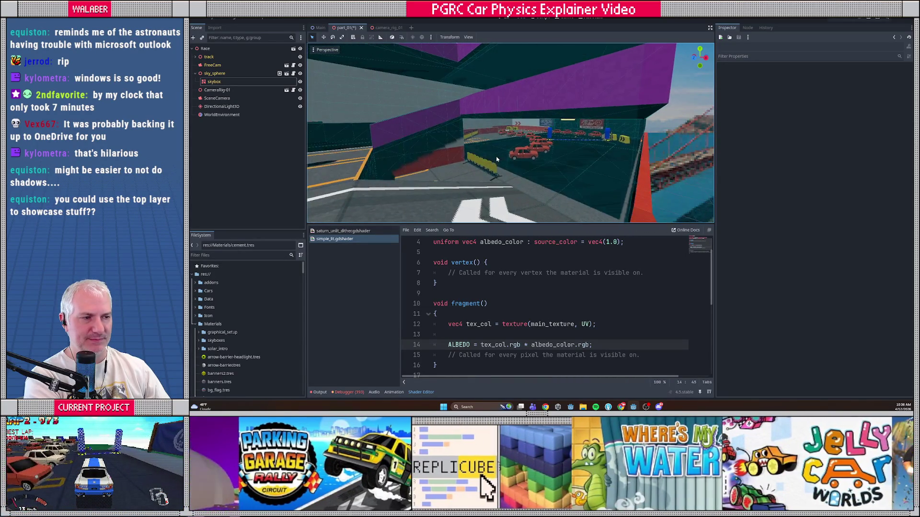
pyautogui.scroll(-8, 473, 166)
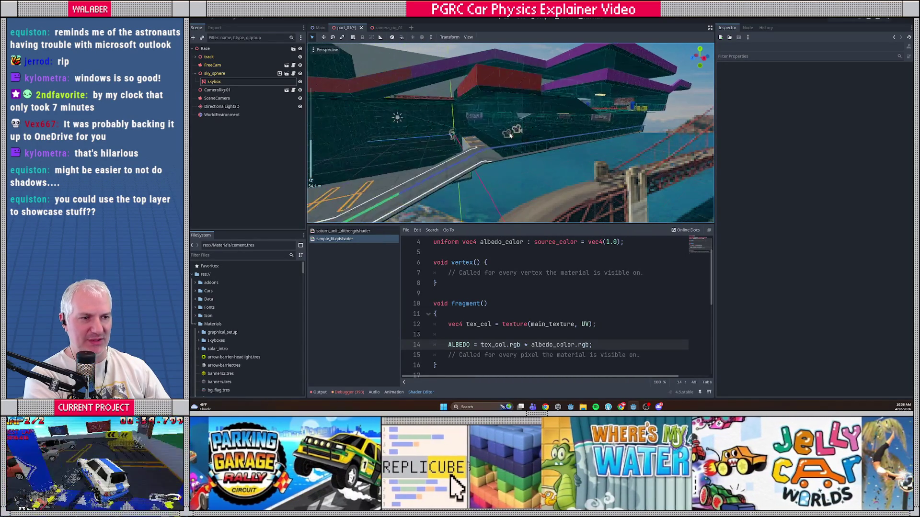
pyautogui.scroll(5, 479, 134)
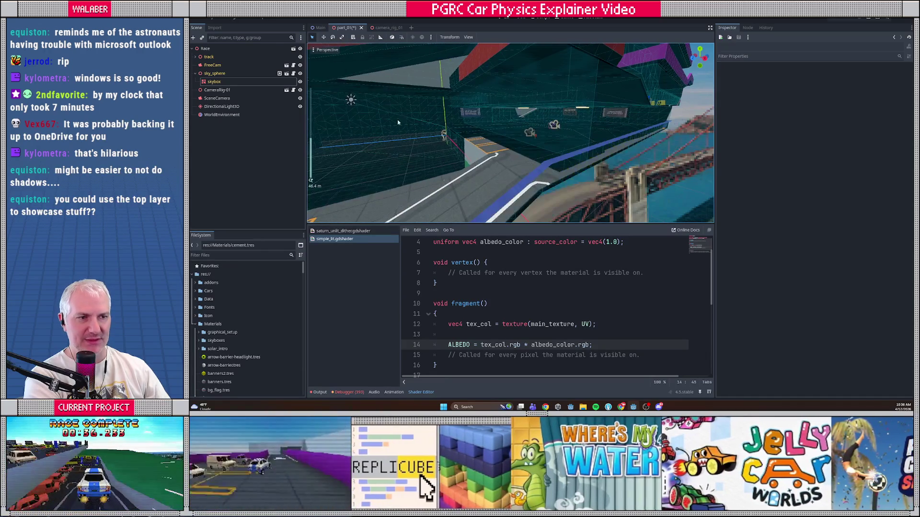
pyautogui.click(351, 102)
pyautogui.moveTo(437, 133); pyautogui.dragTo(407, 135)
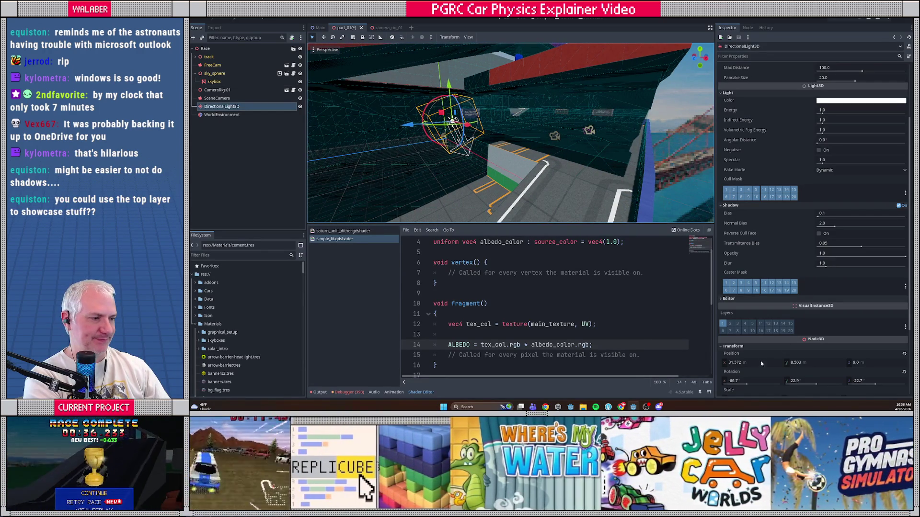
# Zero the DirectionalLight3D's rotation, then tilt it to -90 on X to point straight down.
pyautogui.click(758, 381)
pyautogui.write('0')
pyautogui.press('Tab')
pyautogui.write('0')
pyautogui.press('Tab')
pyautogui.write('0')
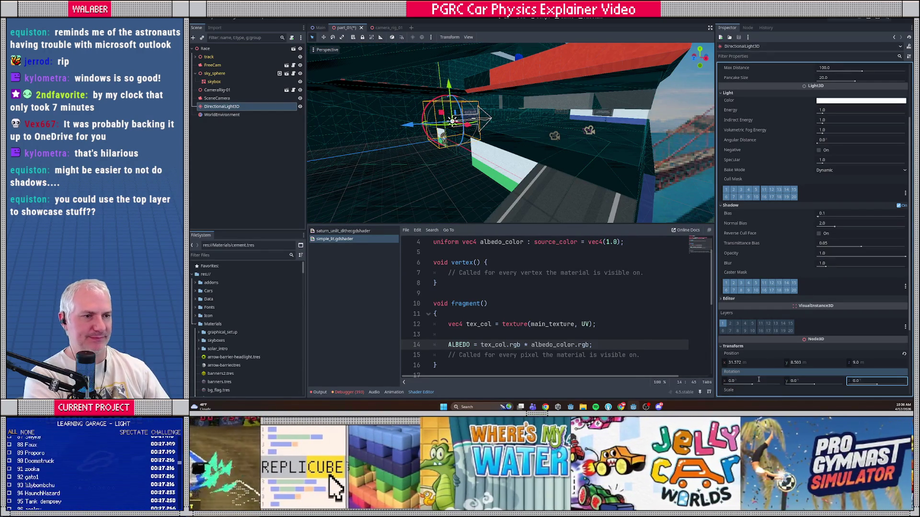
pyautogui.press('Return')
pyautogui.moveTo(425, 112); pyautogui.dragTo(480, 86)
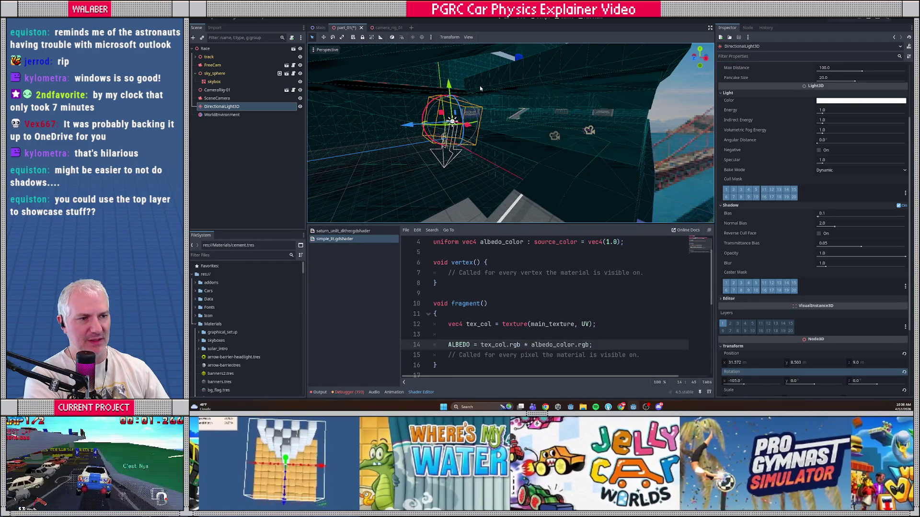
pyautogui.moveTo(427, 109); pyautogui.dragTo(428, 113)
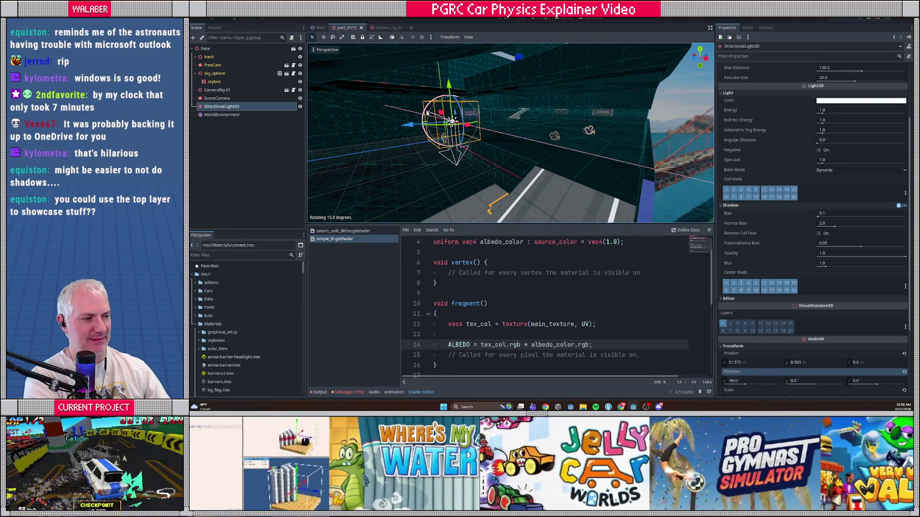
pyautogui.scroll(-5, 536, 114)
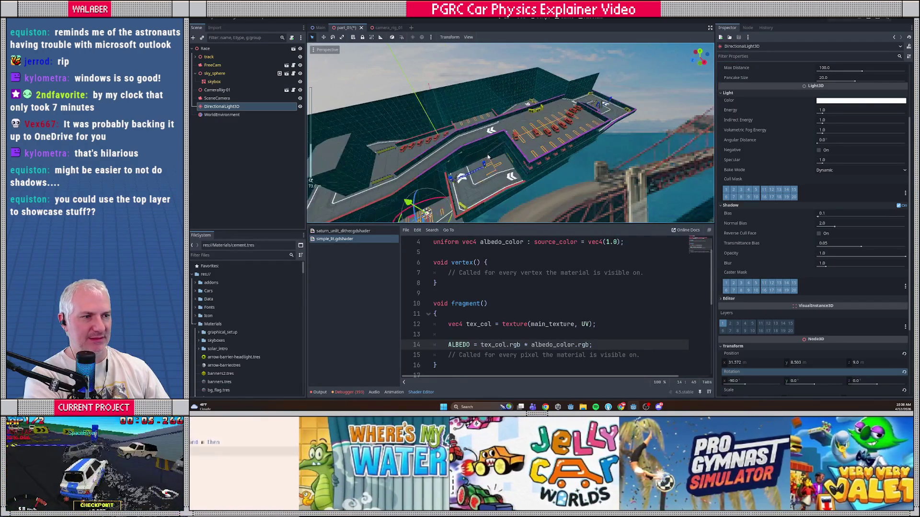
pyautogui.scroll(5, 522, 149)
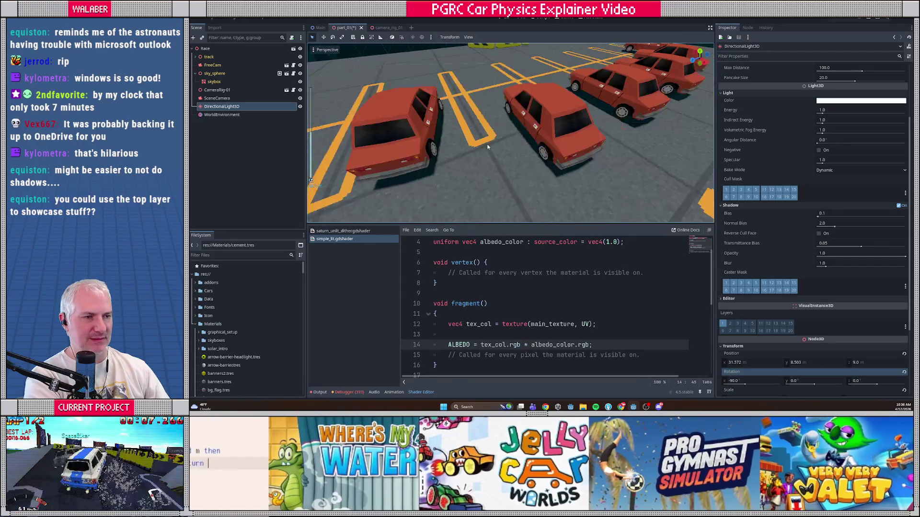
pyautogui.scroll(-8, 519, 124)
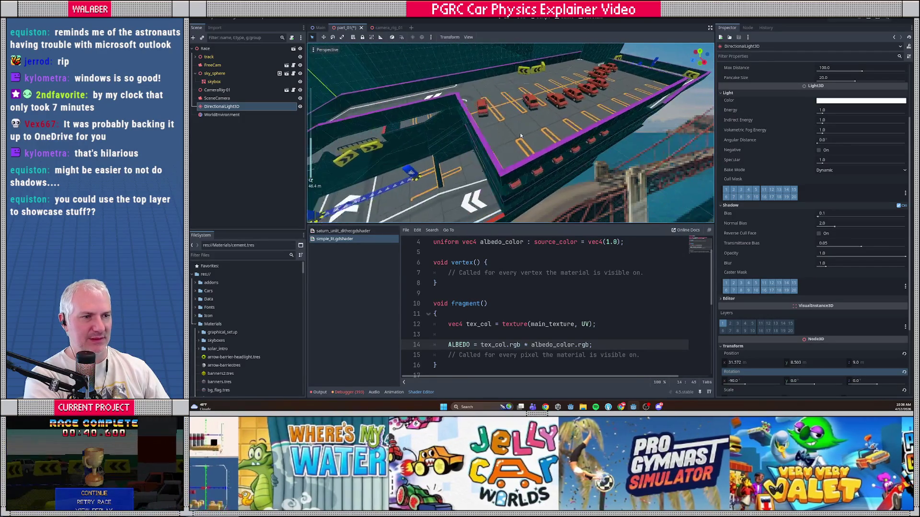
pyautogui.scroll(-5, 518, 130)
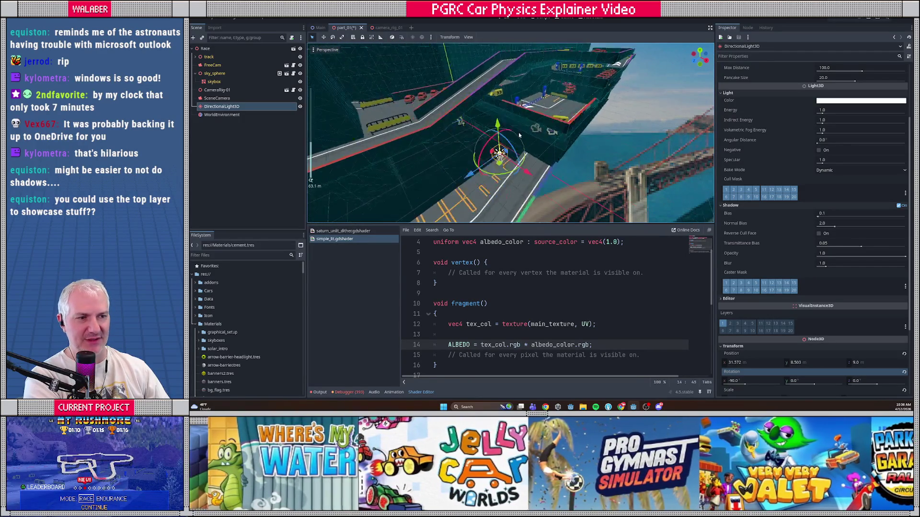
pyautogui.scroll(-5, 511, 133)
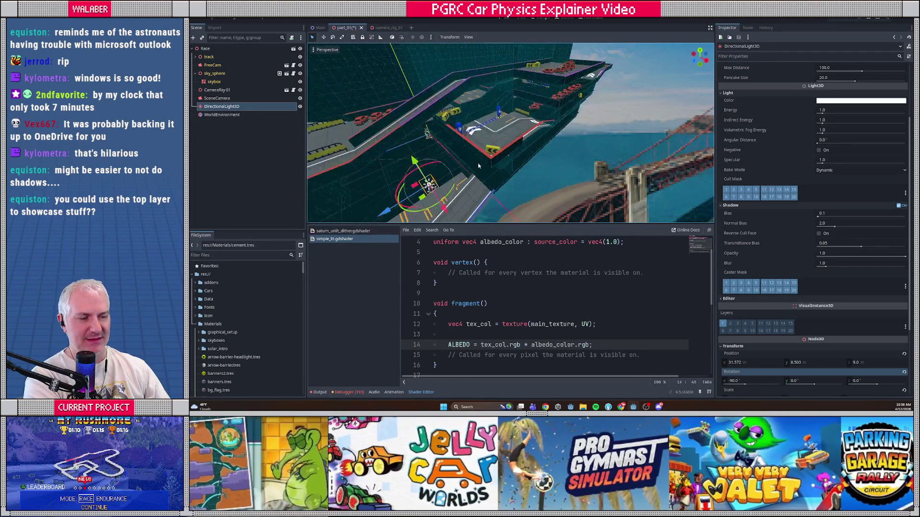
pyautogui.scroll(5, 487, 173)
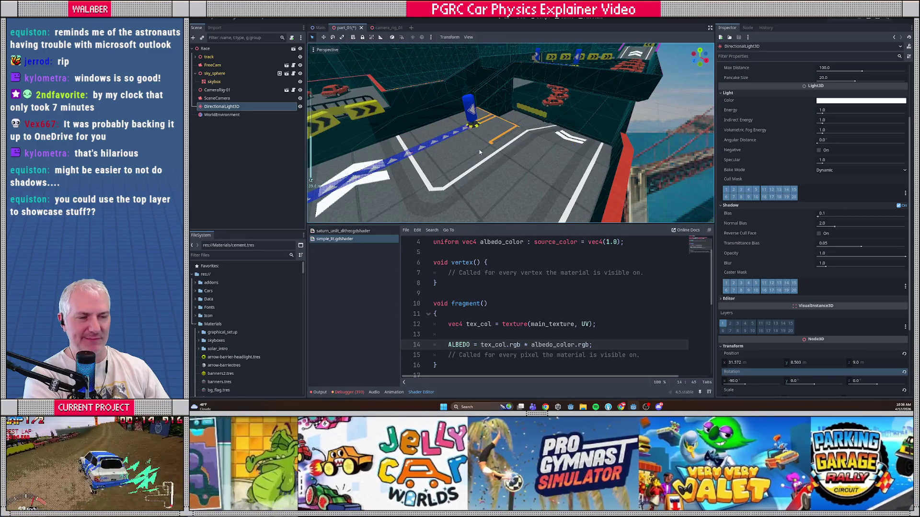
pyautogui.scroll(-3, 480, 152)
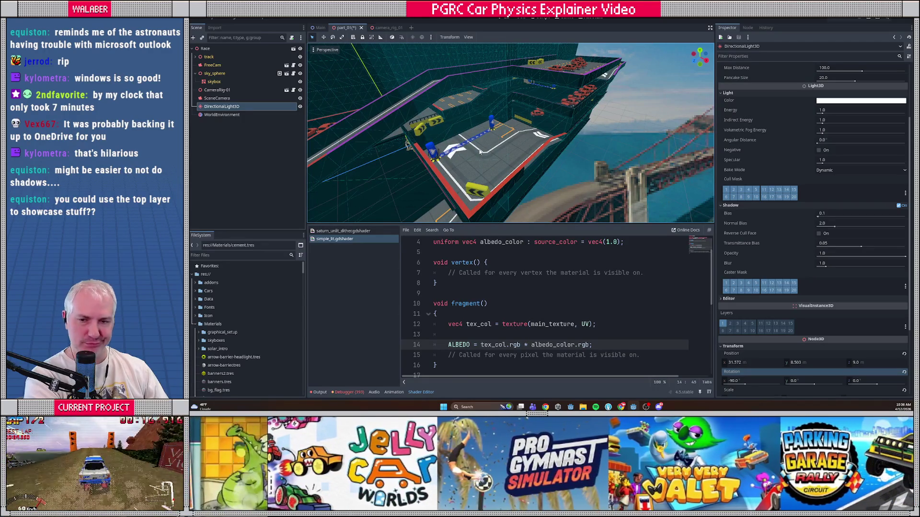
pyautogui.scroll(6, 494, 132)
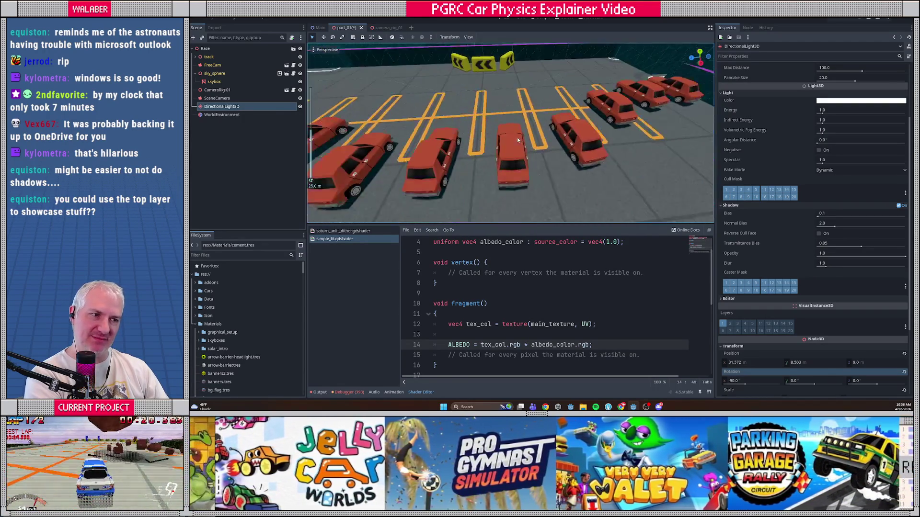
pyautogui.moveTo(517, 137)
pyautogui.mouseDown()
pyautogui.moveTo(453, 130)
pyautogui.moveTo(537, 157)
pyautogui.moveTo(453, 148)
pyautogui.mouseUp()
pyautogui.scroll(-4, 508, 156)
pyautogui.moveTo(472, 117)
pyautogui.mouseDown()
pyautogui.moveTo(559, 133)
pyautogui.moveTo(471, 121)
pyautogui.moveTo(417, 143)
pyautogui.moveTo(404, 131)
pyautogui.mouseUp()
pyautogui.click(222, 114)
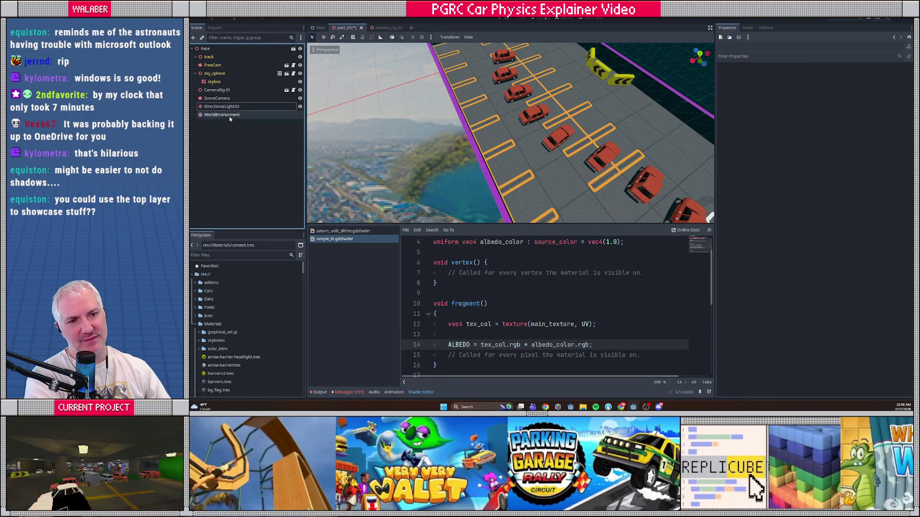
# Try a white ambient light colour on the WorldEnvironment and view the whole structure.
pyautogui.click(823, 120)
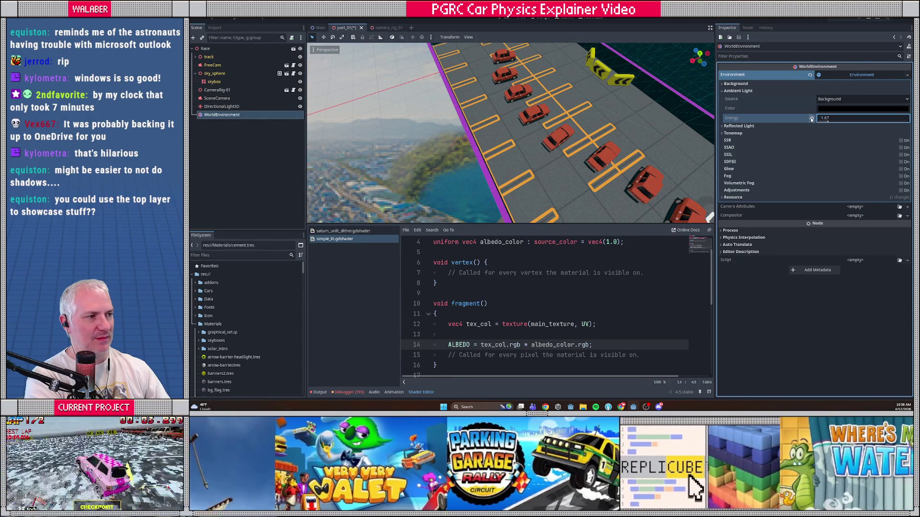
pyautogui.click(857, 109)
pyautogui.moveTo(903, 131); pyautogui.dragTo(902, 117)
pyautogui.click(791, 120)
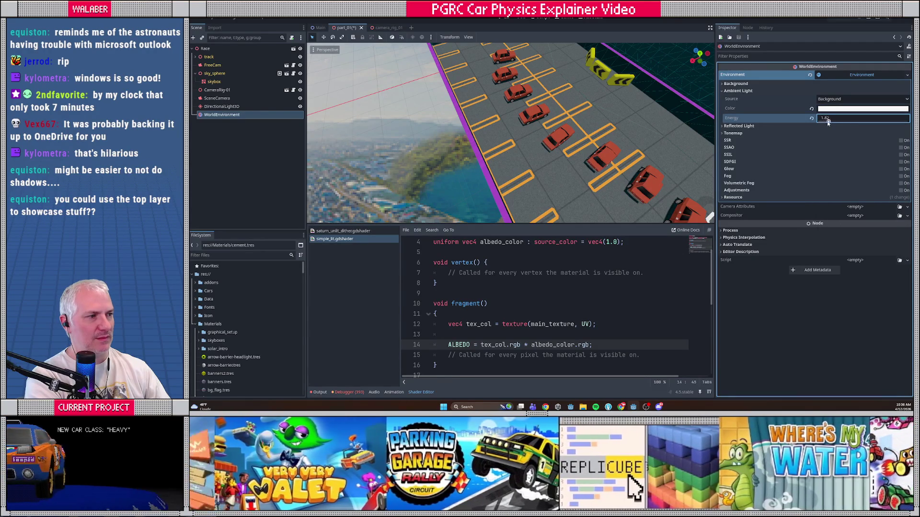
pyautogui.moveTo(601, 122); pyautogui.dragTo(601, 122)
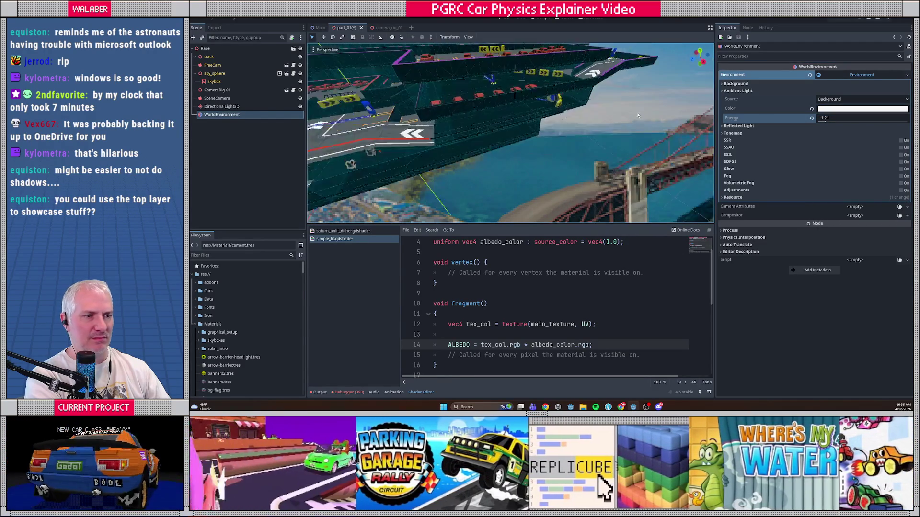
# Set the Ambient Light Source to Color and readjust its Energy to 1.0.
pyautogui.click(830, 99)
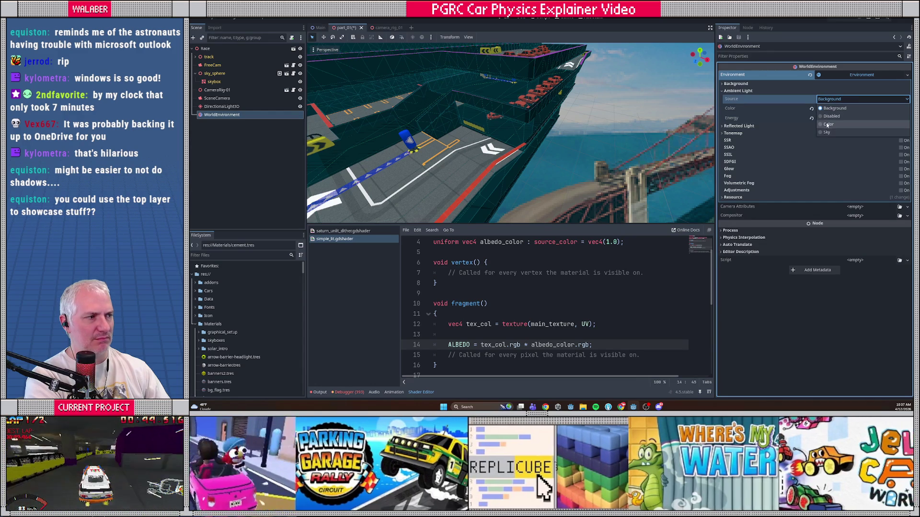
pyautogui.click(828, 125)
pyautogui.click(824, 122)
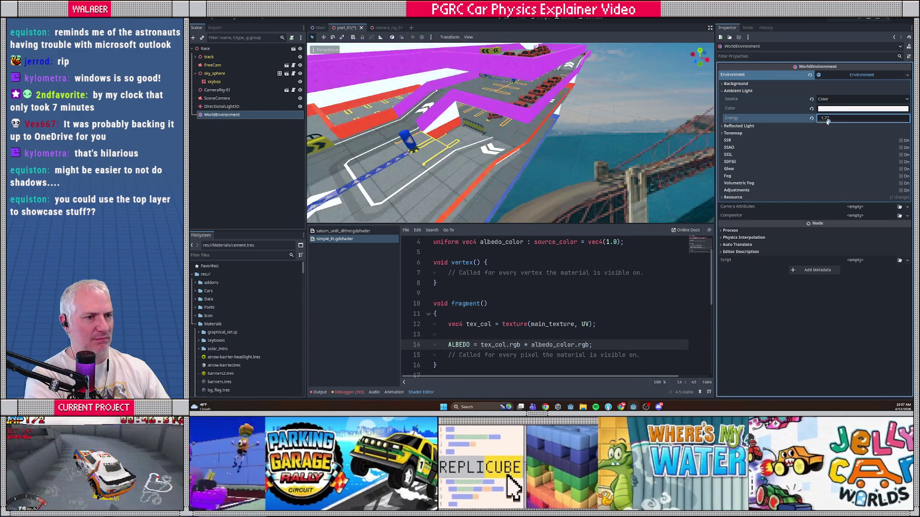
pyautogui.write('0')
pyautogui.press('Return')
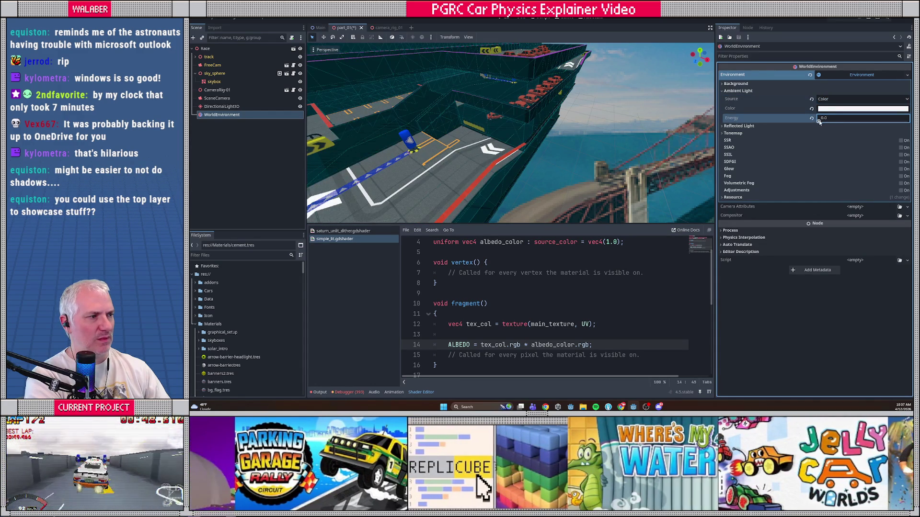
pyautogui.moveTo(819, 122); pyautogui.dragTo(819, 122)
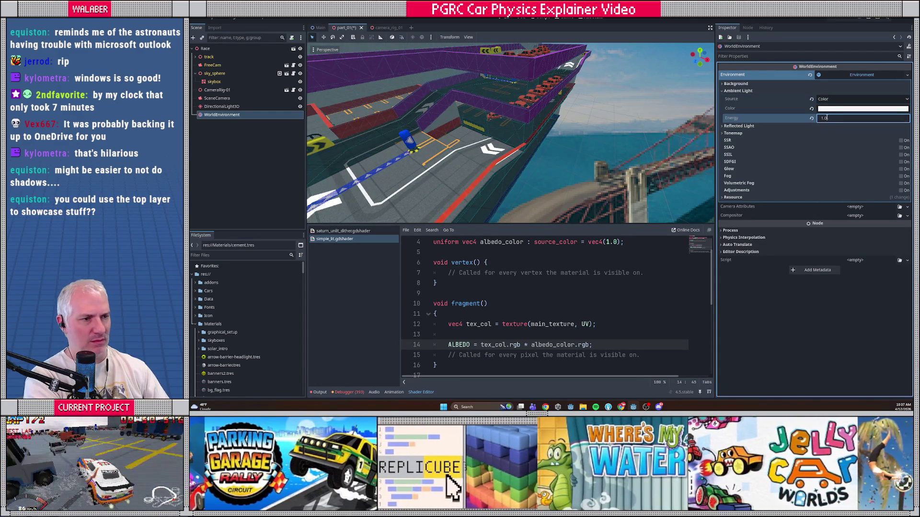
pyautogui.press('Return')
# Darken the ambient colour to grey (120, 120, 120) and fold the Ambient Light section.
pyautogui.click(835, 110)
pyautogui.moveTo(900, 126)
pyautogui.mouseDown()
pyautogui.moveTo(903, 185)
pyautogui.moveTo(904, 149)
pyautogui.moveTo(904, 159)
pyautogui.mouseUp()
pyautogui.click(784, 292)
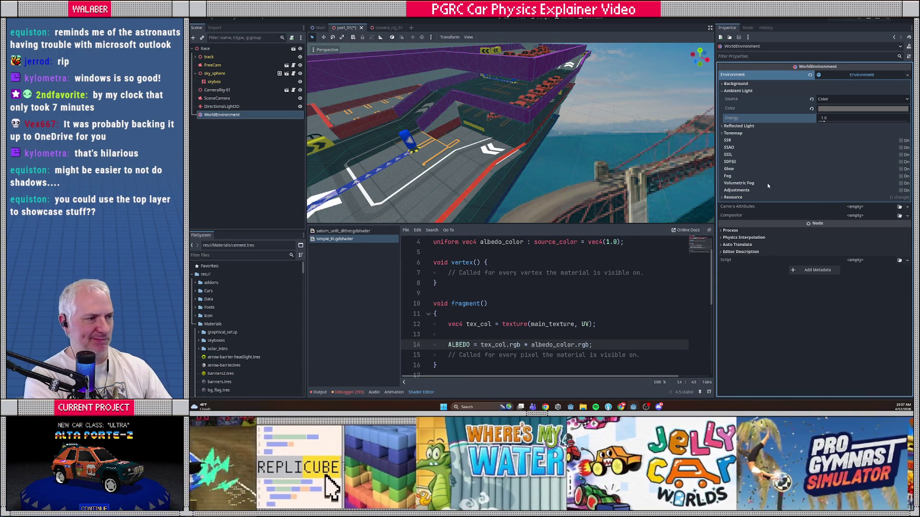
pyautogui.click(723, 92)
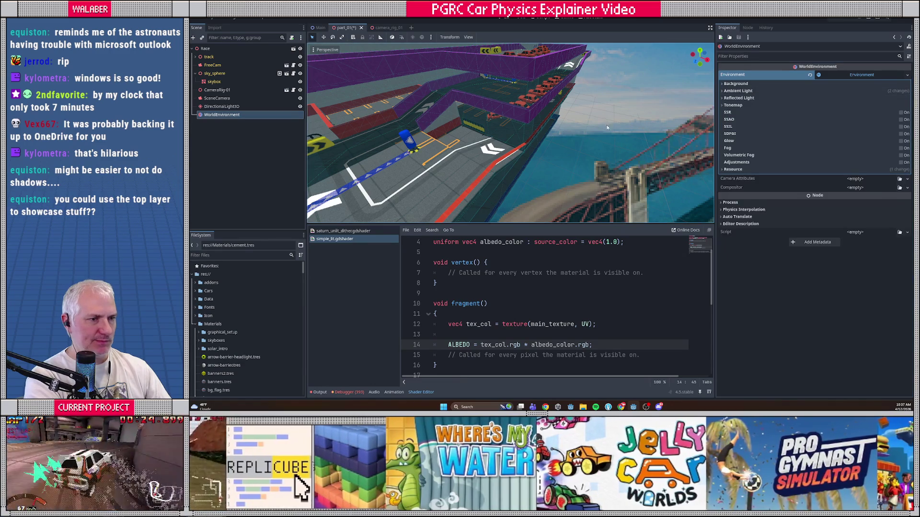
pyautogui.scroll(-5, 518, 121)
pyautogui.moveTo(519, 121); pyautogui.dragTo(570, 144)
pyautogui.scroll(5, 570, 143)
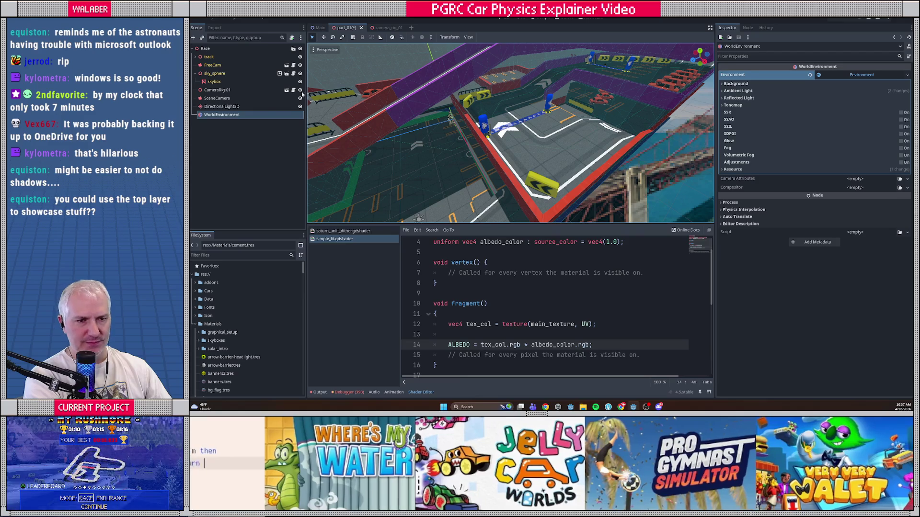
# Save part_01, remove its WorldEnvironment and DirectionalLight3D, and save again.
pyautogui.click(242, 127)
pyautogui.hotkey('ctrl', 's')
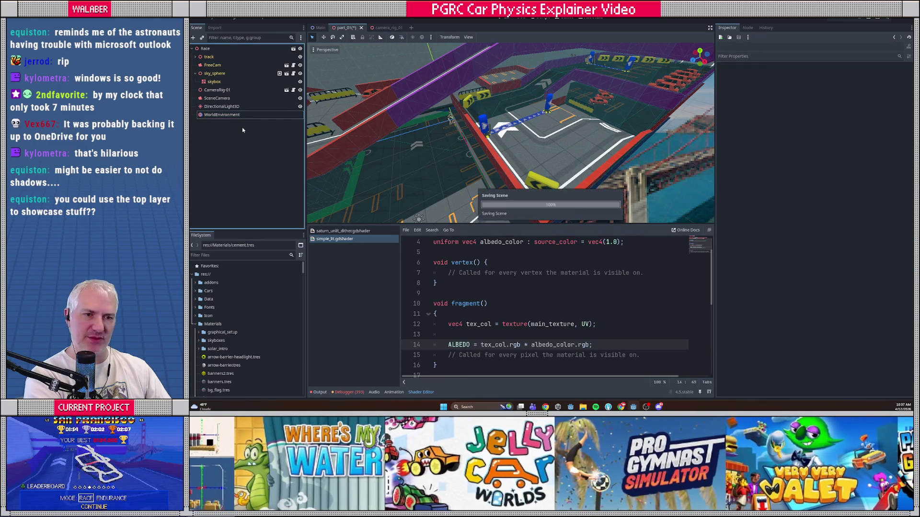
pyautogui.click(230, 116)
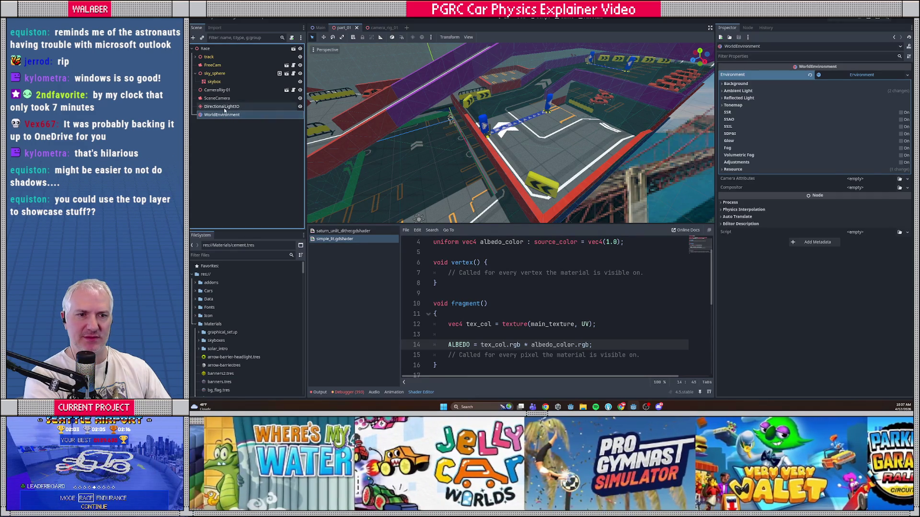
pyautogui.keyDown('shift'); pyautogui.click(224, 107); pyautogui.keyUp('shift')
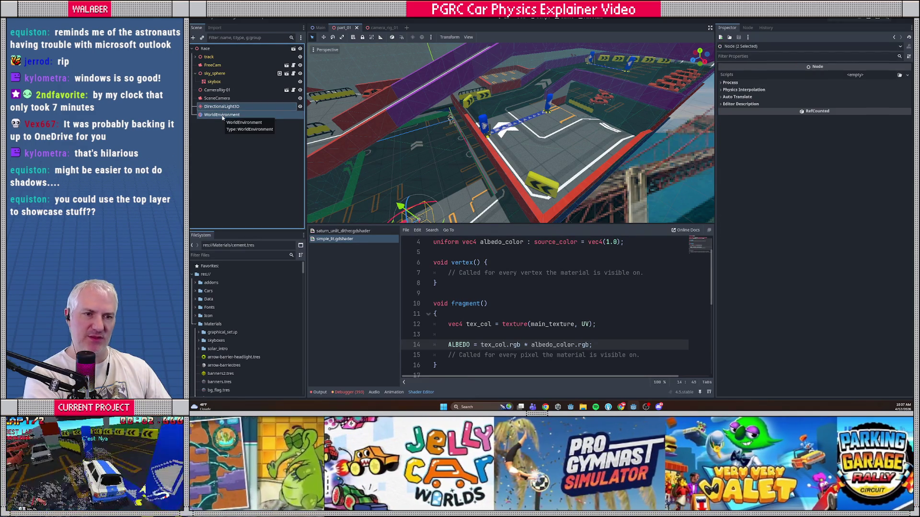
pyautogui.press('Delete')
pyautogui.hotkey('ctrl', 's')
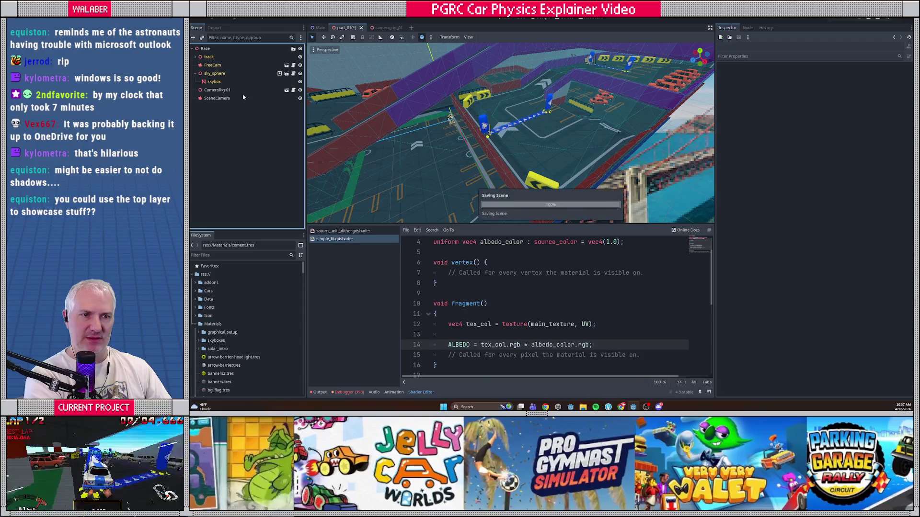
# Open video_base_environment and collapse the barriers, OutOfBoundsDetector and reverb branches.
pyautogui.click(293, 49)
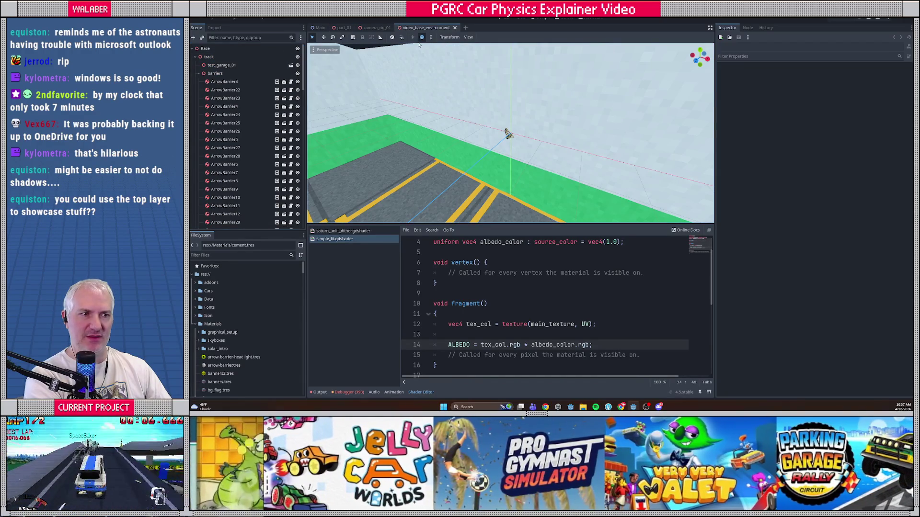
pyautogui.click(198, 73)
pyautogui.click(199, 106)
pyautogui.click(198, 115)
pyautogui.click(199, 123)
pyautogui.click(198, 131)
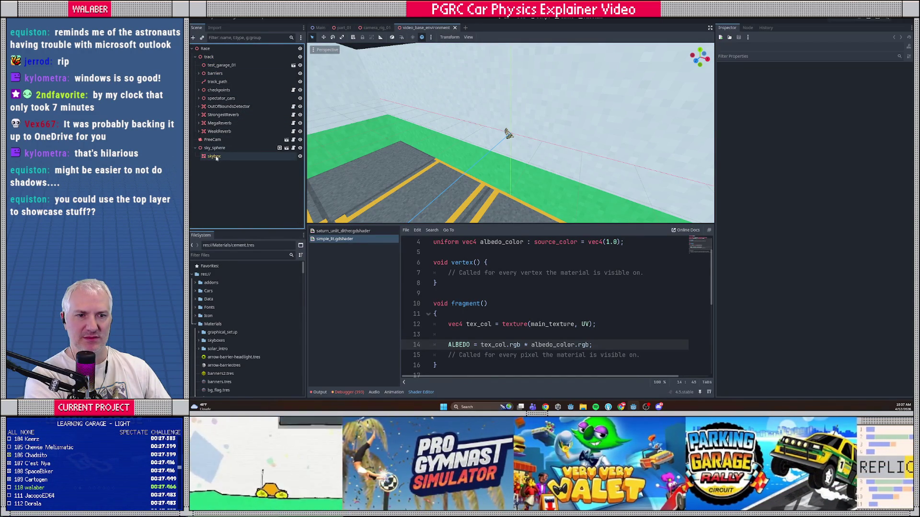
pyautogui.rightClick(218, 66)
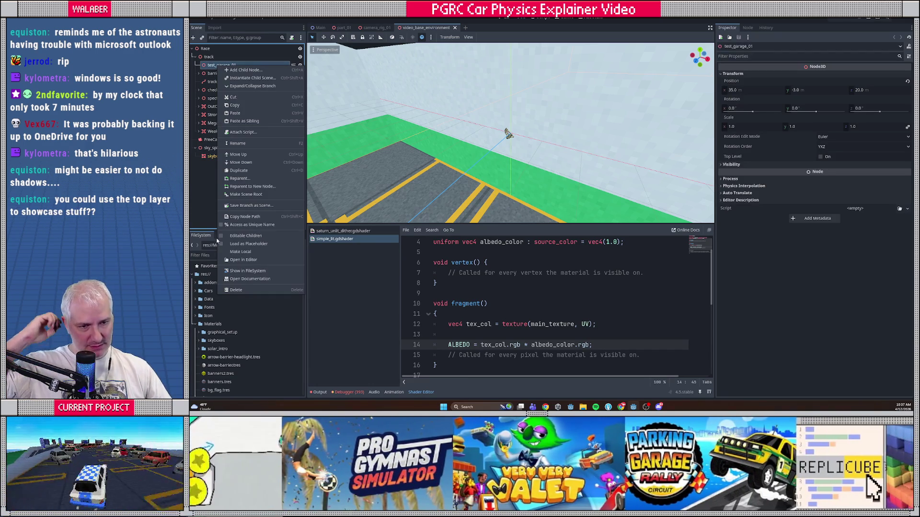
# Make test_garage_01's children editable and scroll down through its nodes.
pyautogui.click(221, 236)
pyautogui.scroll(-15, 225, 194)
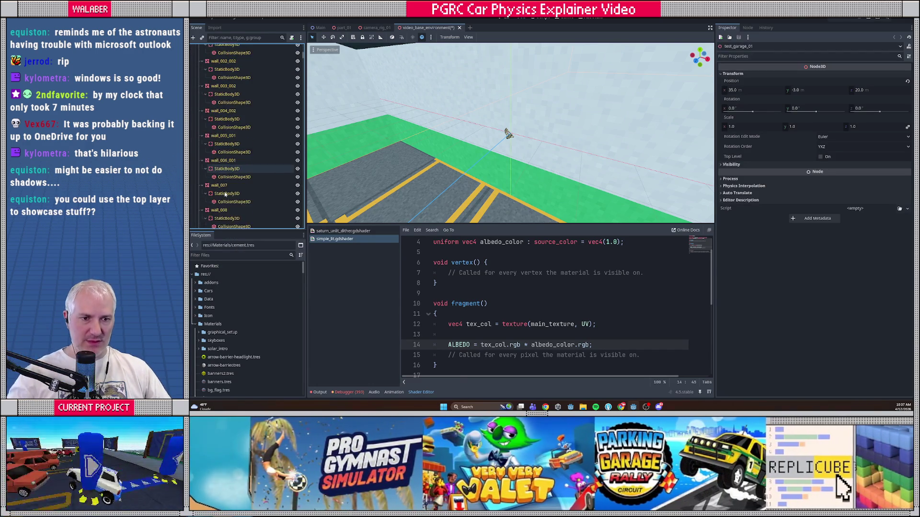
pyautogui.scroll(-15, 225, 194)
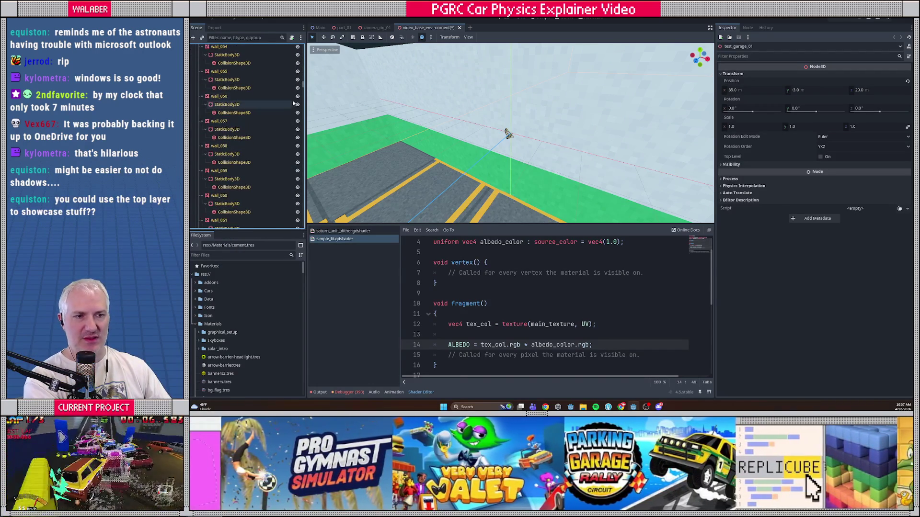
pyautogui.moveTo(303, 87); pyautogui.dragTo(299, 221)
pyautogui.scroll(-10, 231, 144)
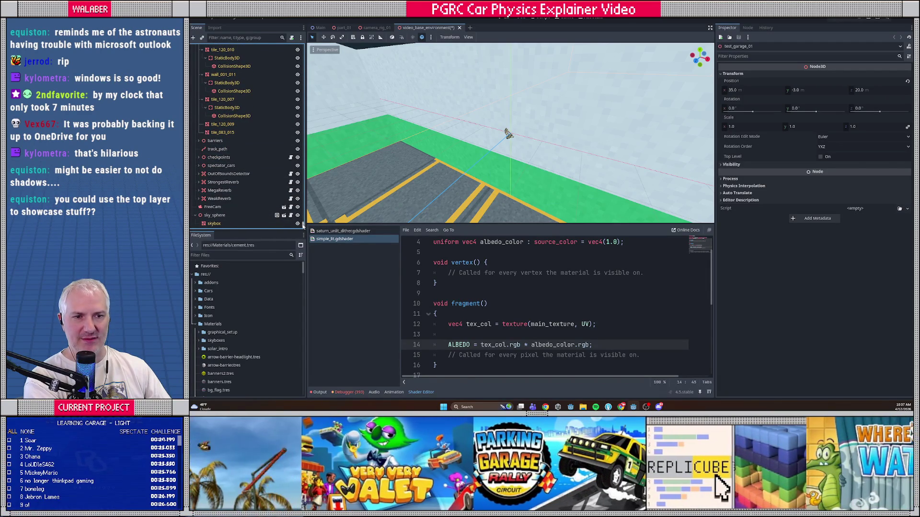
pyautogui.moveTo(303, 225); pyautogui.dragTo(321, 40)
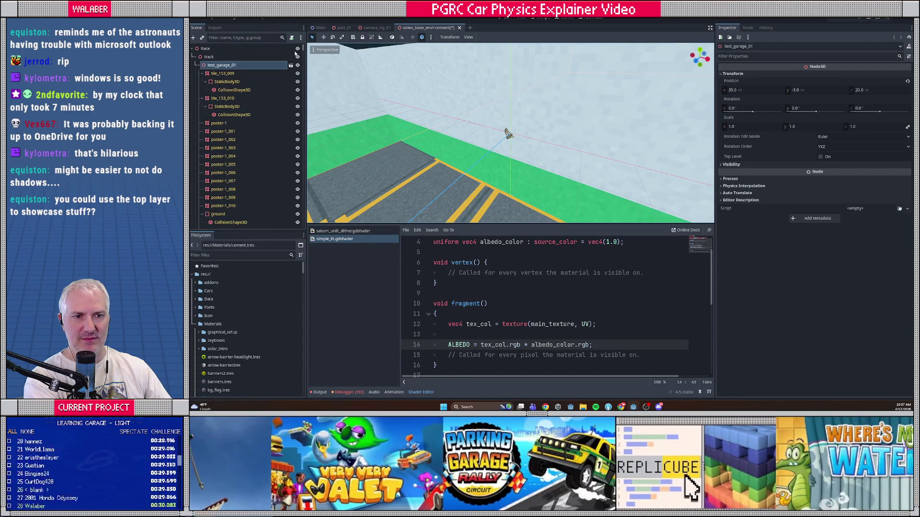
# Hide the garage's built-in Sun light and collapse the test_garage_01 branch.
pyautogui.click(231, 81)
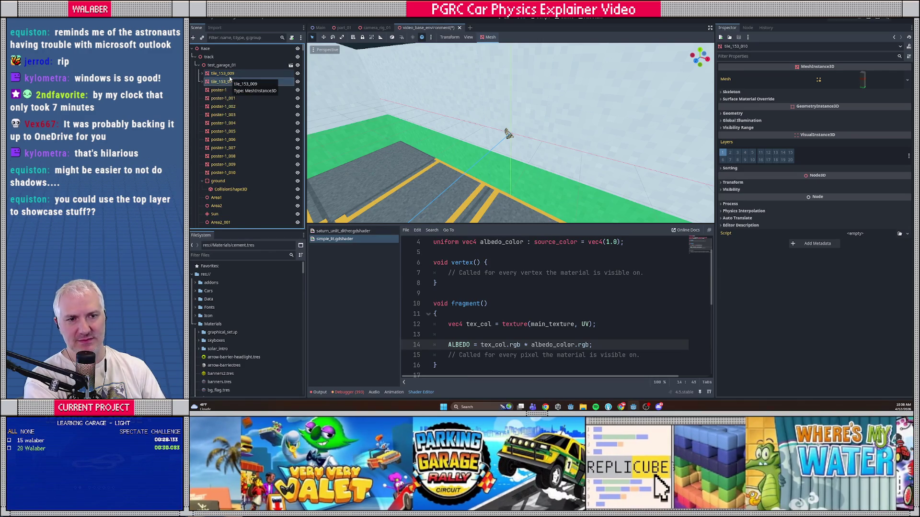
pyautogui.press('Down')
pyautogui.press('Down')
pyautogui.press('Down')
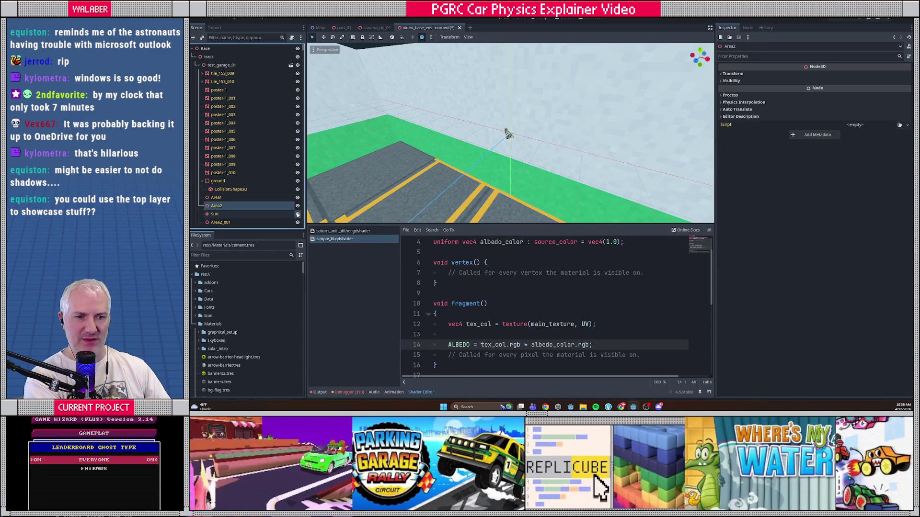
pyautogui.click(297, 215)
pyautogui.click(201, 65)
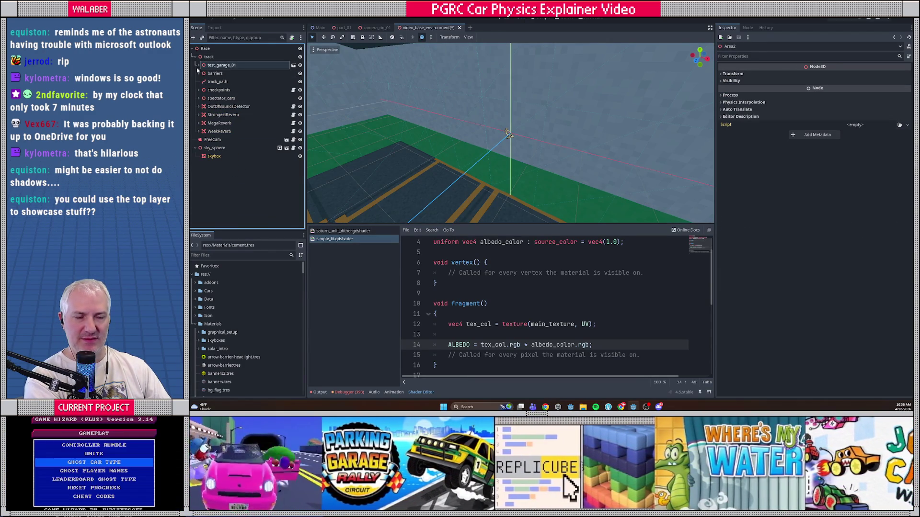
pyautogui.click(223, 174)
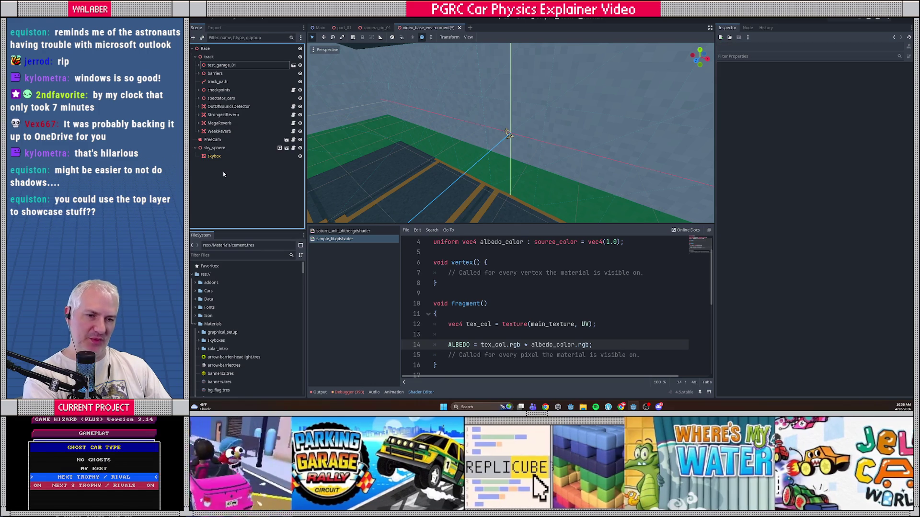
# Set the skybox mesh's Geometry > Cast Shadow to Off.
pyautogui.click(215, 156)
pyautogui.click(732, 113)
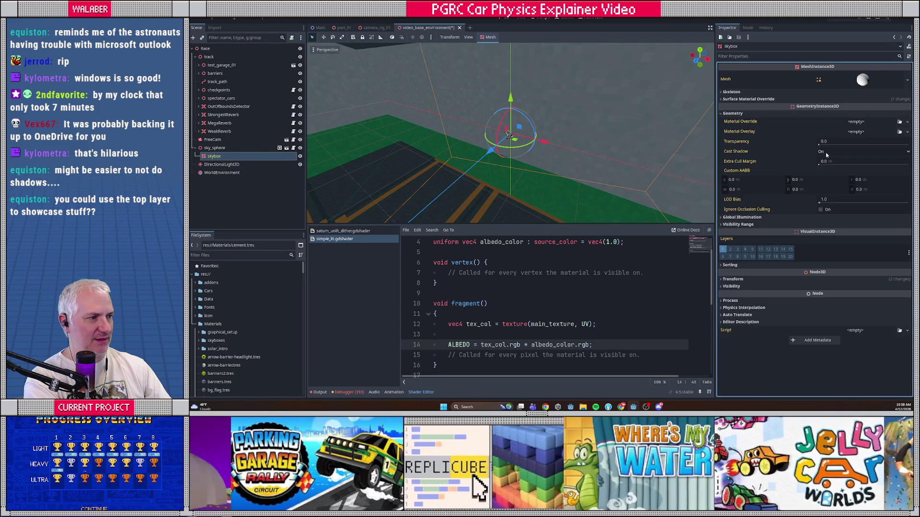
pyautogui.click(831, 151)
# Check the lit garage deck view, then close the video_base_environment scene.
pyautogui.scroll(-10, 554, 159)
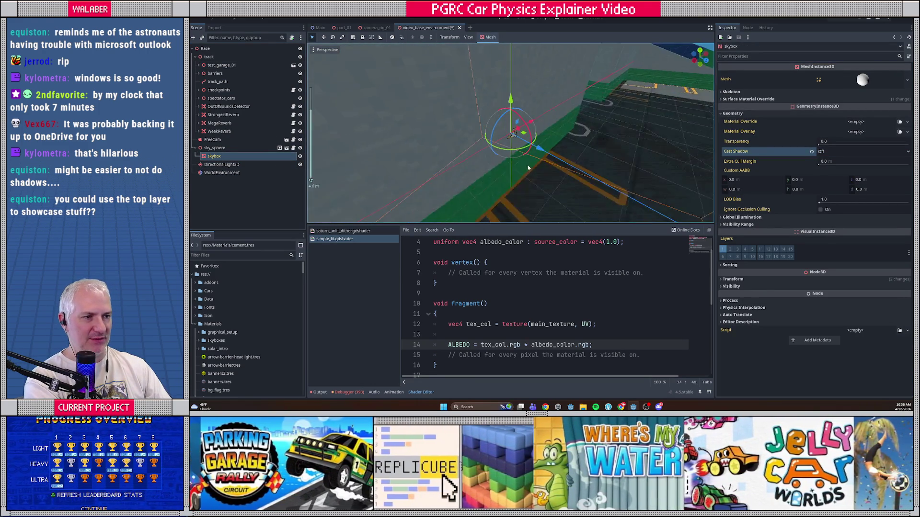
pyautogui.moveTo(550, 166)
pyautogui.mouseDown()
pyautogui.moveTo(465, 147)
pyautogui.moveTo(424, 152)
pyautogui.mouseUp()
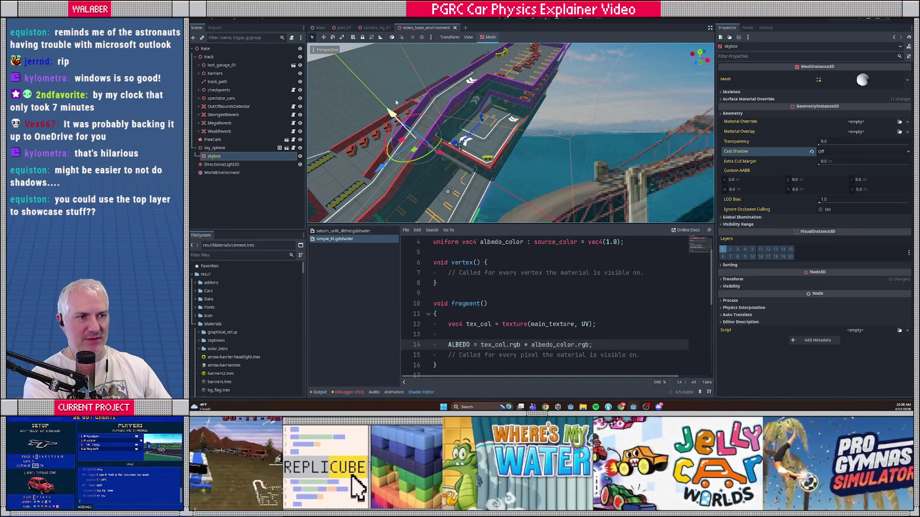
pyautogui.click(455, 28)
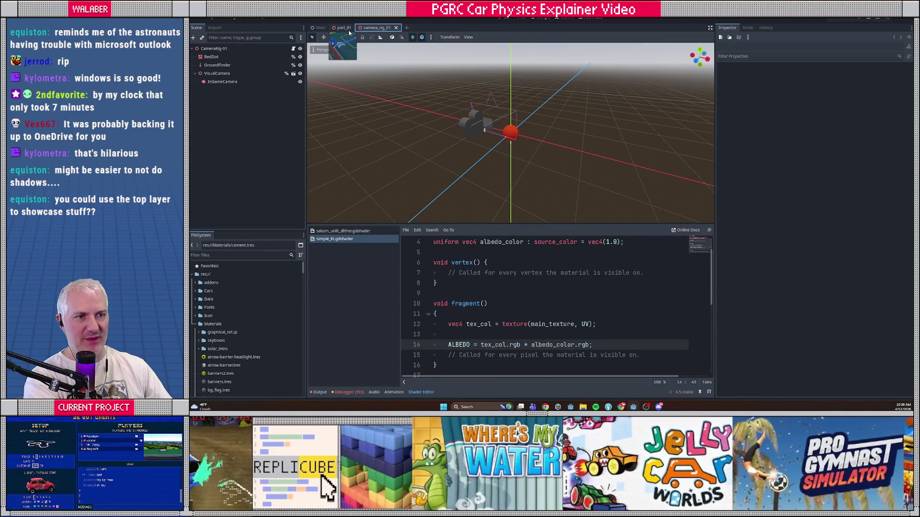
# In the part_01 scene, select CameraRig-01 and SceneCamera together and focus the view on them.
pyautogui.click(349, 29)
pyautogui.moveTo(479, 150); pyautogui.dragTo(302, 106)
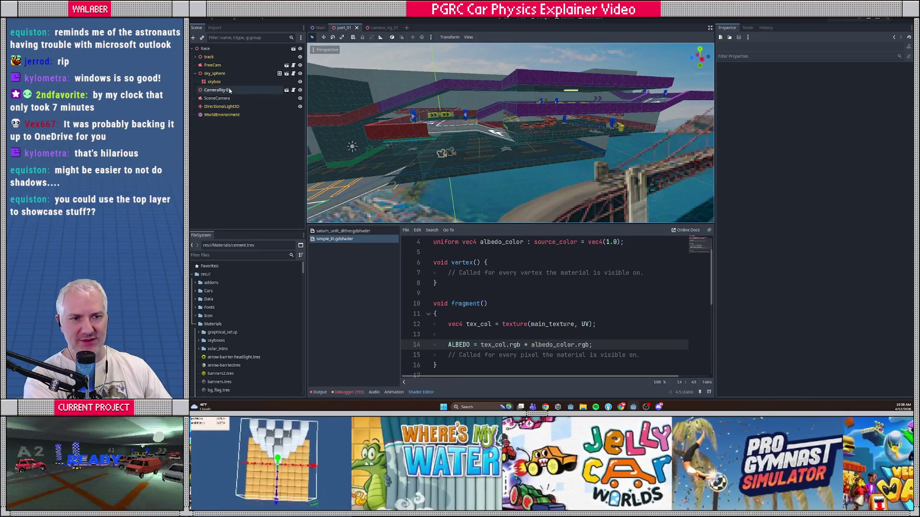
pyautogui.keyDown('ctrl'); pyautogui.click(223, 98); pyautogui.keyUp('ctrl')
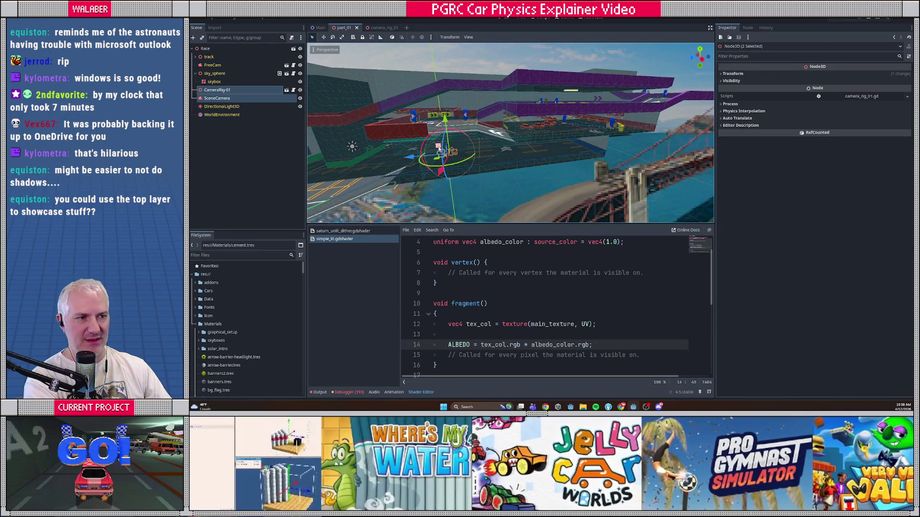
pyautogui.press('f')
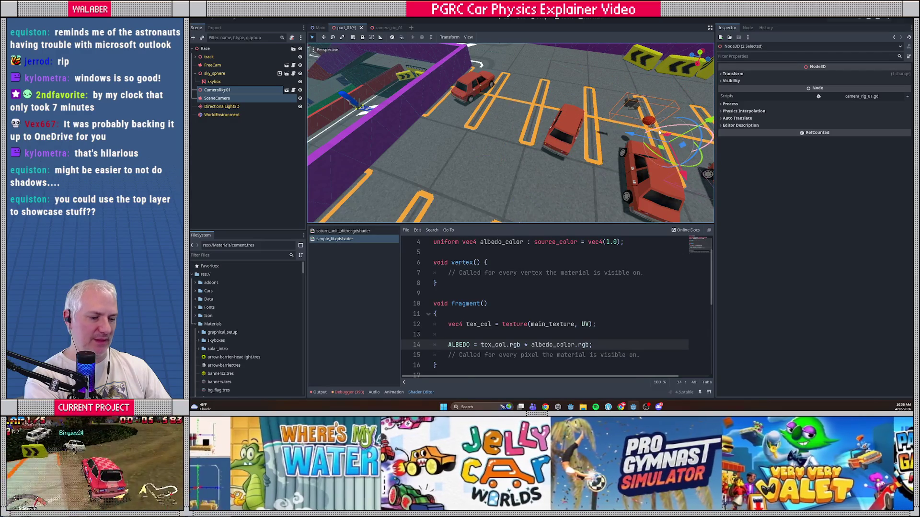
# Orbit around the camera rig among the parked cars and select SpectatorCar48.
pyautogui.scroll(-5, 660, 132)
pyautogui.moveTo(552, 143); pyautogui.dragTo(509, 152)
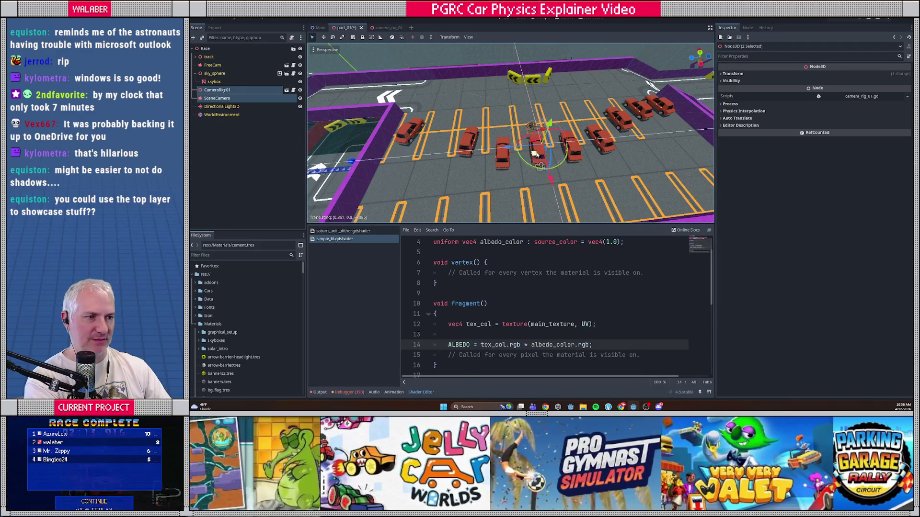
pyautogui.scroll(6, 551, 165)
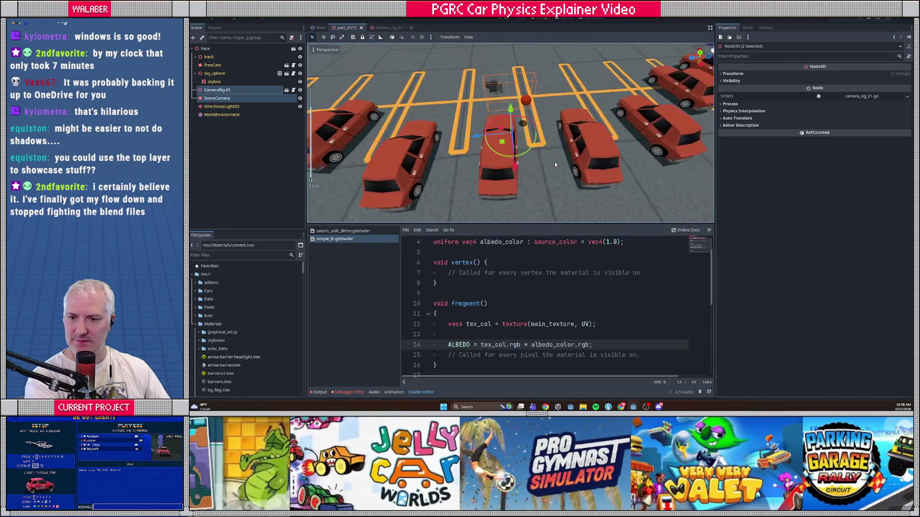
pyautogui.moveTo(544, 147); pyautogui.dragTo(533, 142)
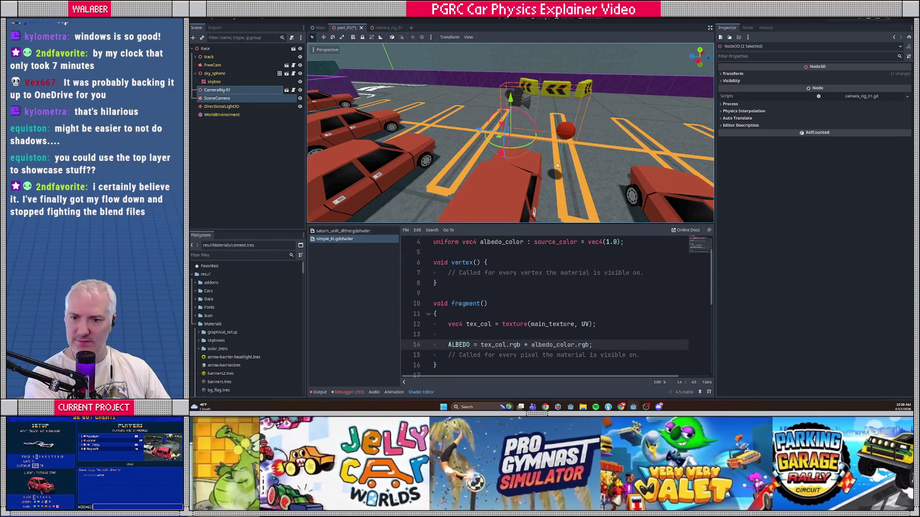
pyautogui.scroll(3, 551, 163)
pyautogui.scroll(-8, 528, 152)
pyautogui.moveTo(486, 138)
pyautogui.mouseDown()
pyautogui.moveTo(512, 111)
pyautogui.moveTo(374, 144)
pyautogui.mouseUp()
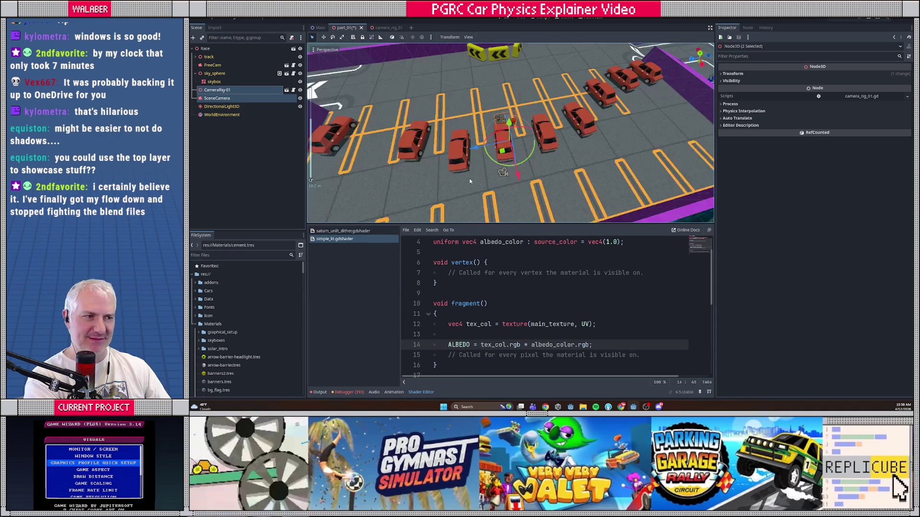
pyautogui.scroll(2, 369, 142)
pyautogui.click(370, 145)
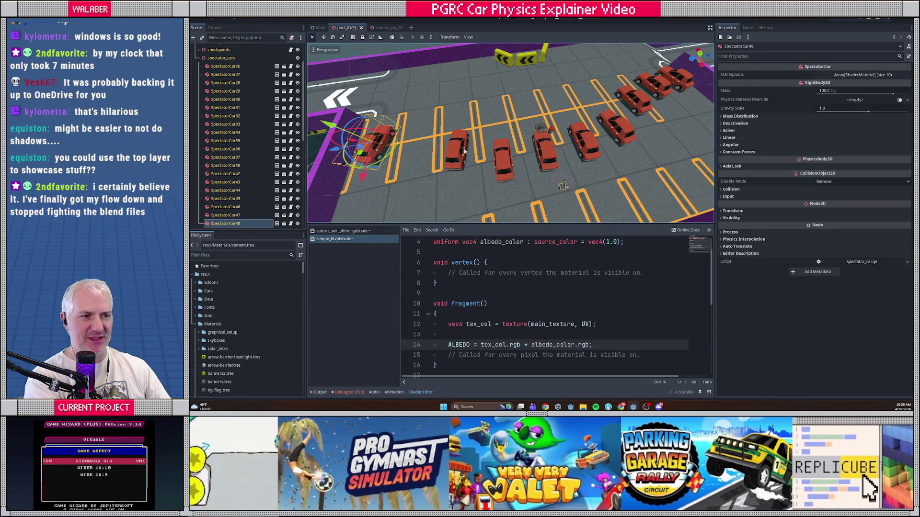